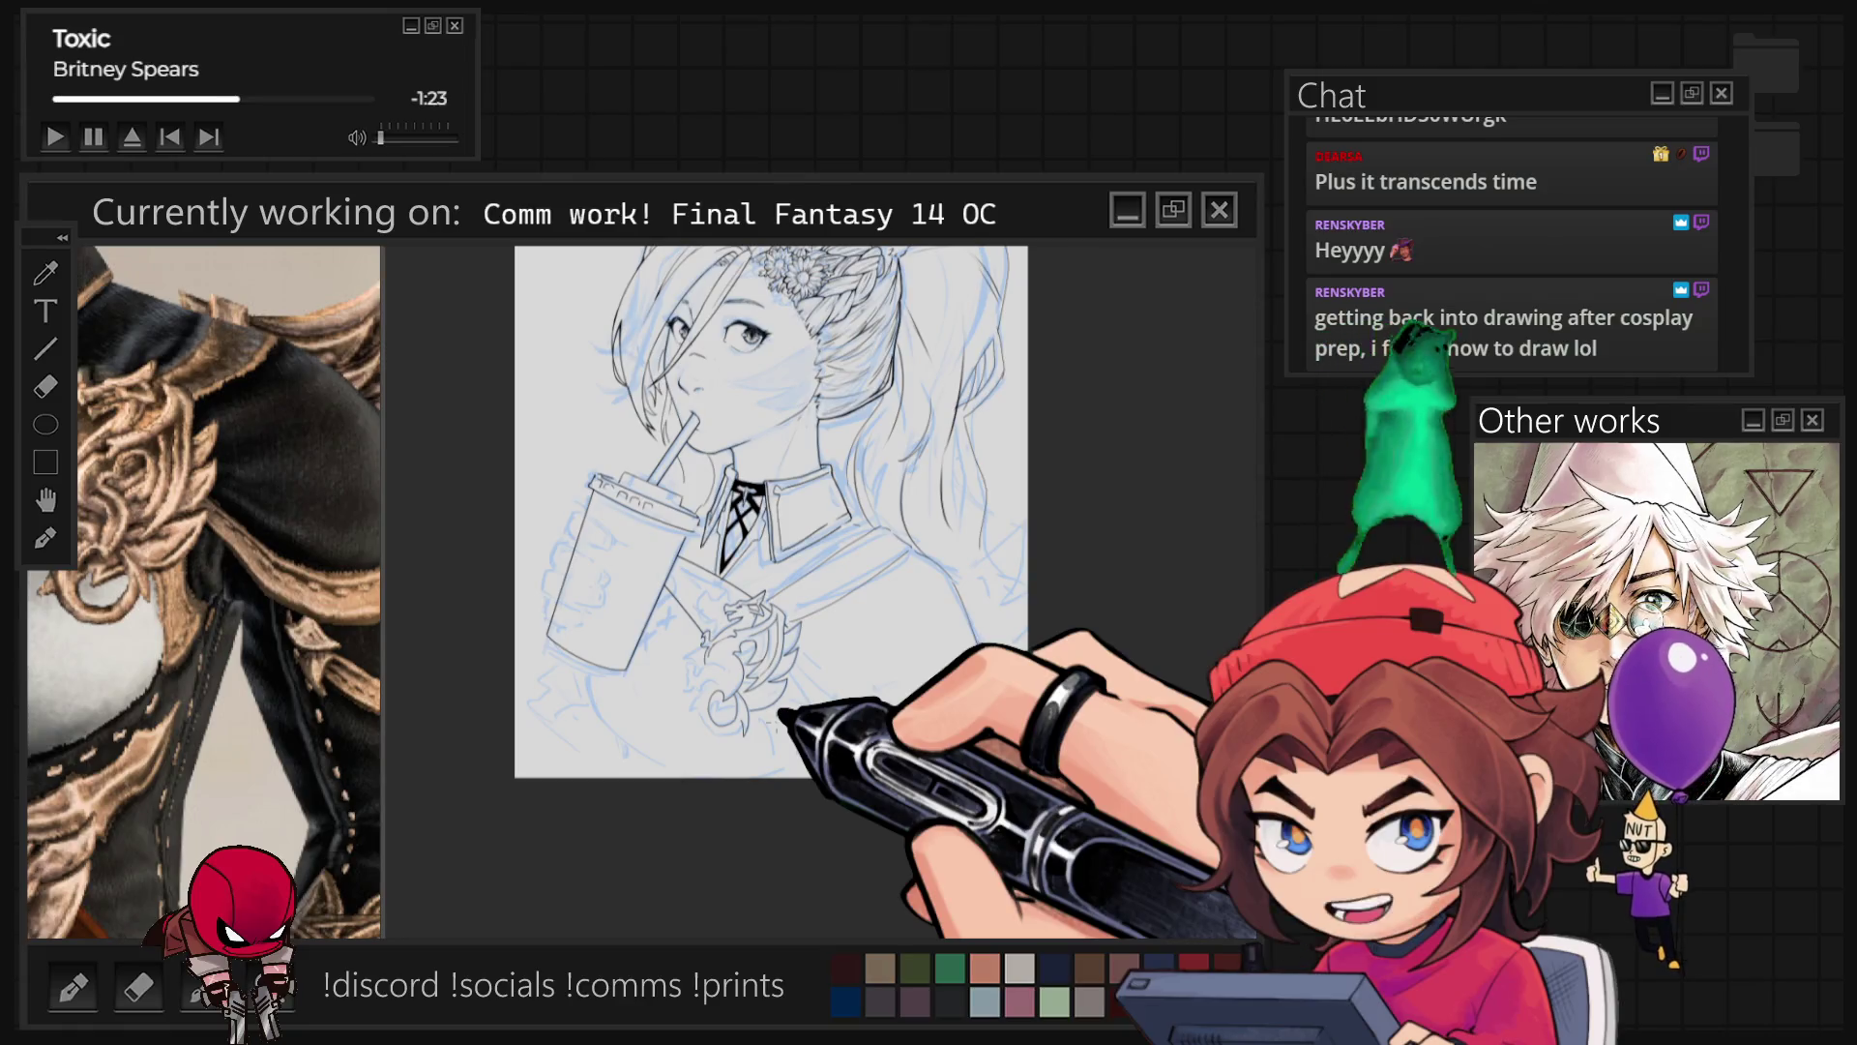
Step: Trace the dragon emblem's head, spines and lower curling body in black over the blue sketch
scroll(751, 644, "up", 5)
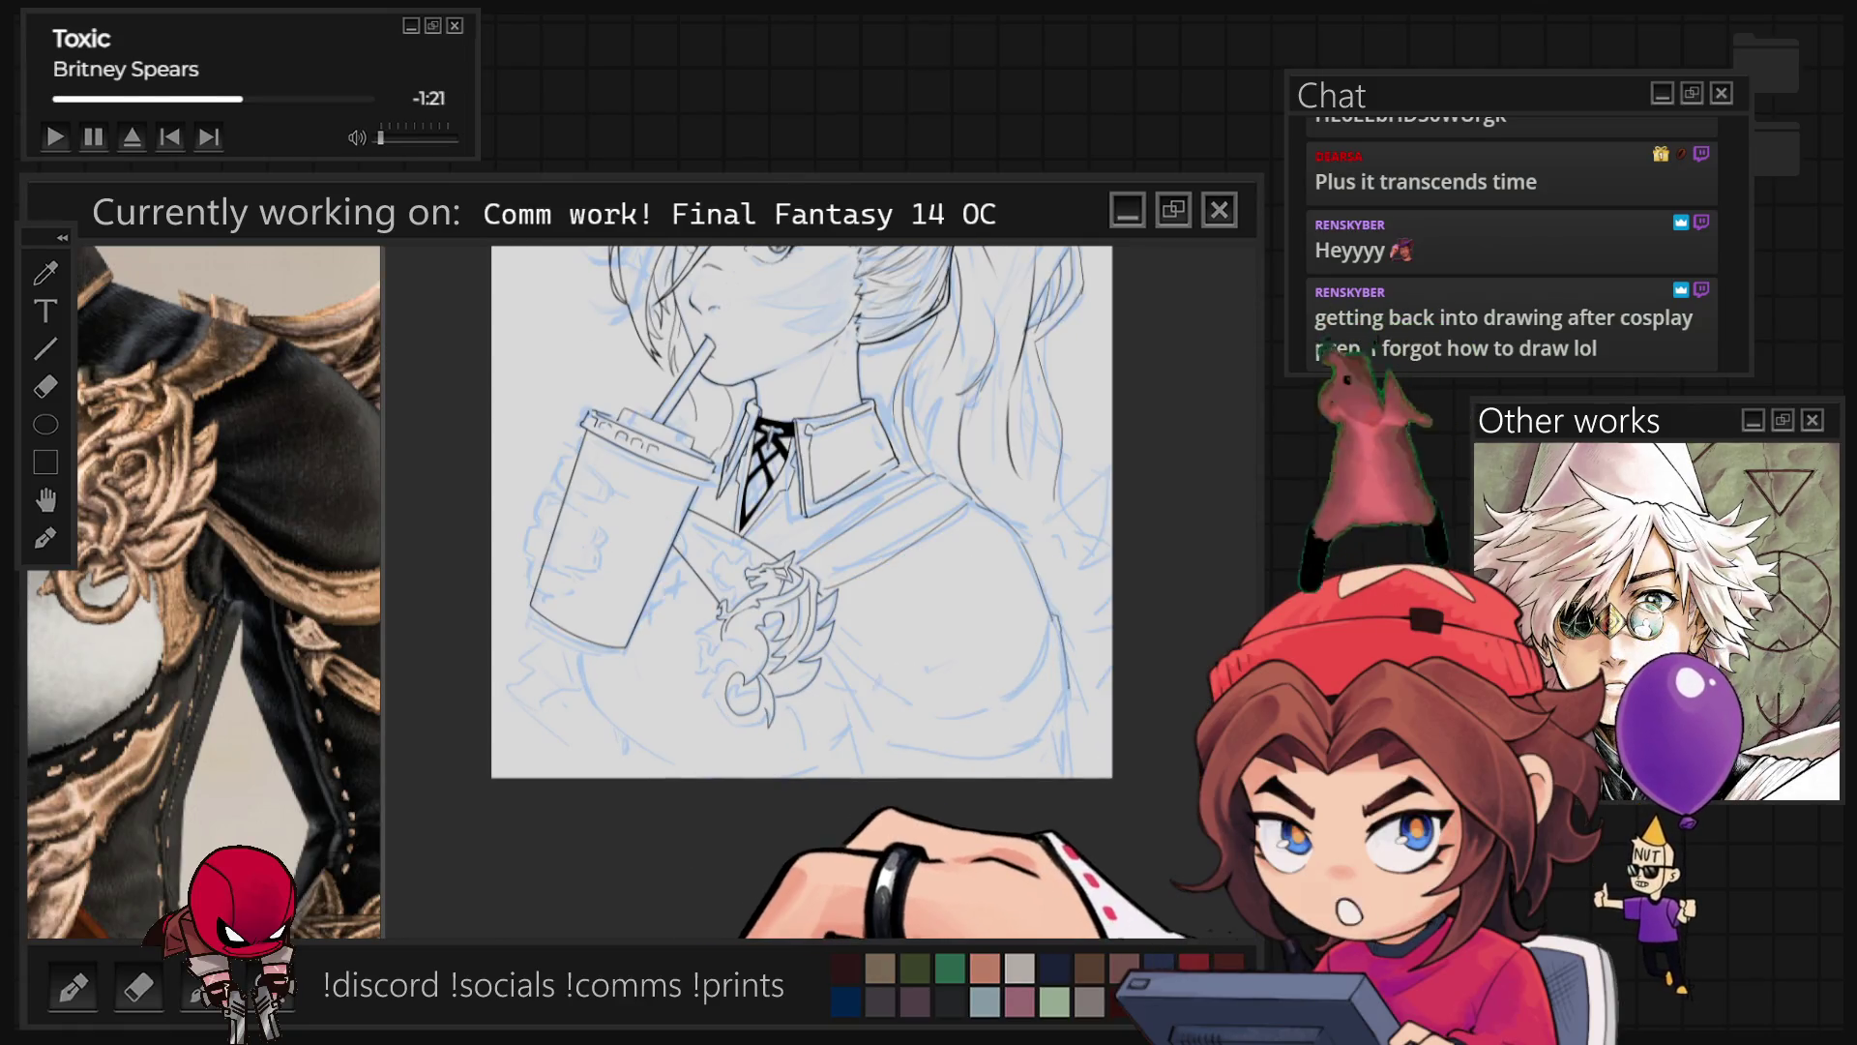
scroll(755, 635, "up", 4)
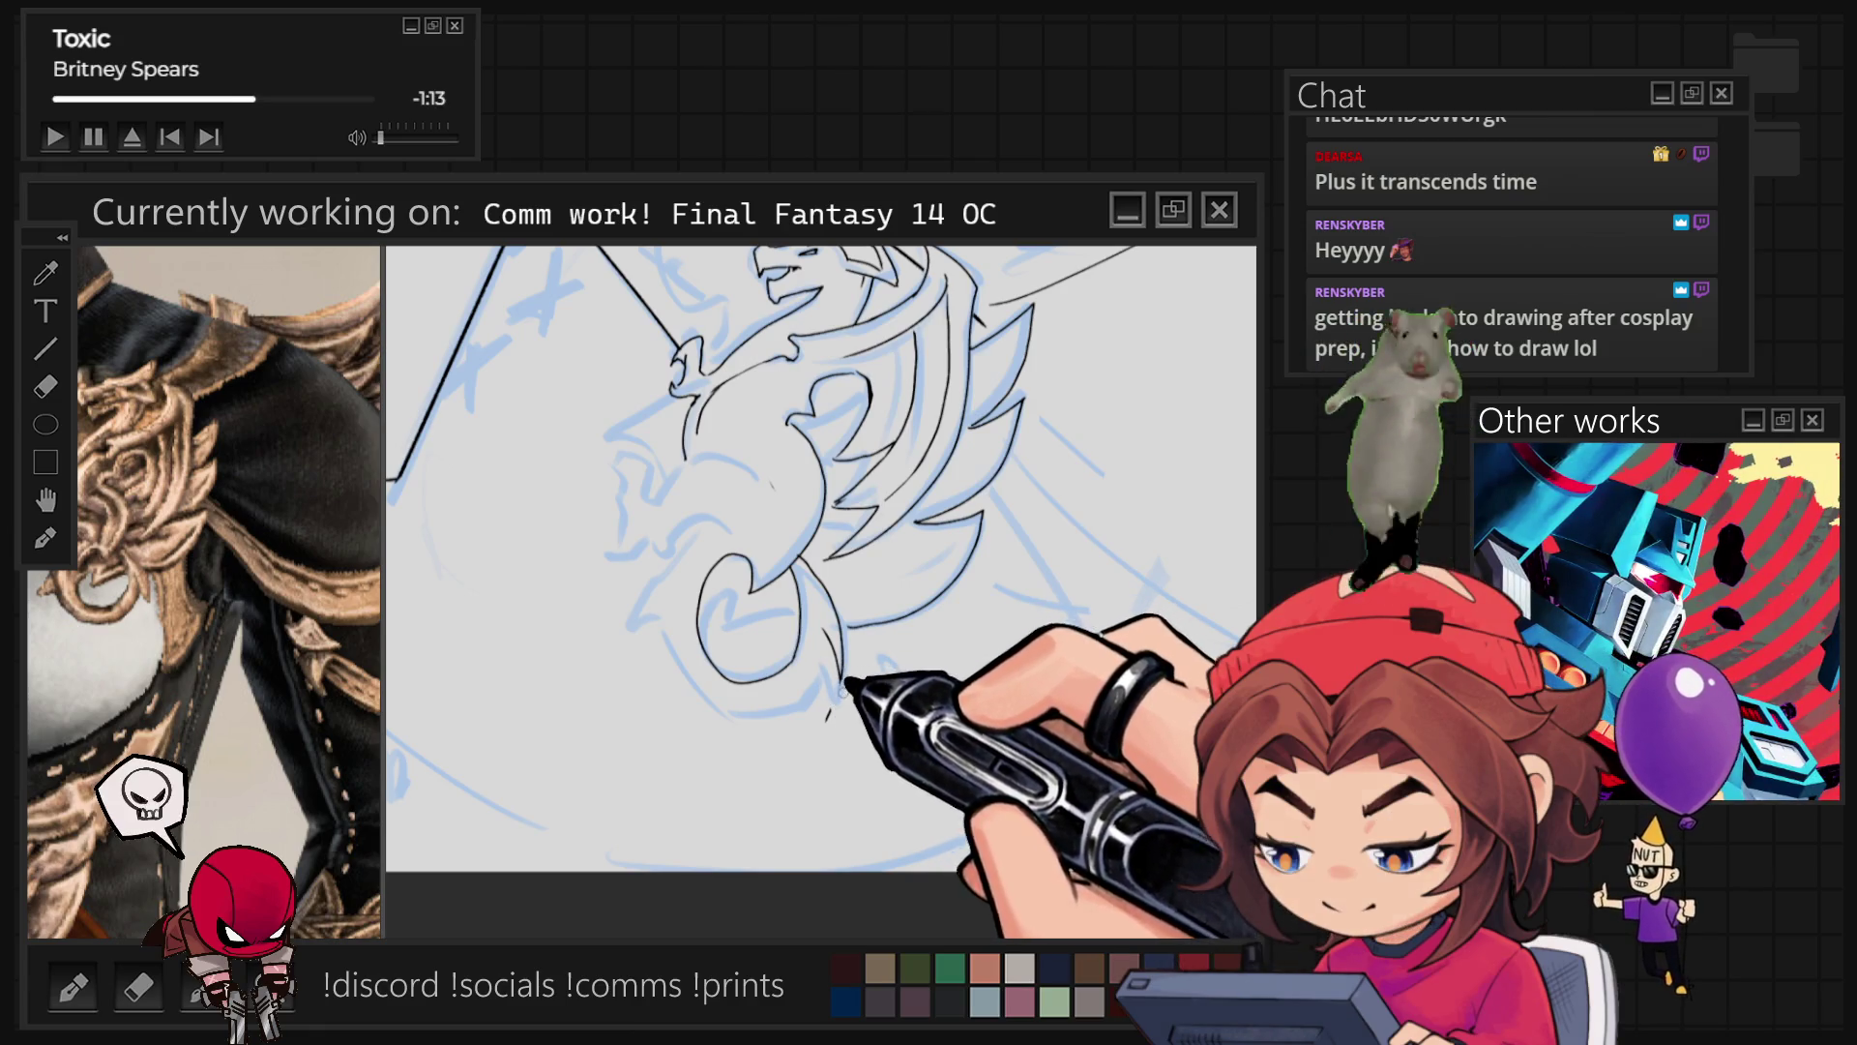
left_click_drag(736, 581, 678, 503)
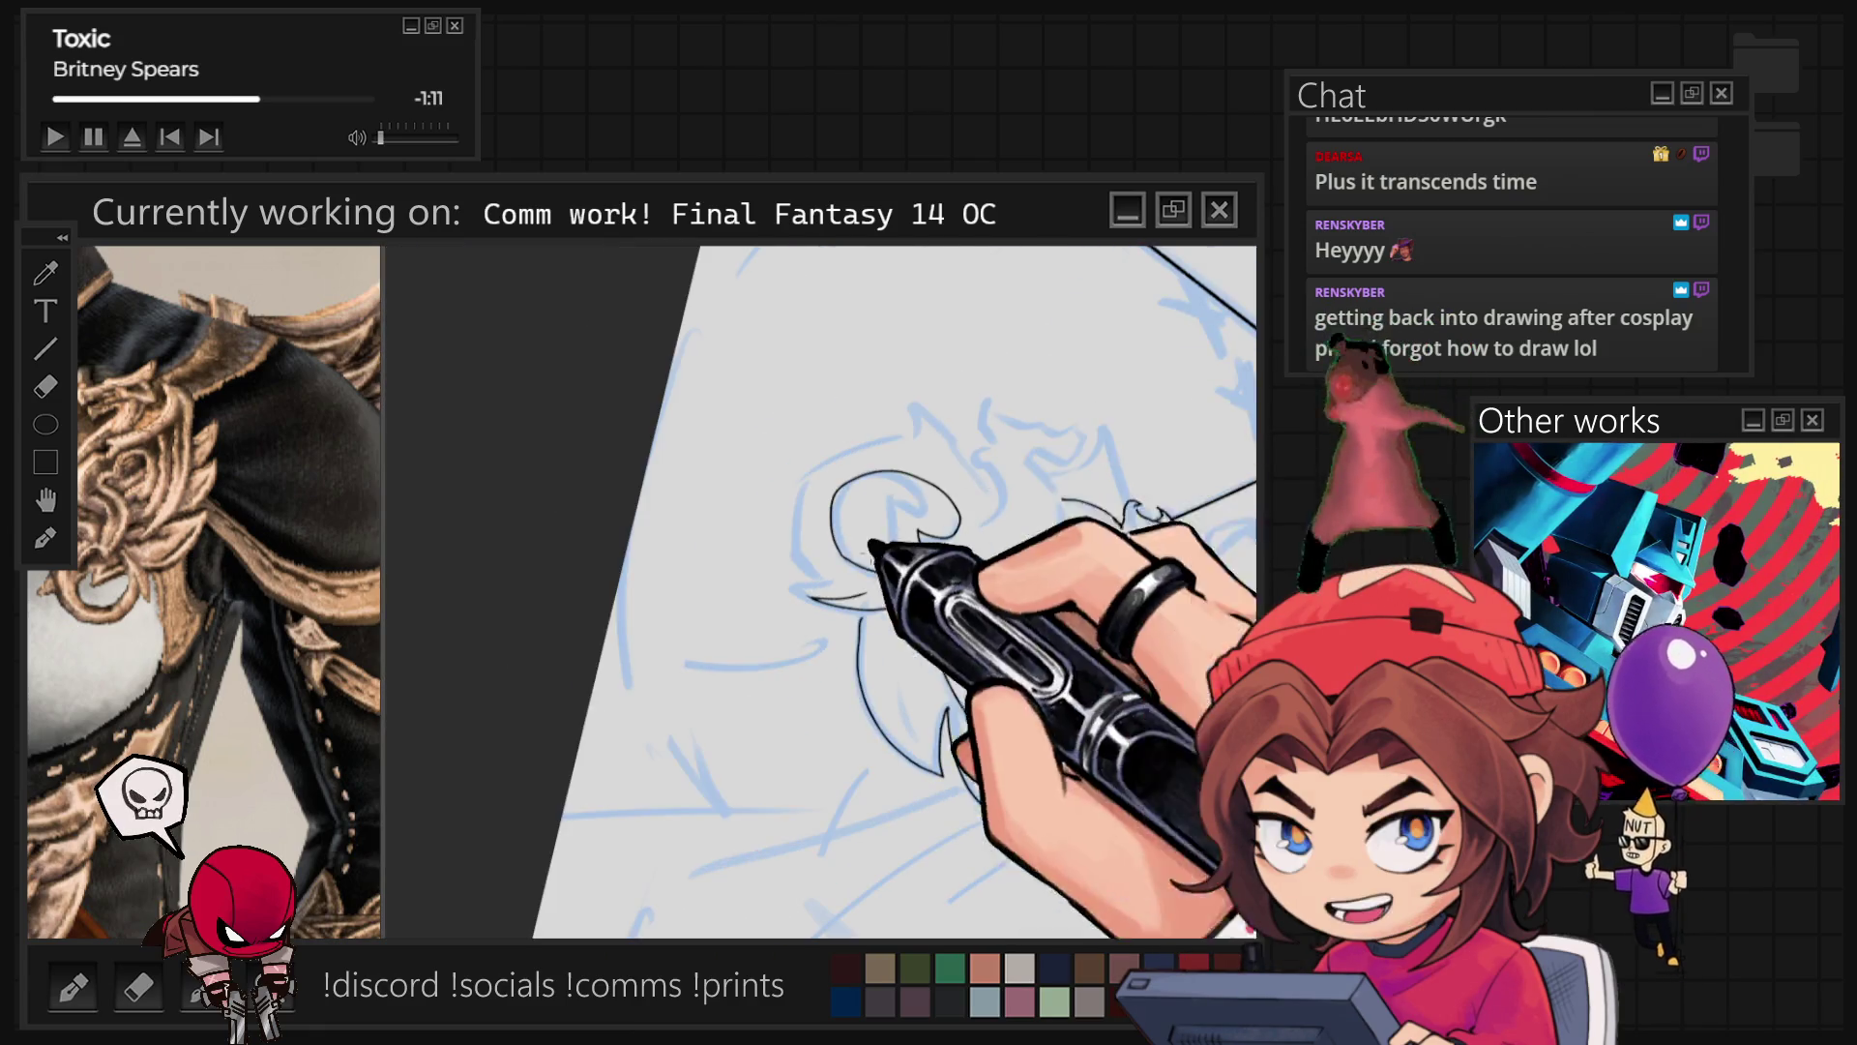
left_click_drag(823, 590, 735, 503)
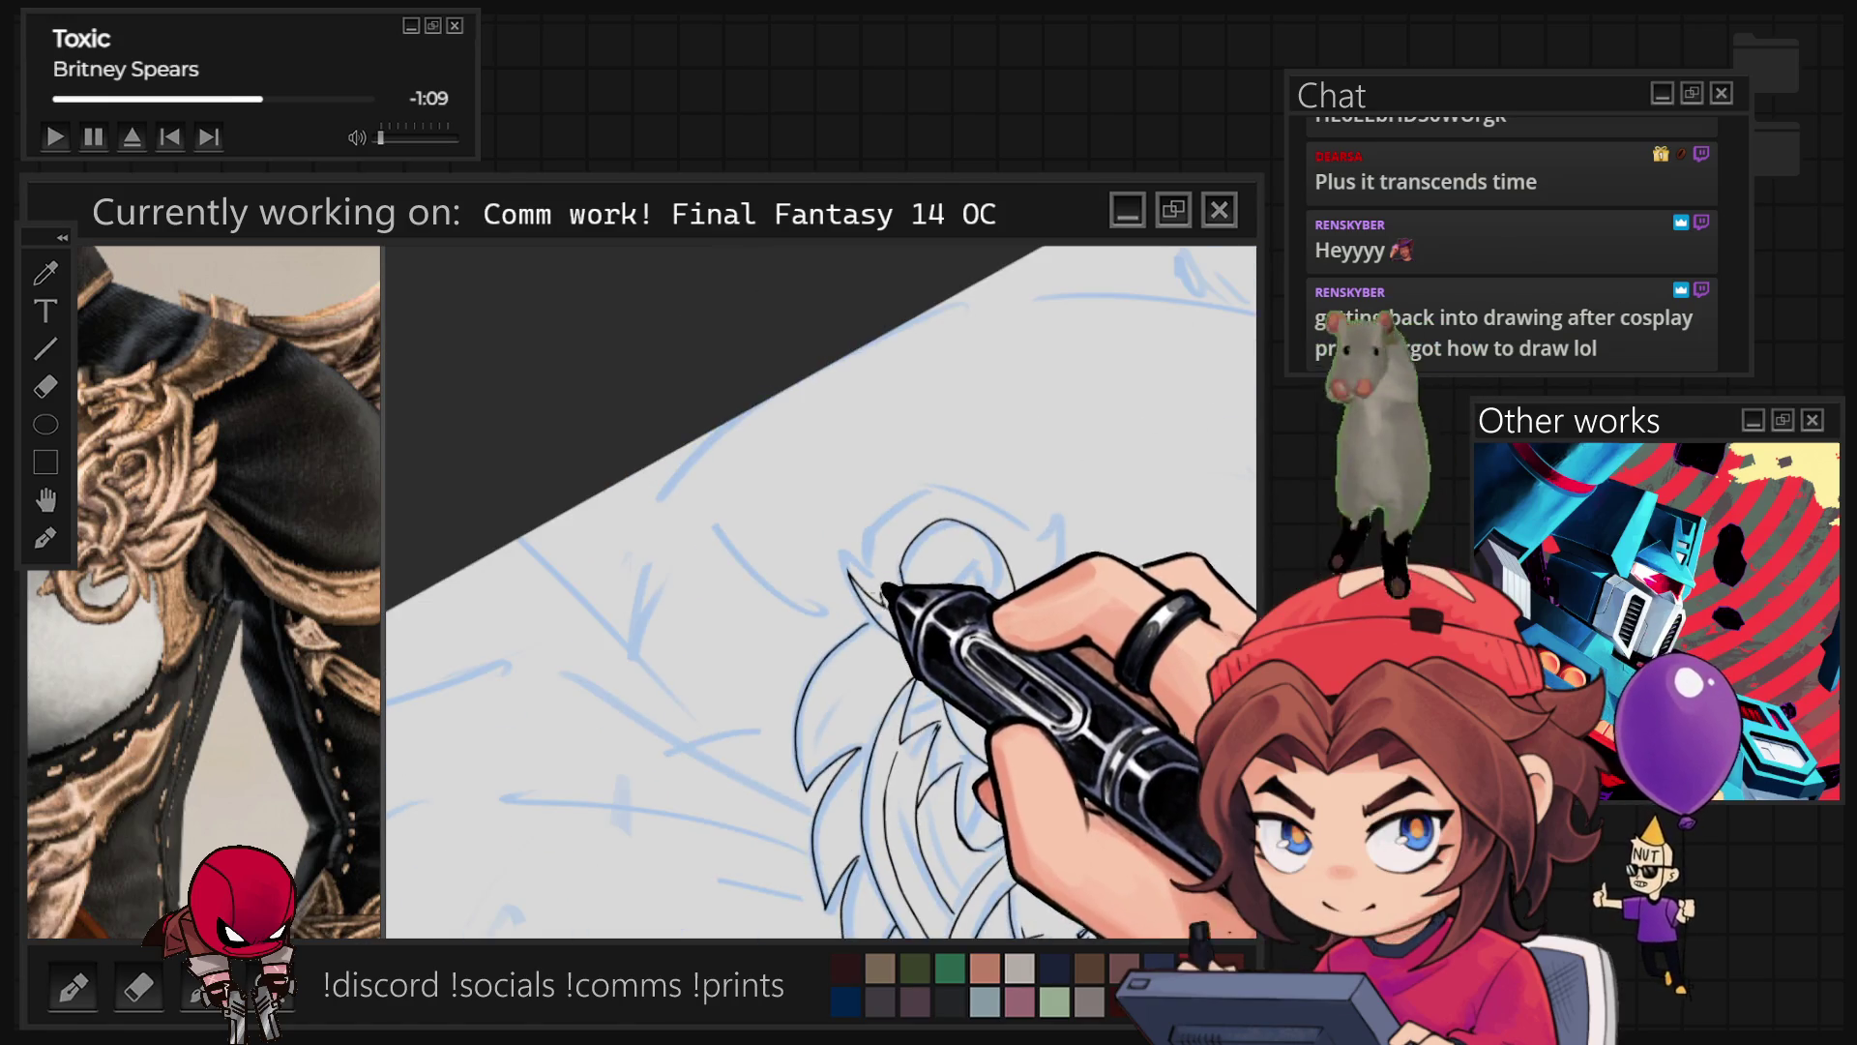
left_click_drag(900, 530, 982, 474)
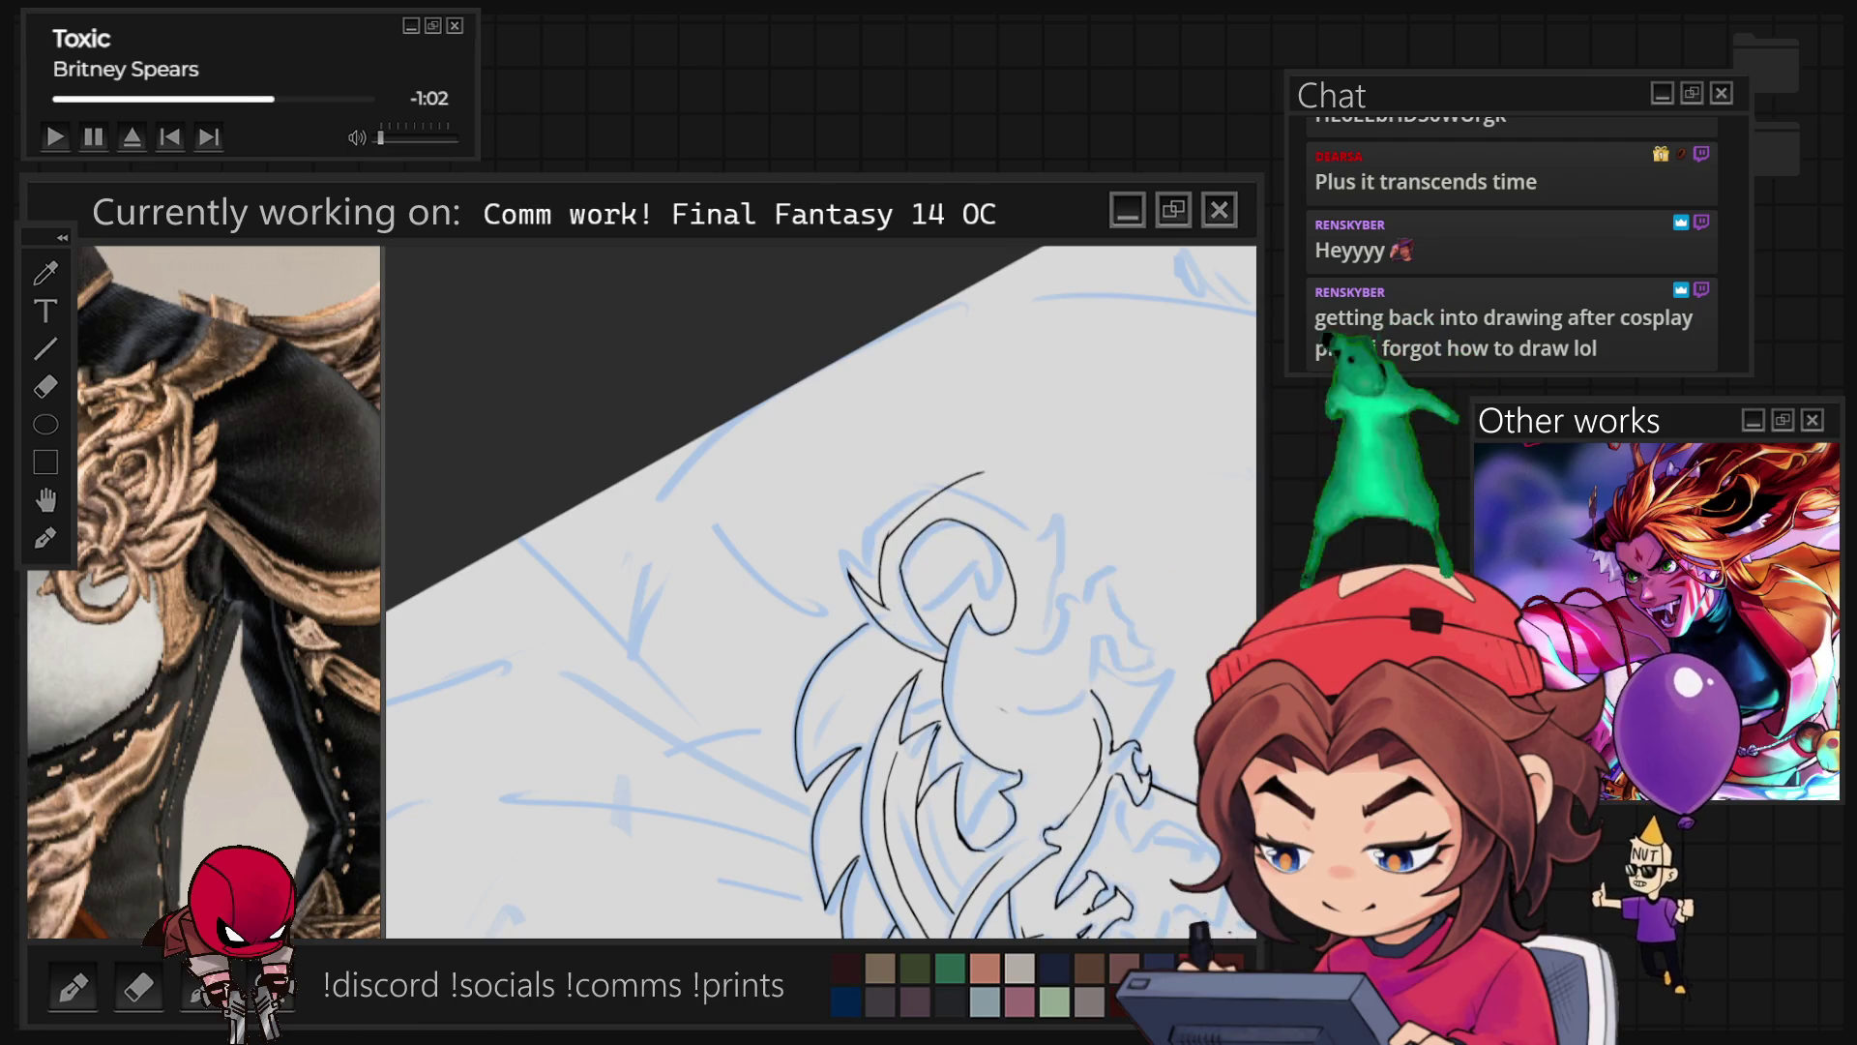
key("Delete")
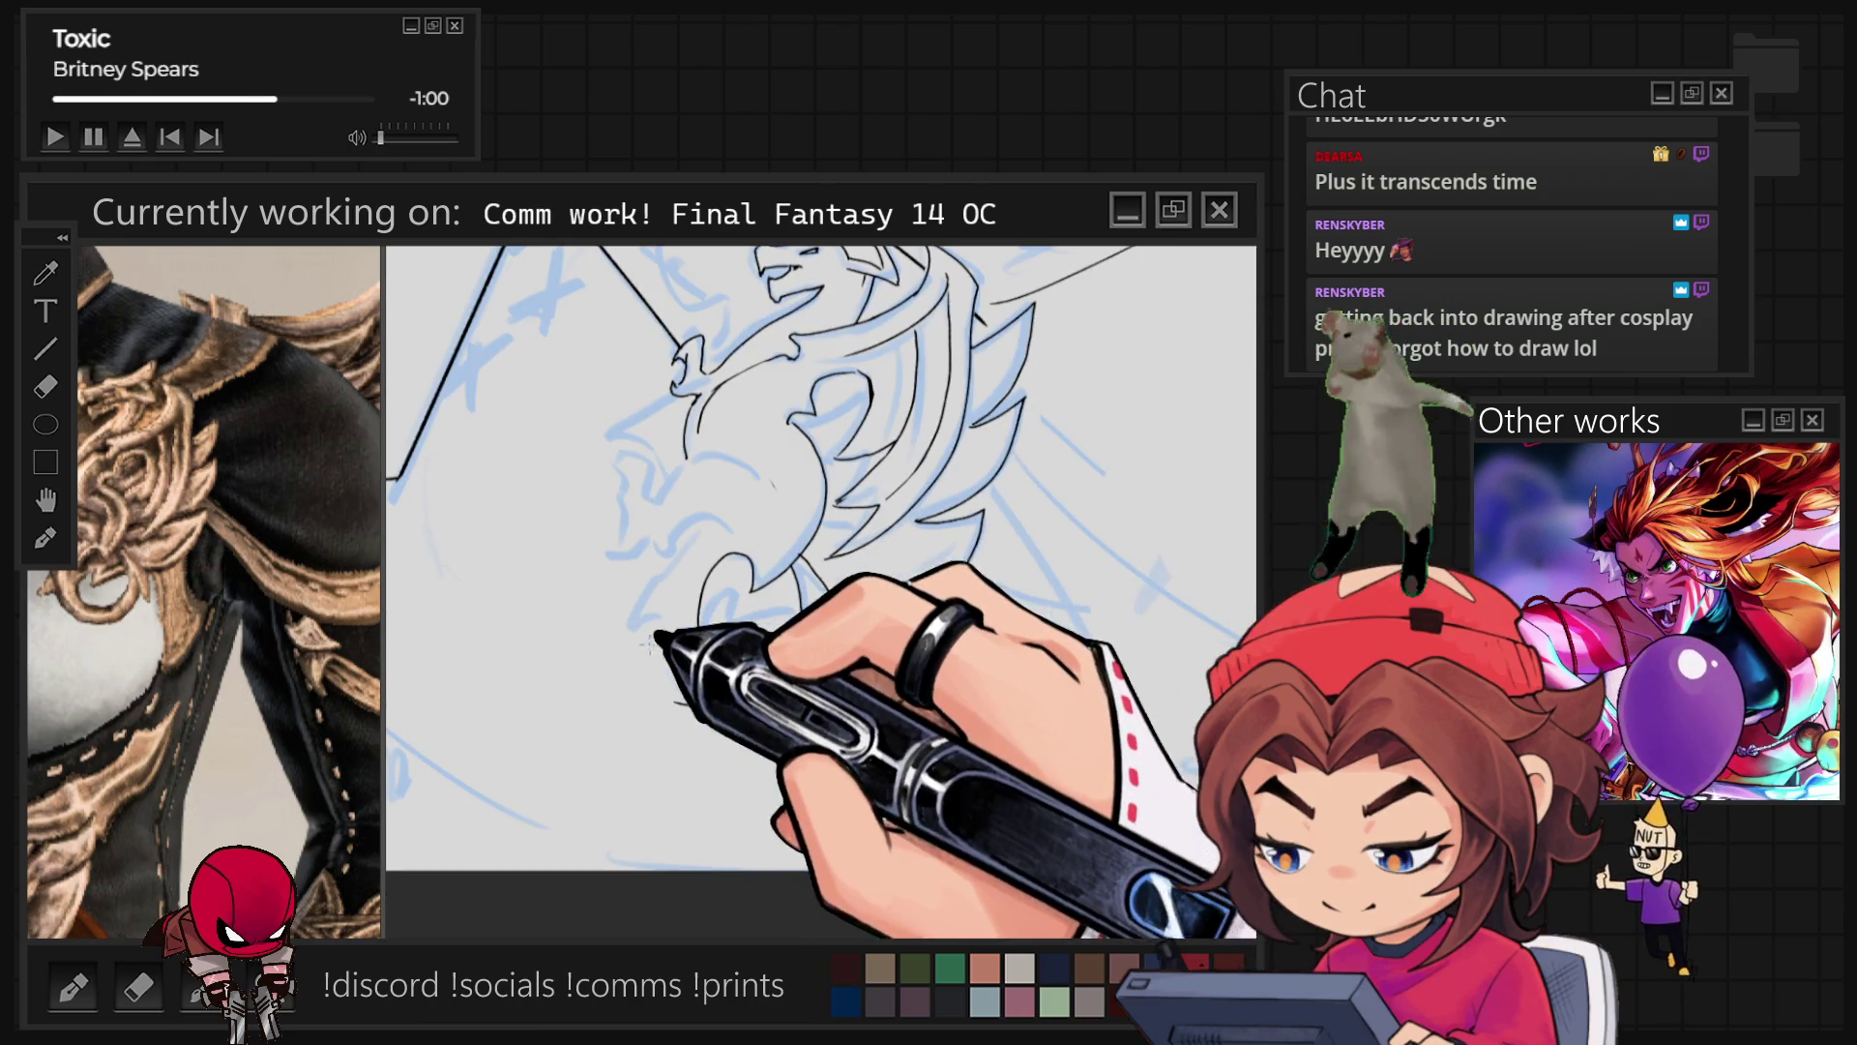
mouse_move(680, 566)
left_mouse_down()
mouse_move(668, 613)
mouse_move(689, 673)
left_mouse_up()
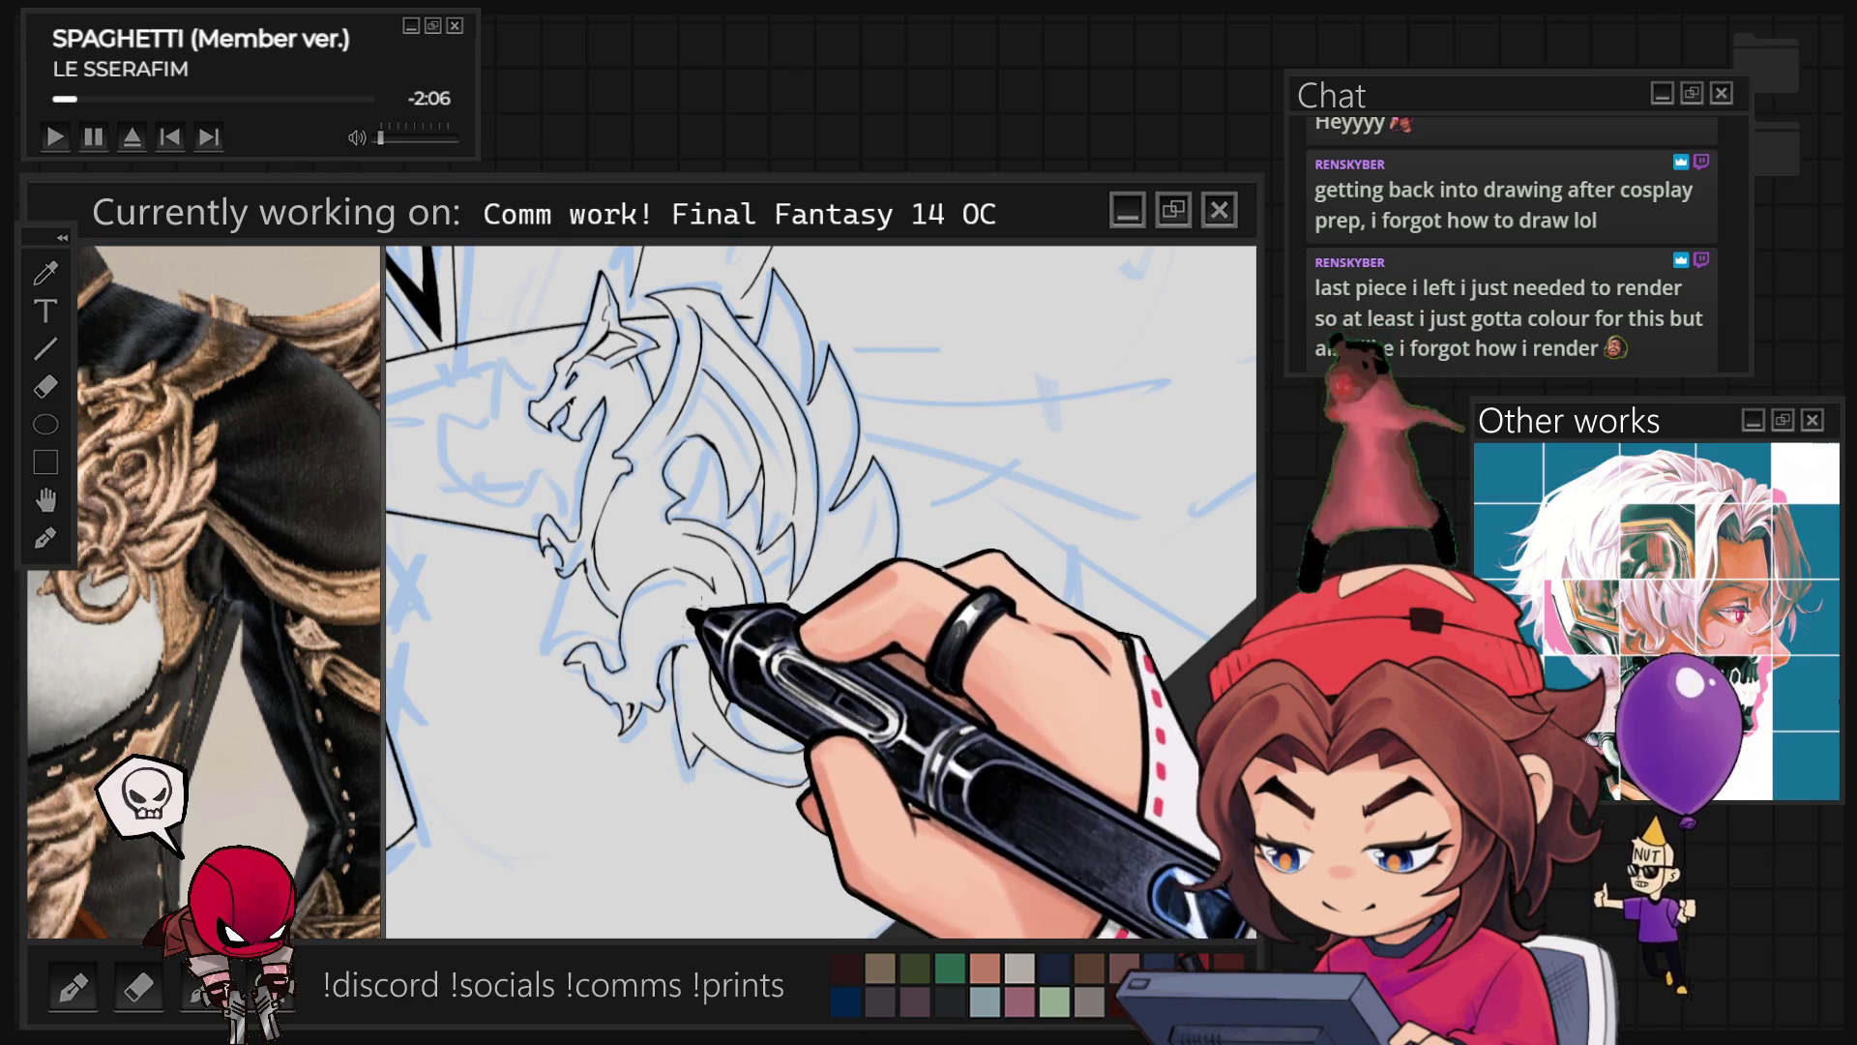
Step: Ink the dragon emblem's back spines and wing edges in black lines
scroll(703, 589, "down", 3)
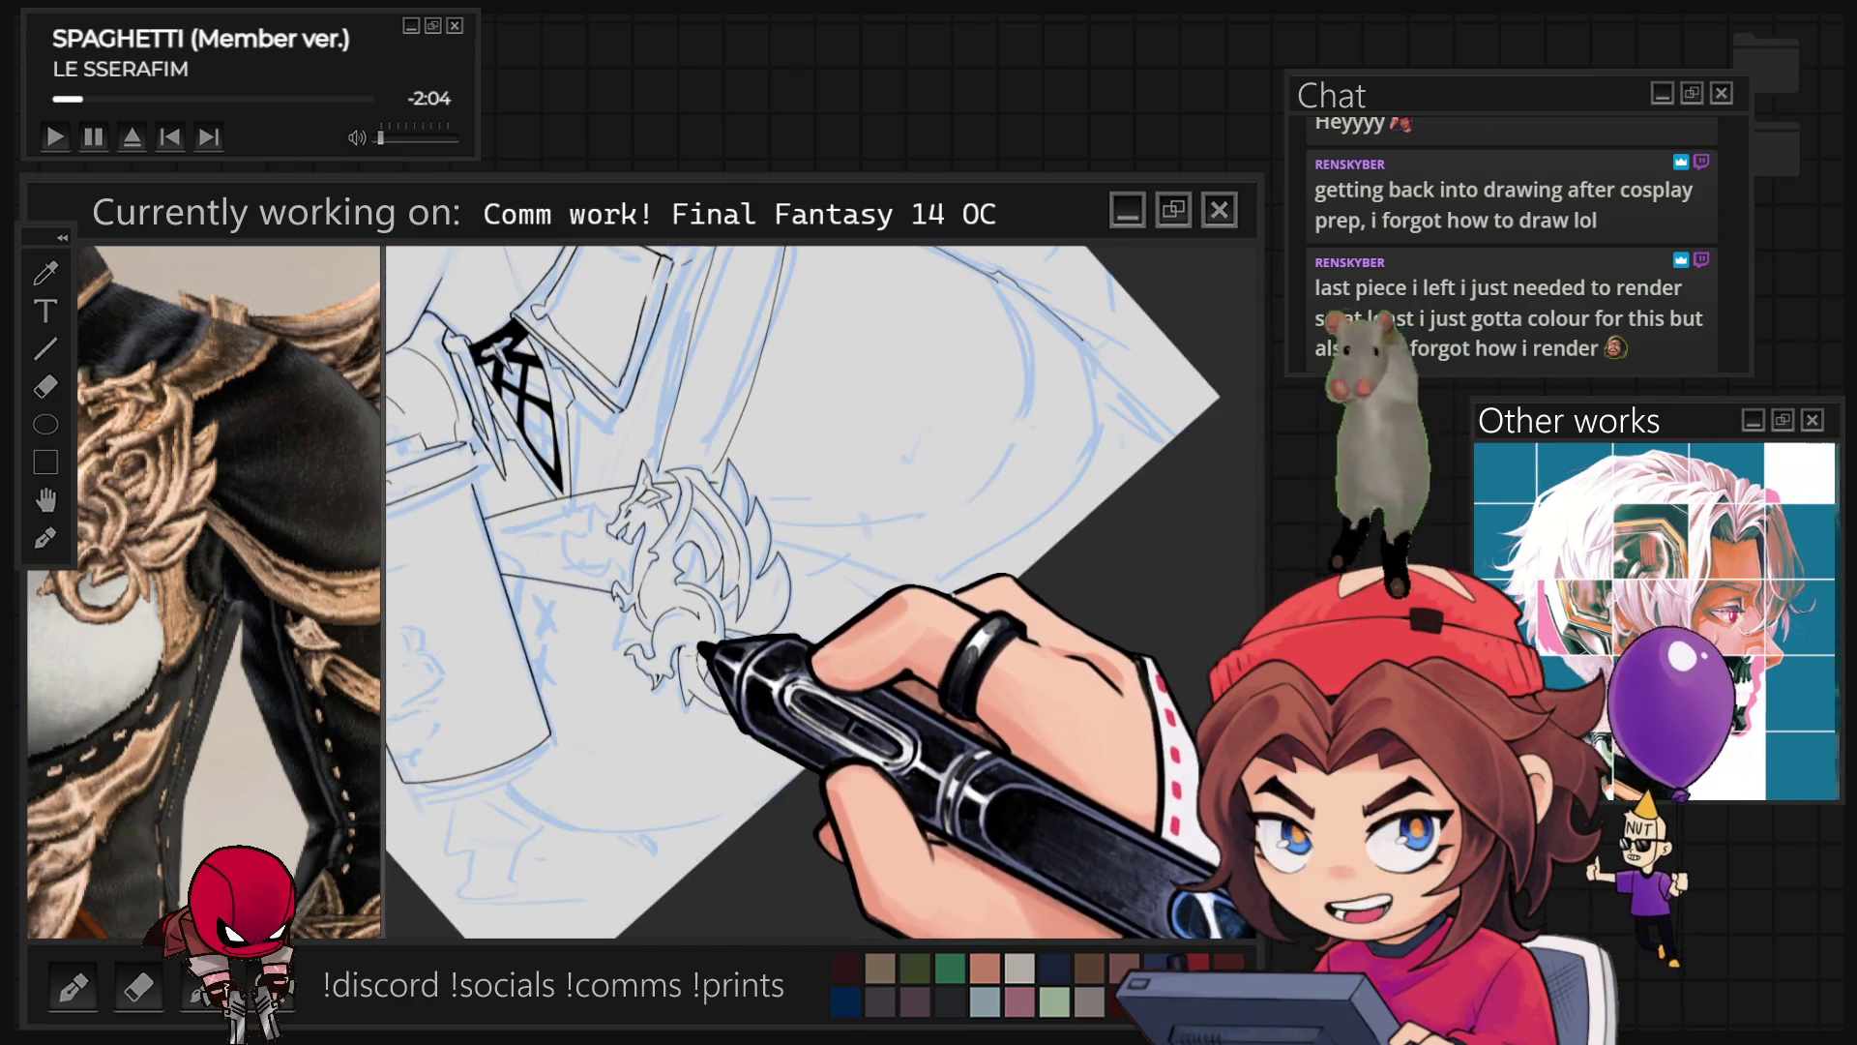
scroll(821, 592, "up", 3)
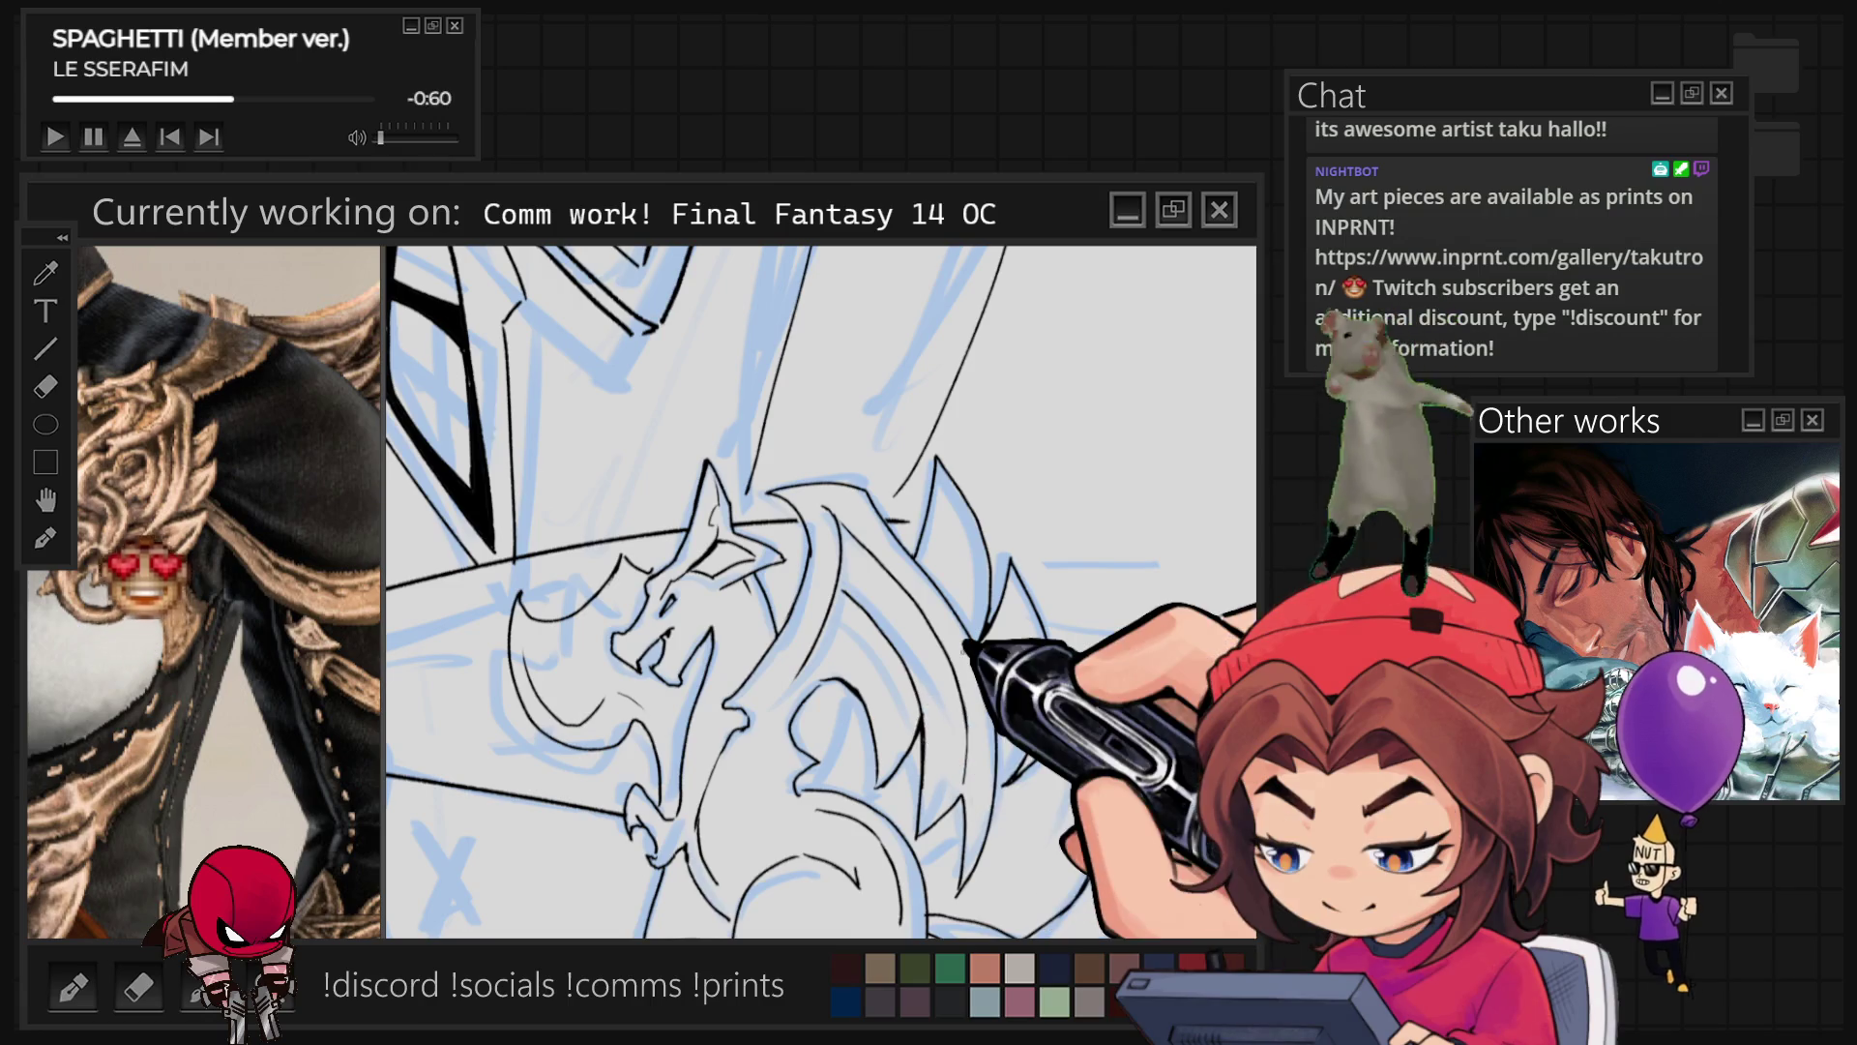
scroll(821, 592, "down", 5)
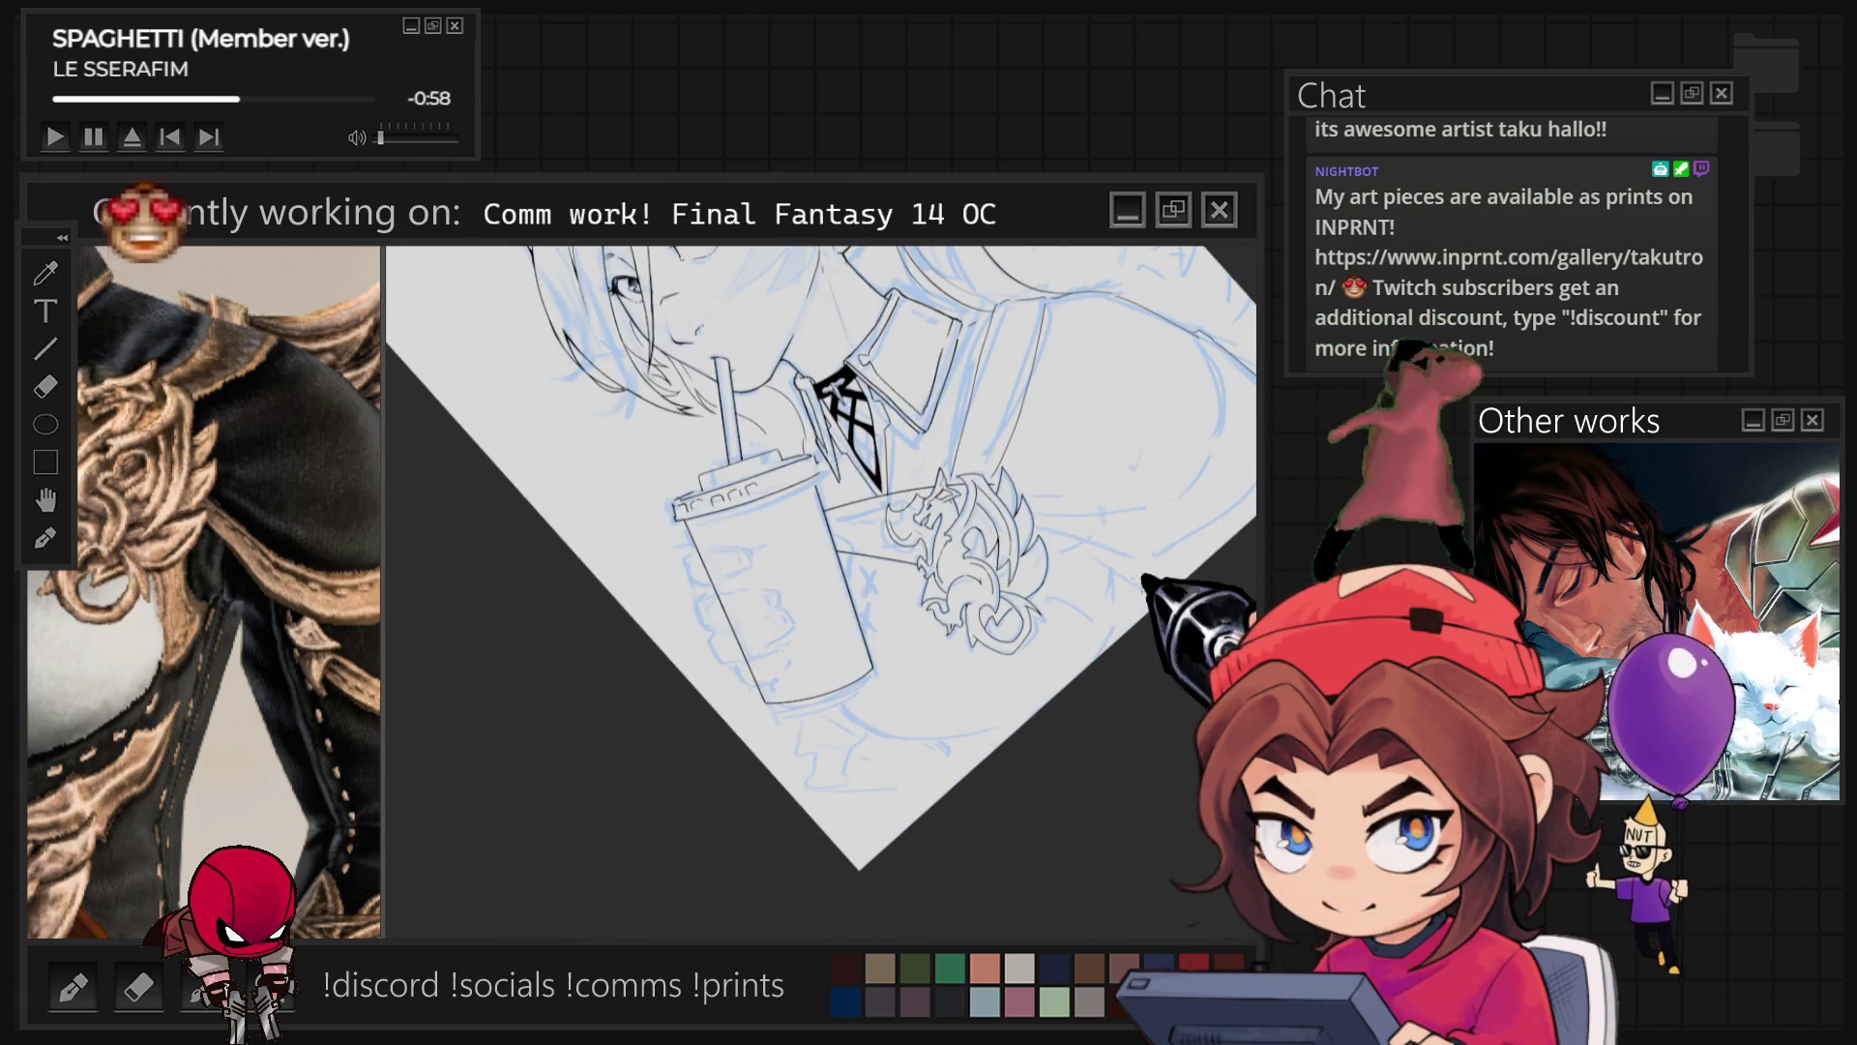
Step: Finish inking the dragon emblem below the black cravat, checking the Sub View reference
key("5")
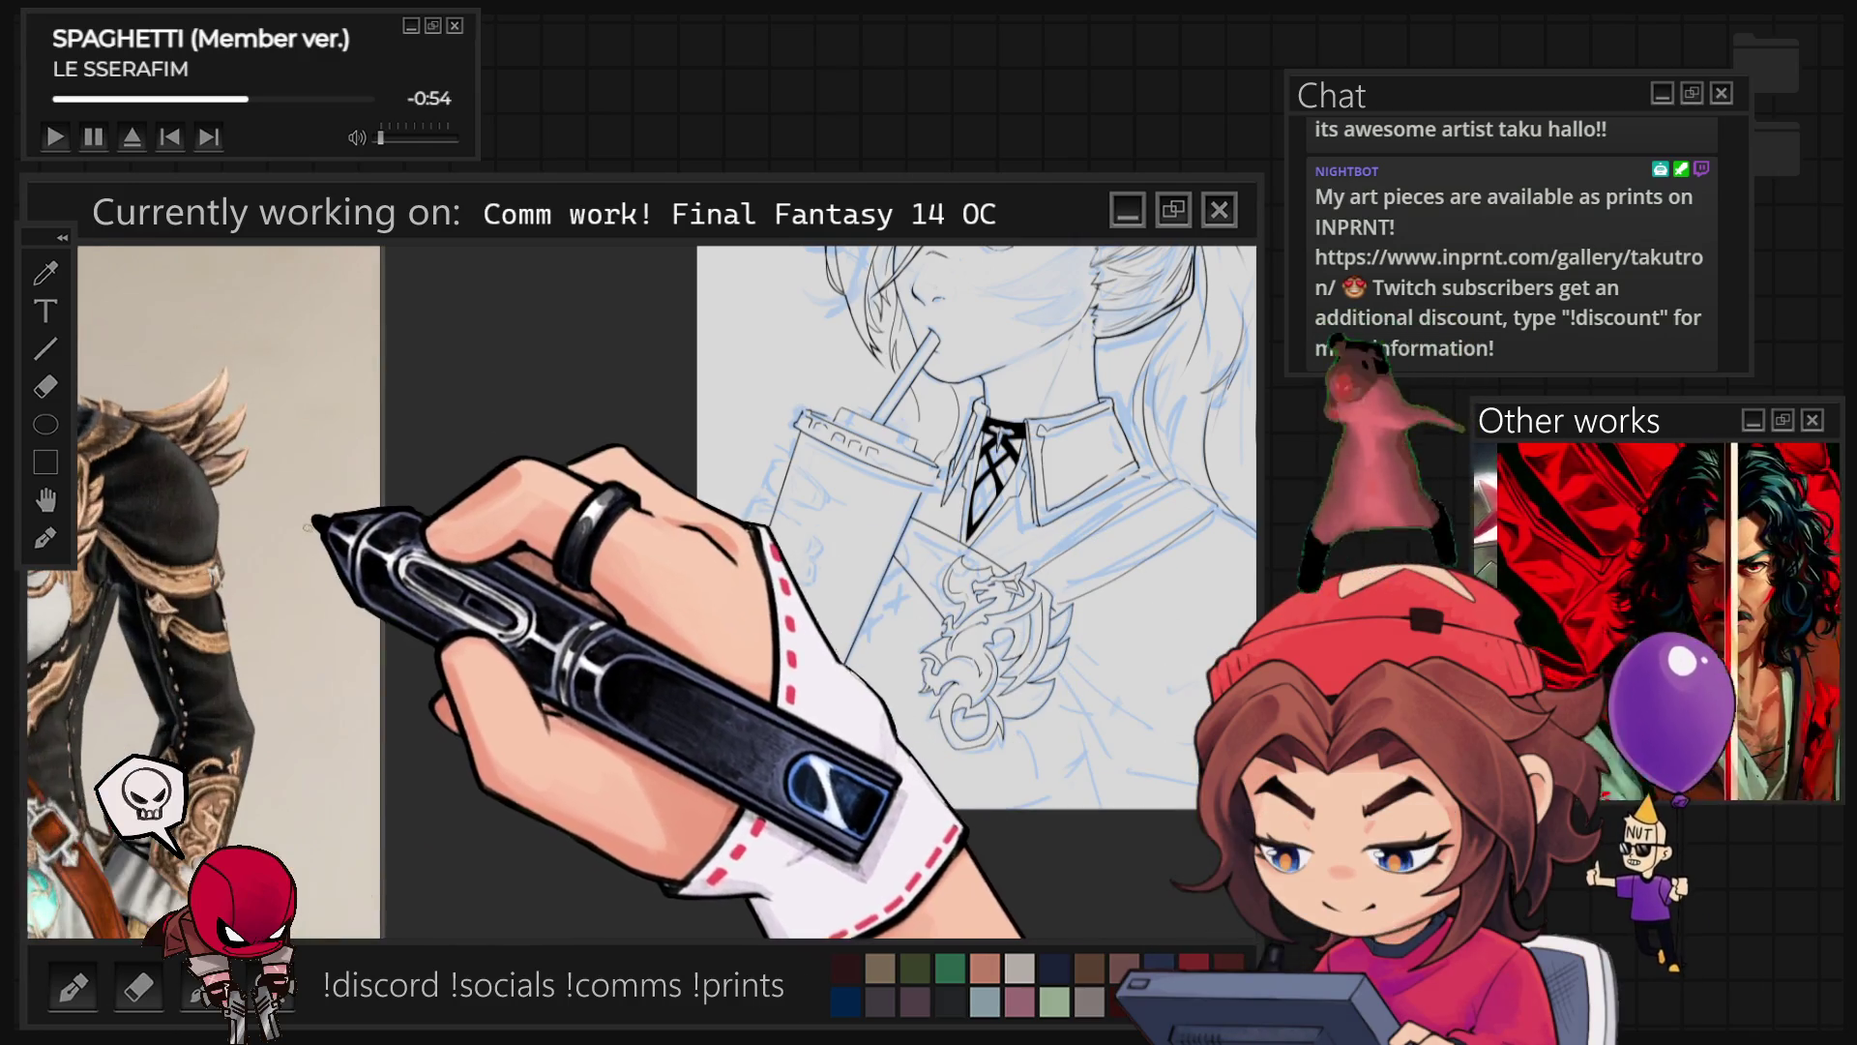
mouse_move(793, 599)
left_mouse_down()
mouse_move(716, 590)
mouse_move(542, 372)
left_mouse_up()
scroll(677, 580, "up", 2)
mouse_move(822, 580)
left_mouse_down()
mouse_move(1203, 767)
mouse_move(641, 864)
mouse_move(614, 738)
mouse_move(813, 506)
mouse_move(622, 655)
mouse_move(769, 527)
mouse_move(530, 779)
mouse_move(571, 644)
mouse_move(629, 568)
mouse_move(970, 440)
left_mouse_up()
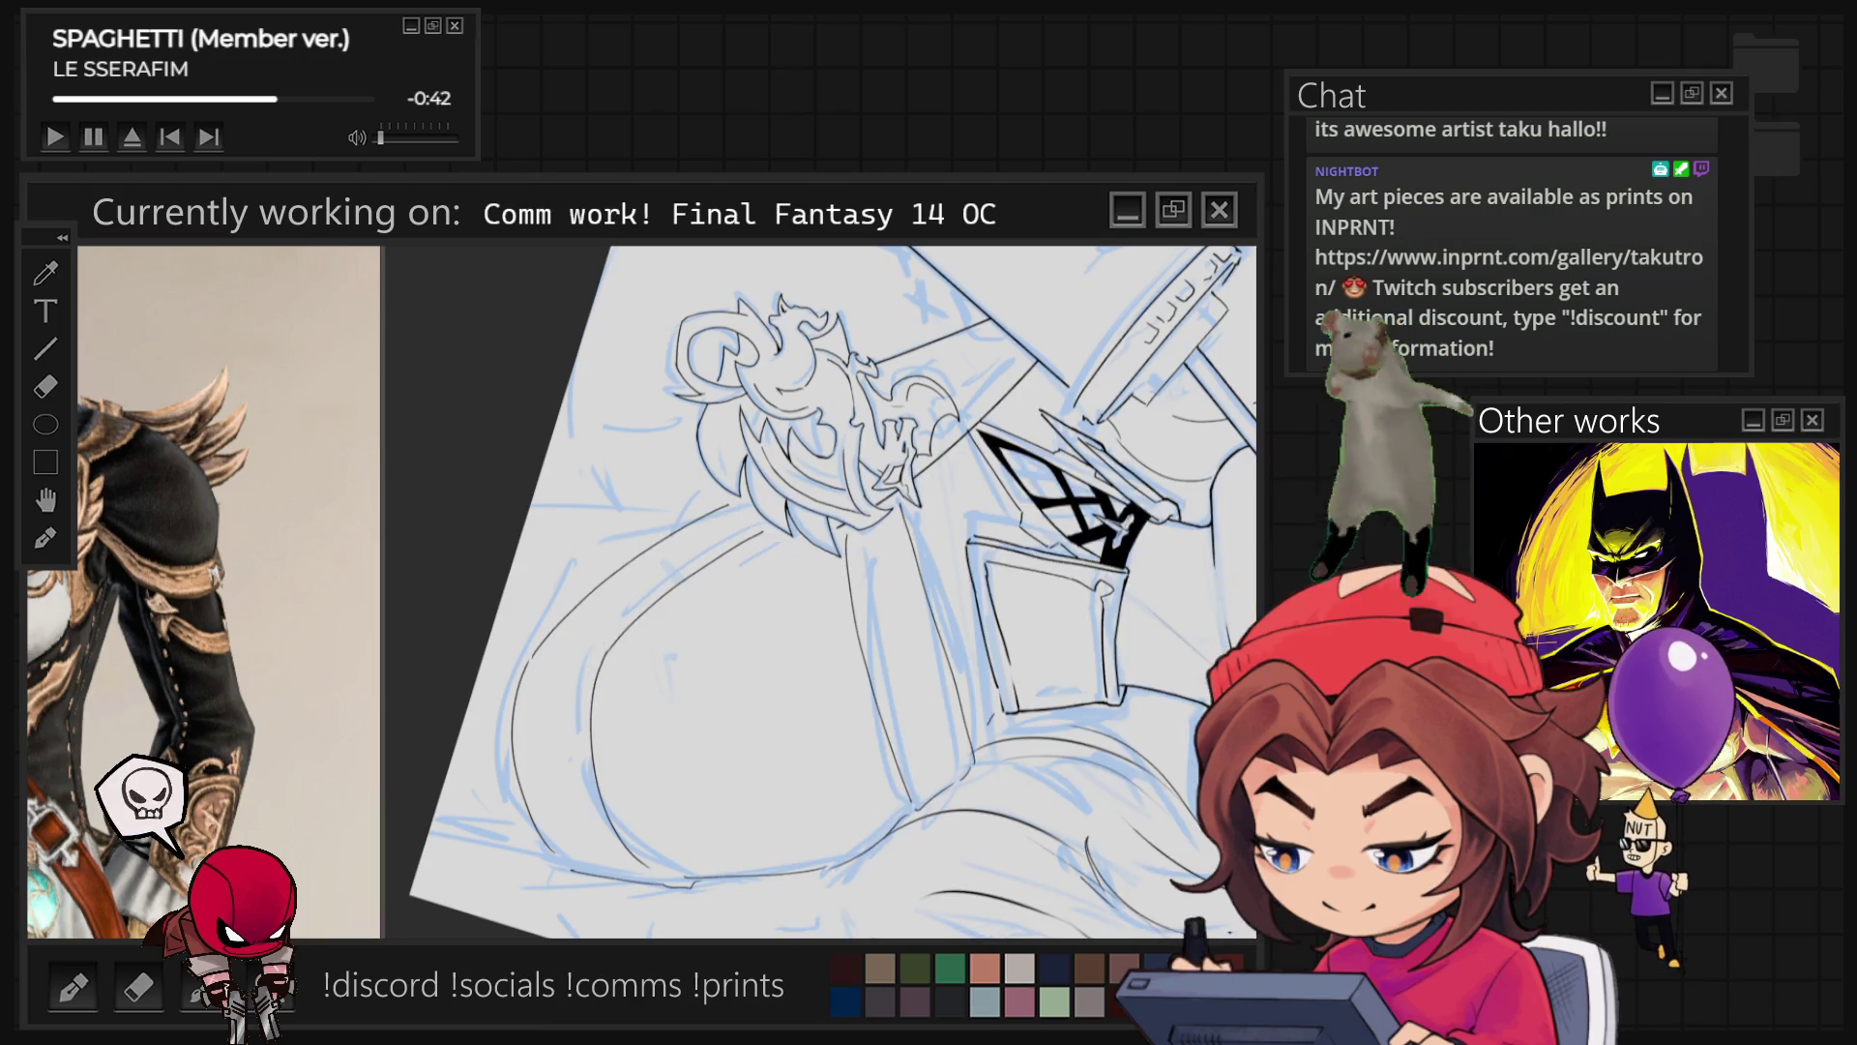
key("ctrl+0")
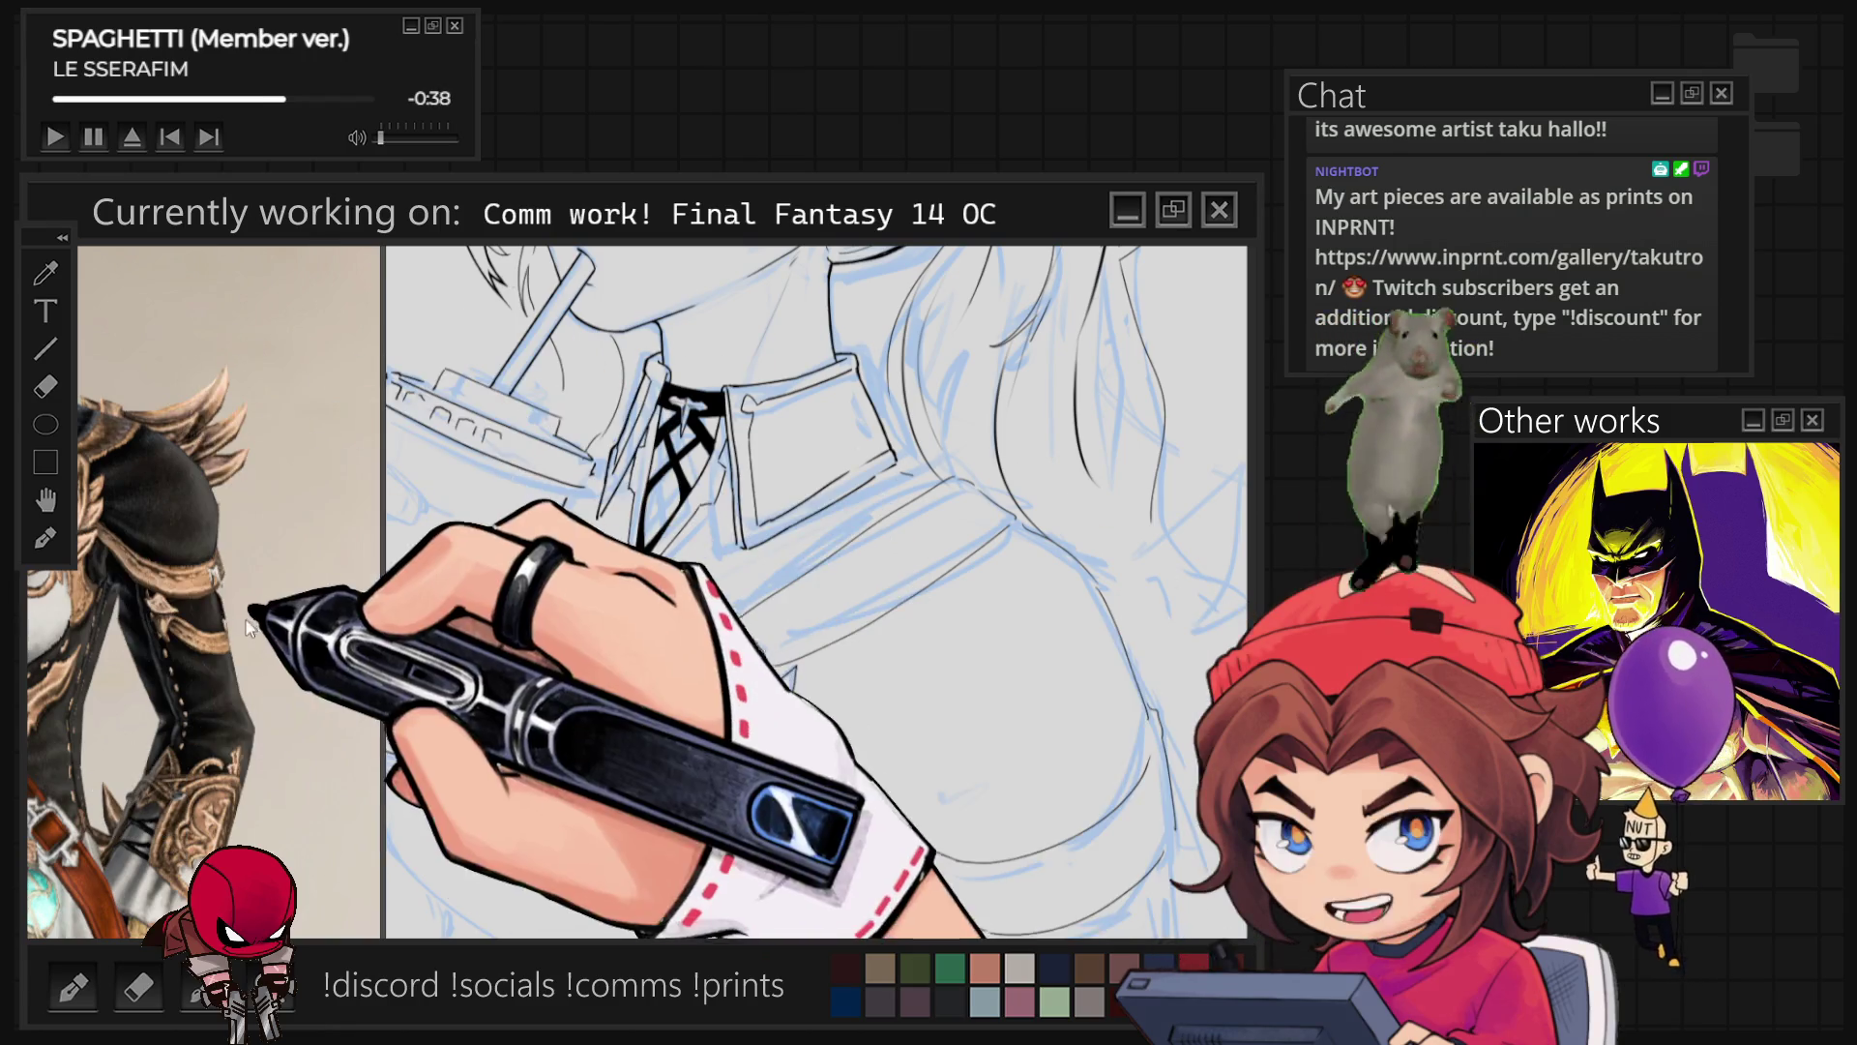
mouse_move(249, 622)
left_mouse_down()
mouse_move(250, 643)
mouse_move(249, 622)
left_mouse_up()
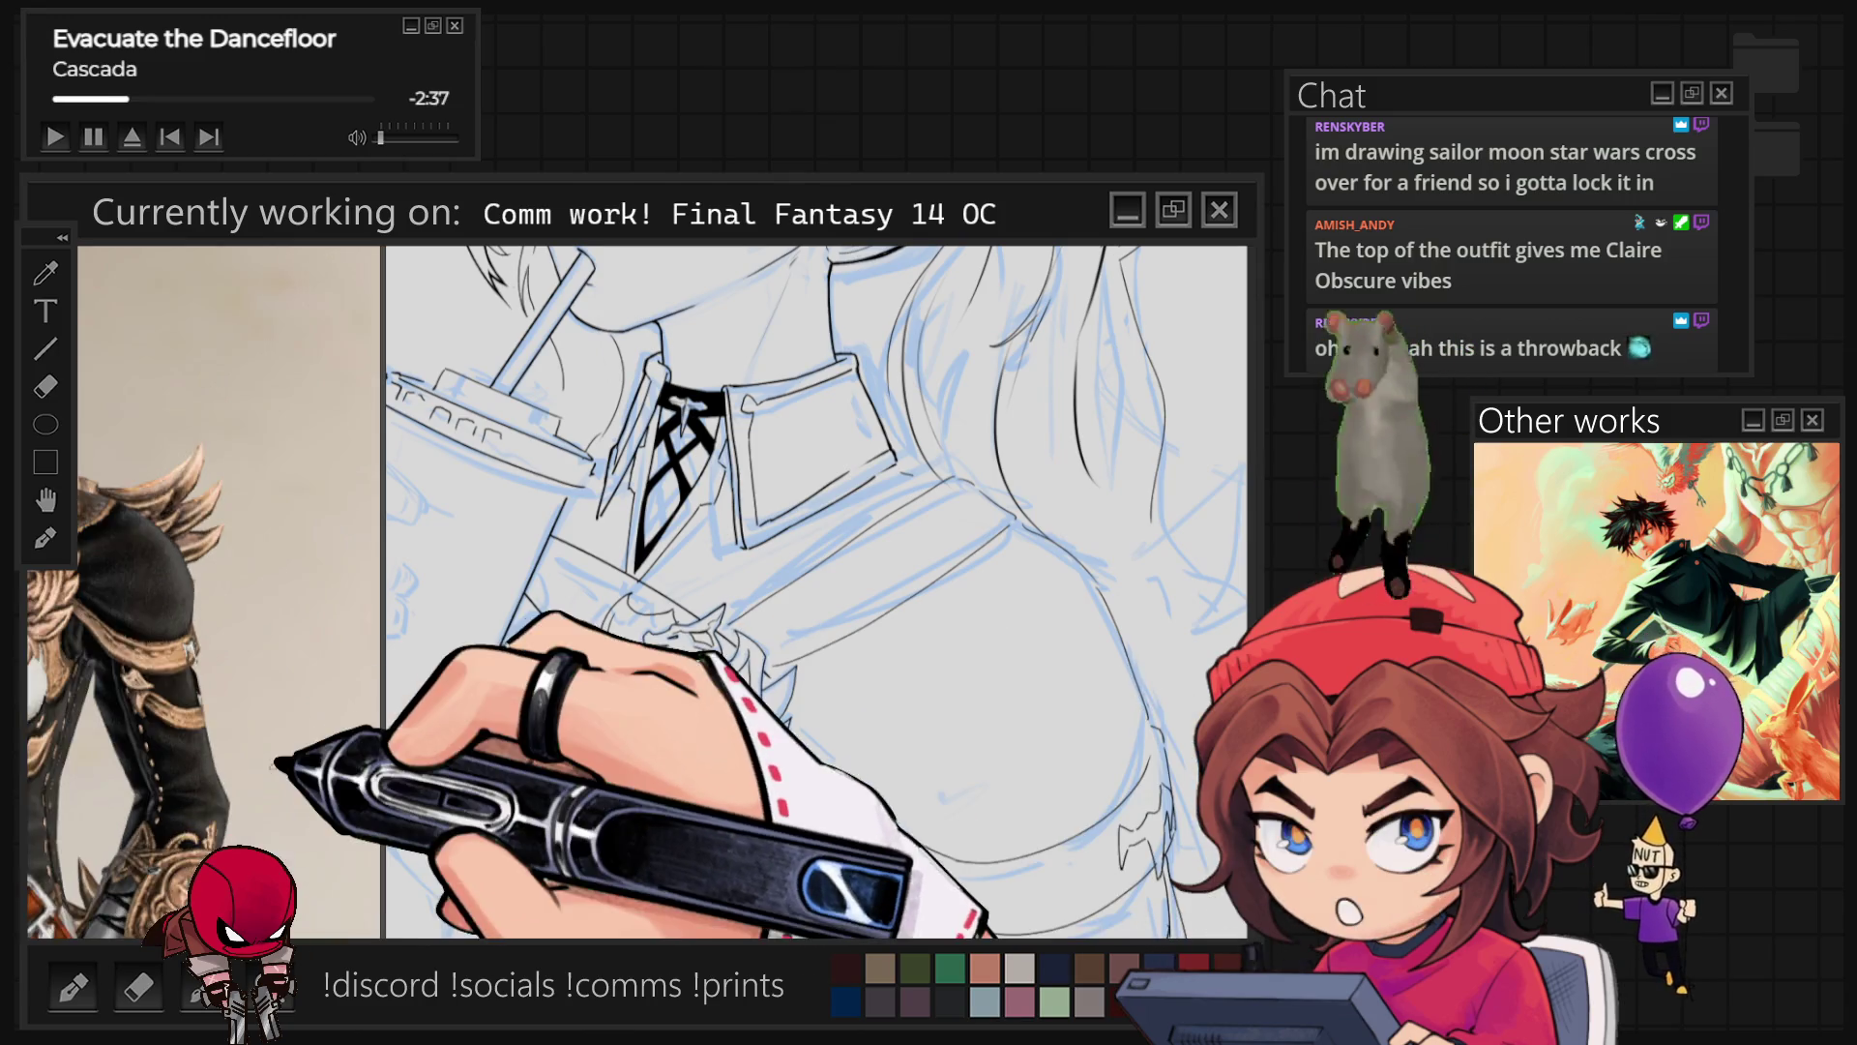
Step: Zoom the Sub View reference out, then in on the character's face, collar and chest
scroll(203, 590, "down", 3)
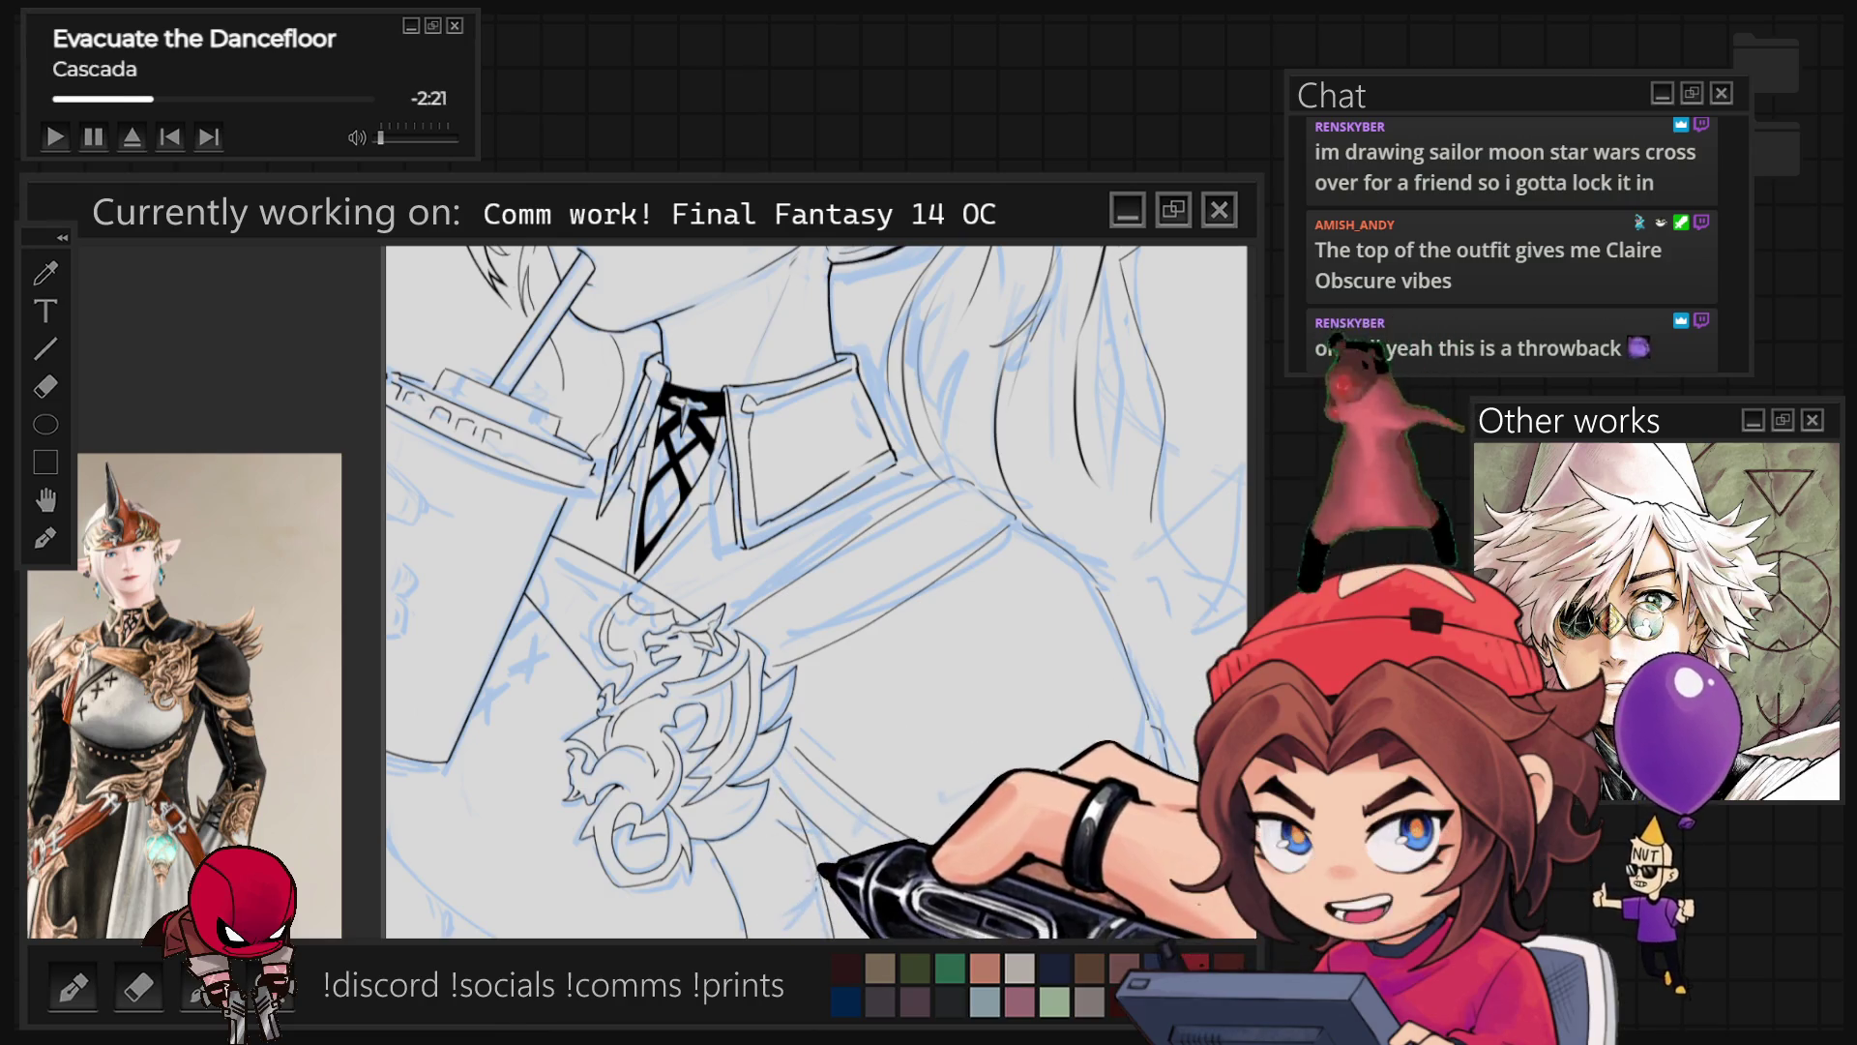
scroll(818, 592, "down", 5)
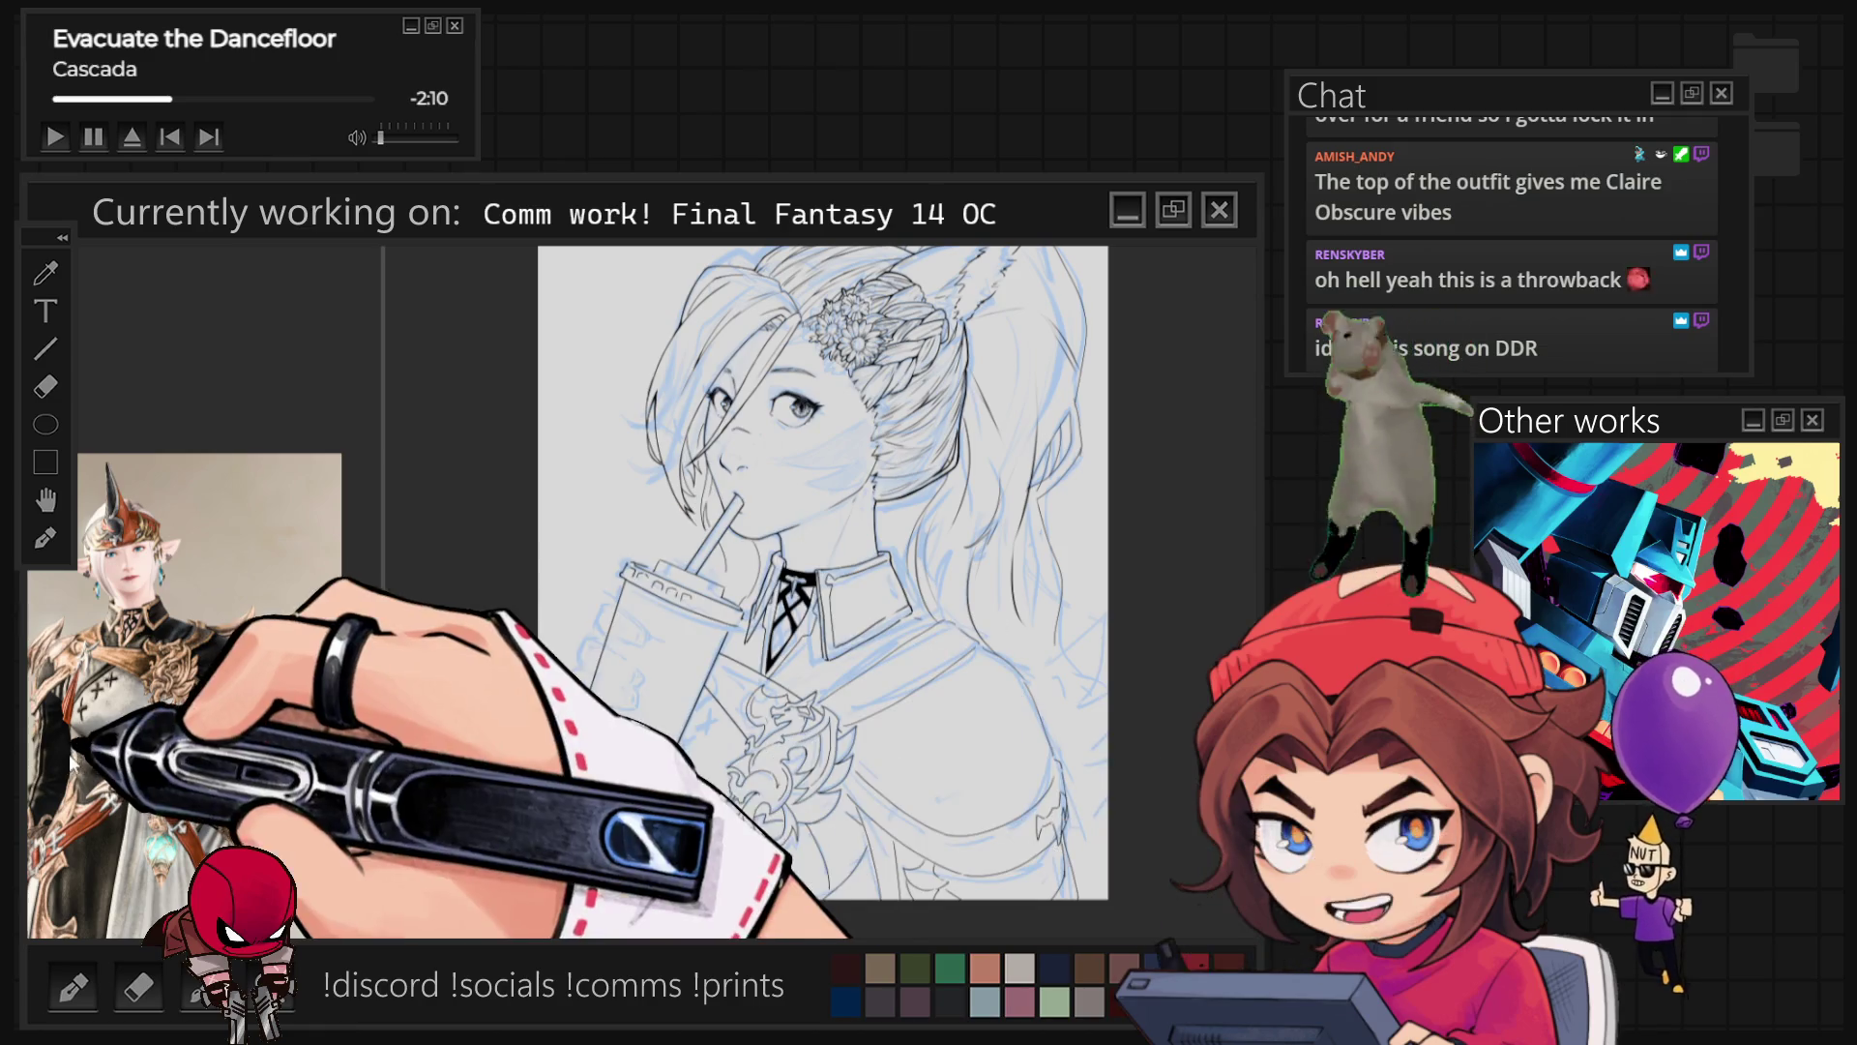
scroll(109, 716, "up", 5)
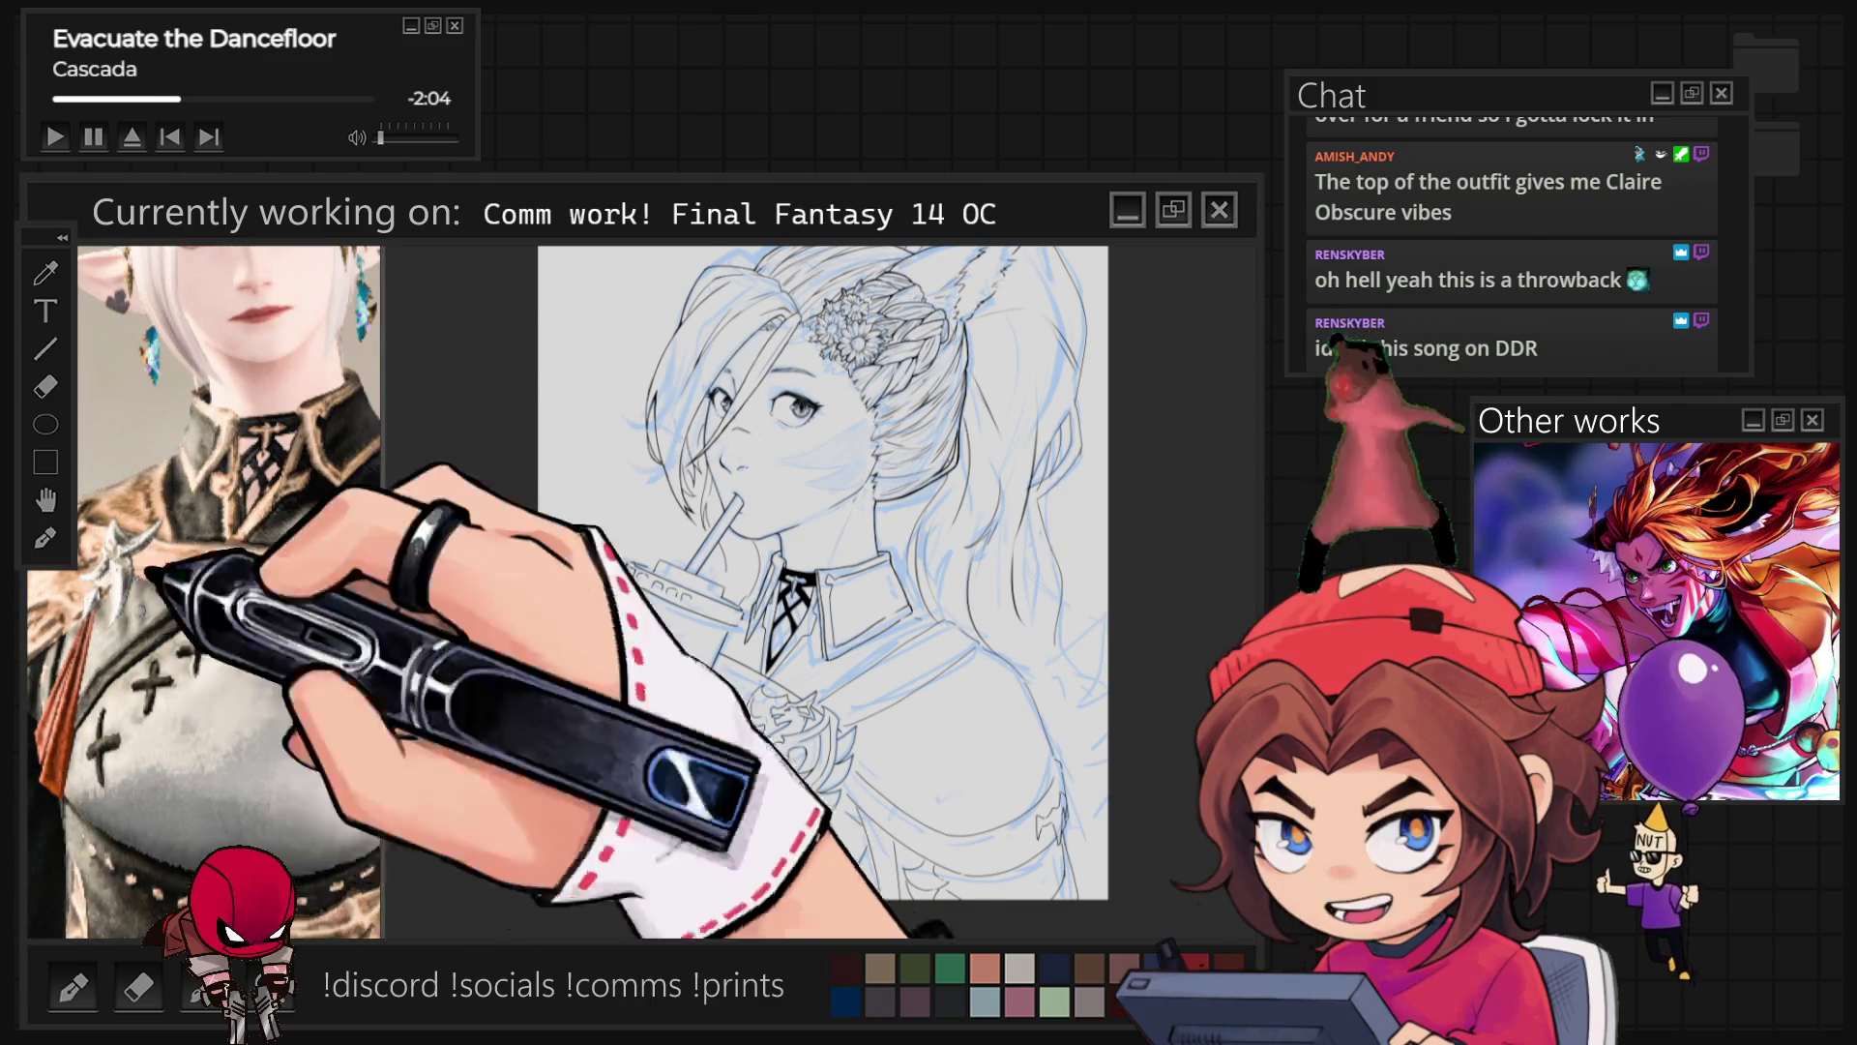
scroll(745, 774, "up", 2)
scroll(709, 913, "up", 2)
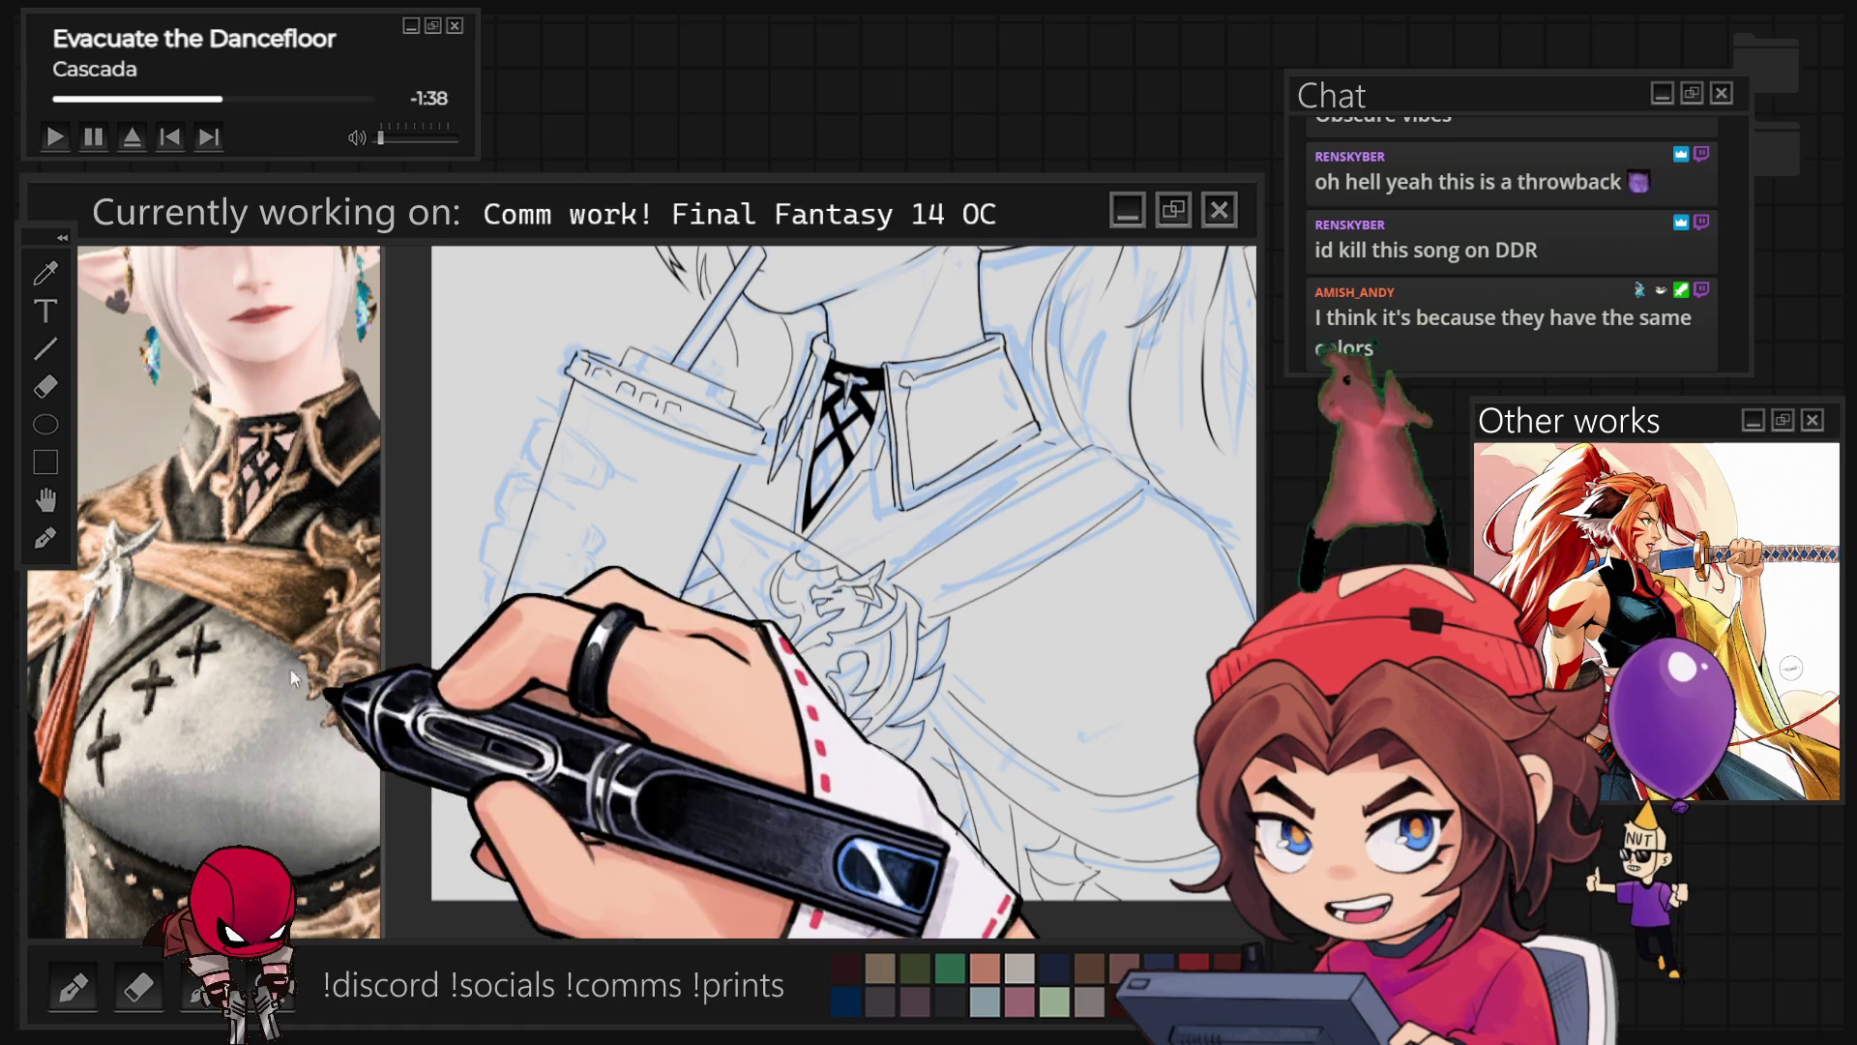
Step: Ink black outlines along the chest panel's edges around the blue cross-stitch marks
scroll(751, 814, "up", 2)
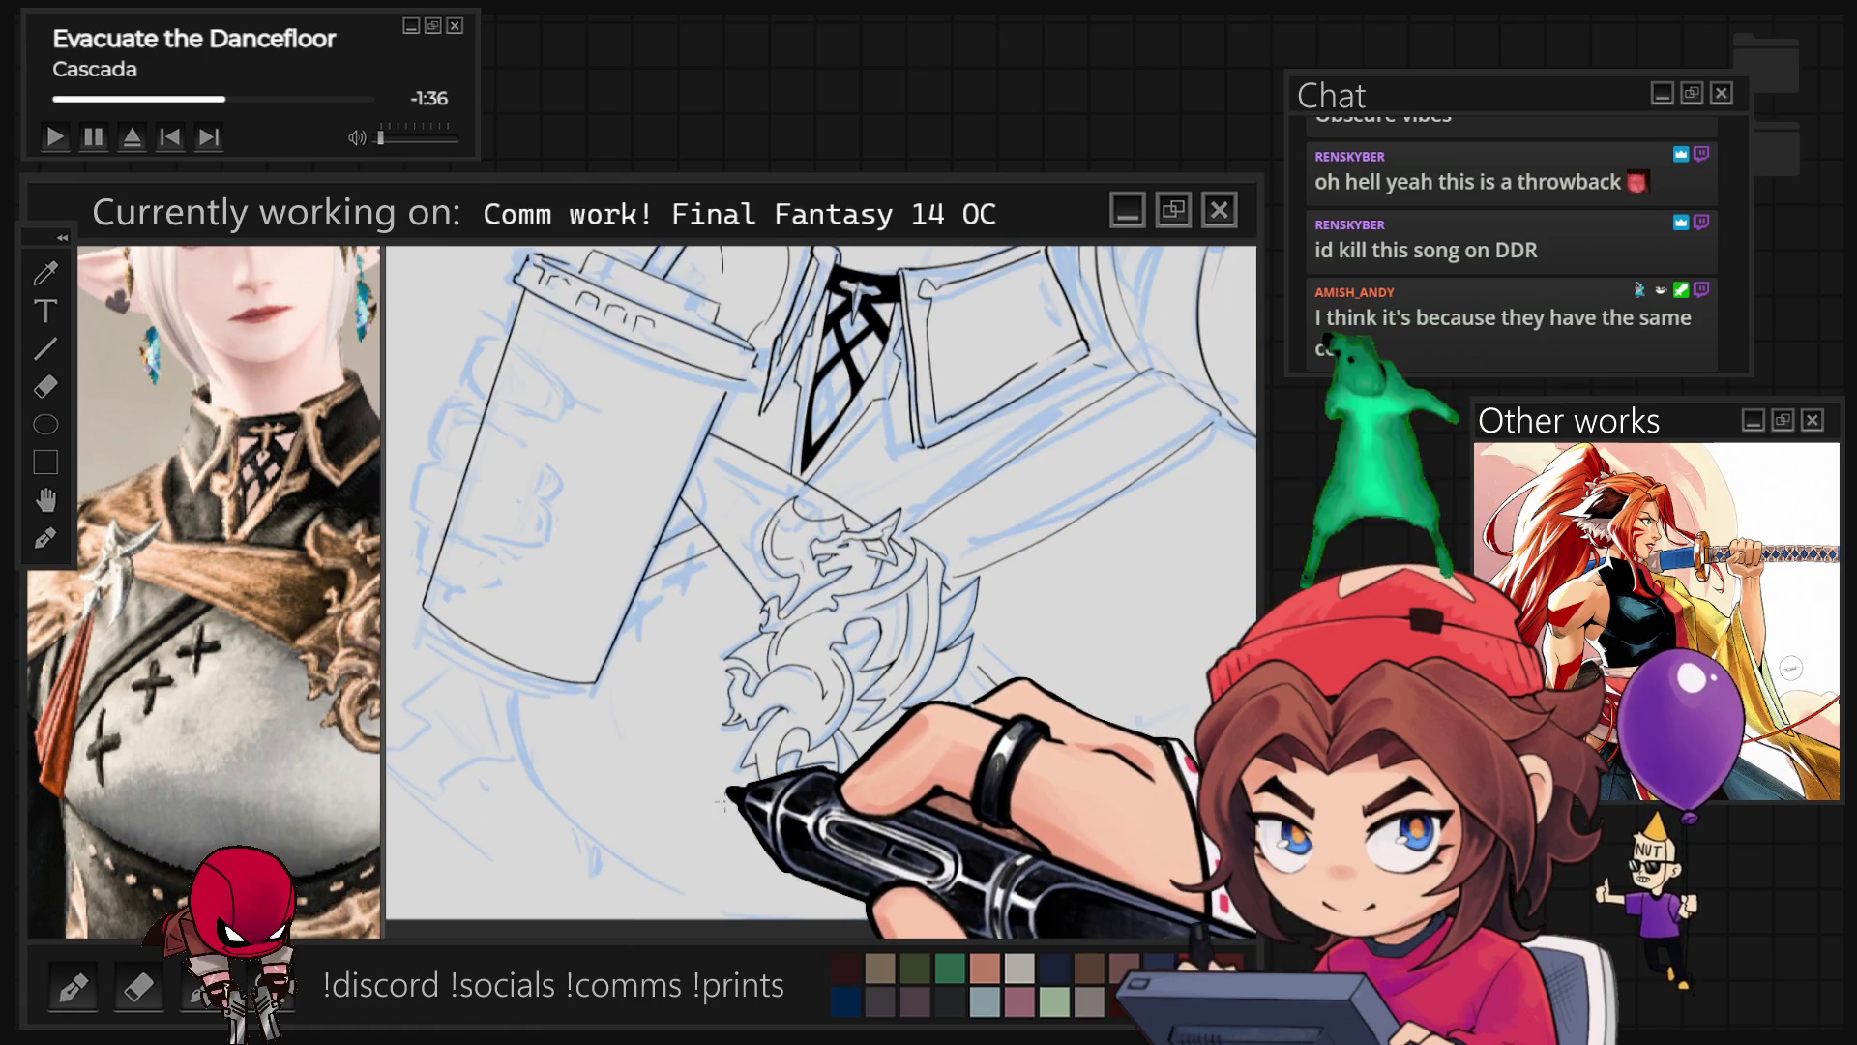
mouse_move(510, 667)
left_mouse_down()
mouse_move(532, 747)
mouse_move(622, 829)
left_mouse_up()
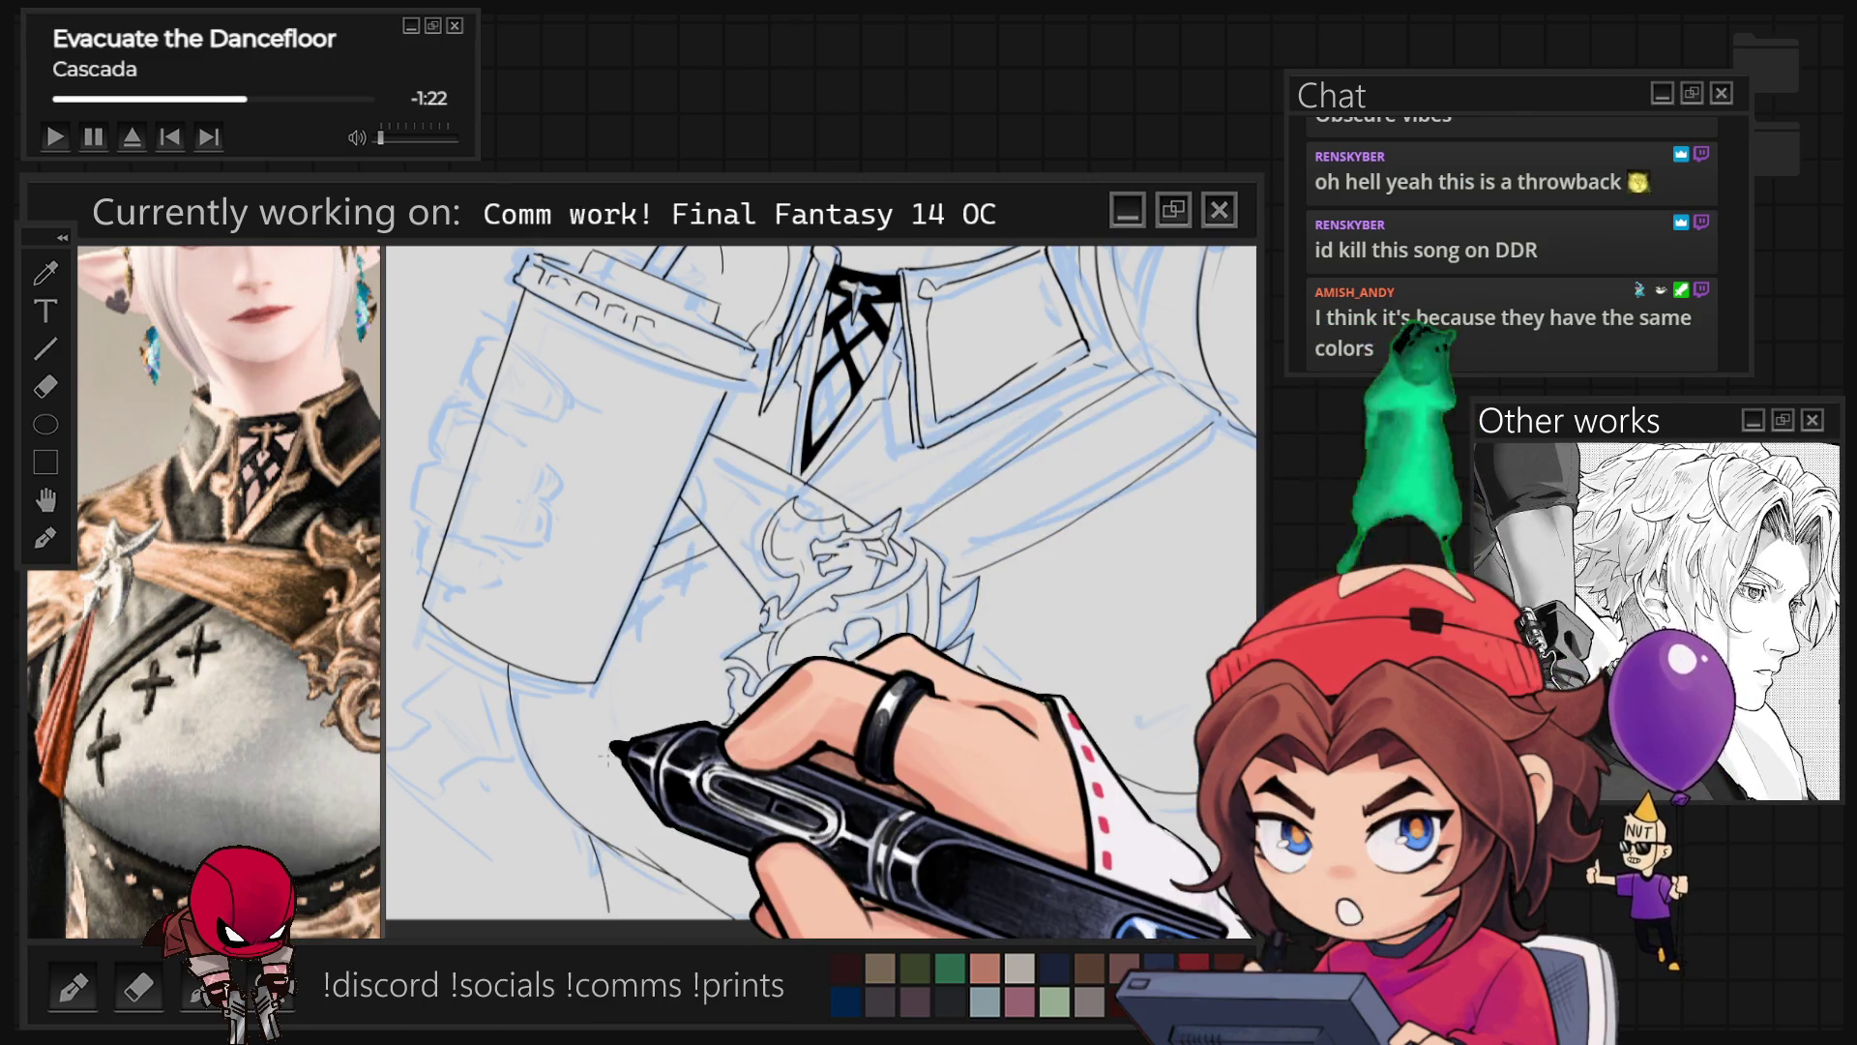
key("ctrl+0")
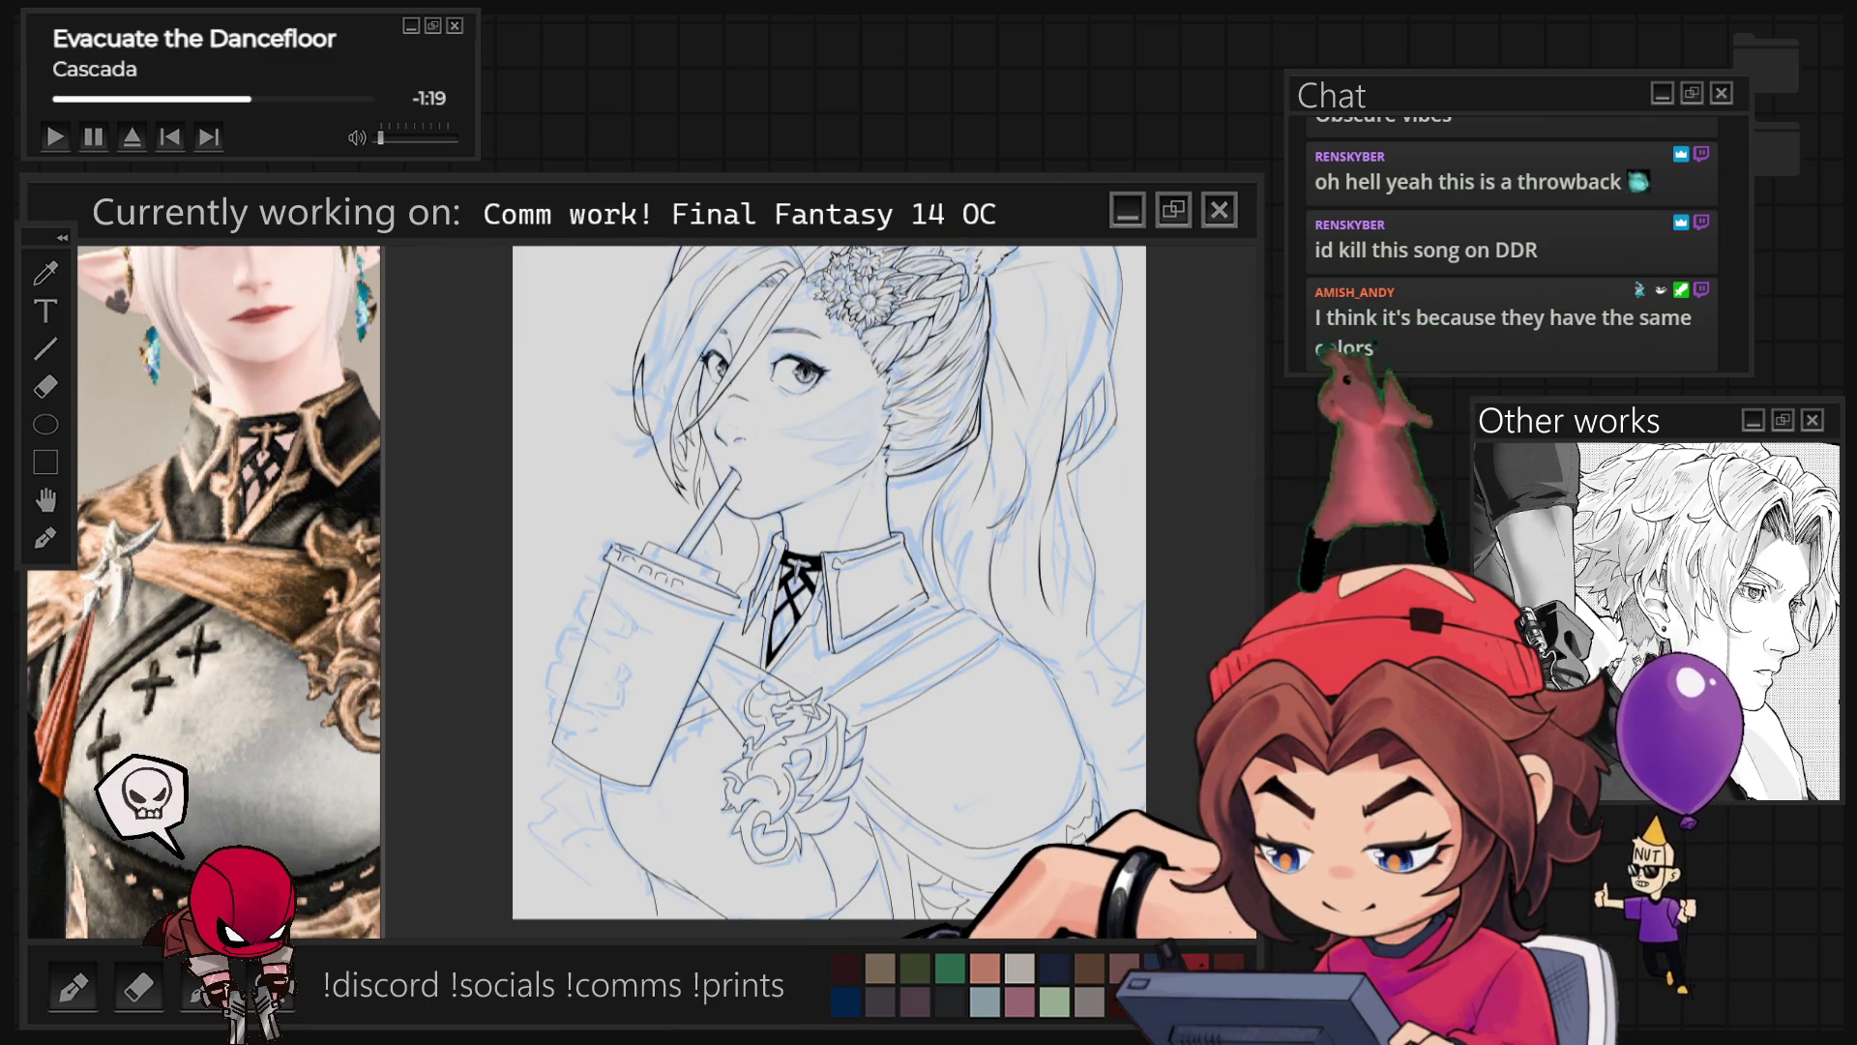
scroll(979, 813, "up", 1)
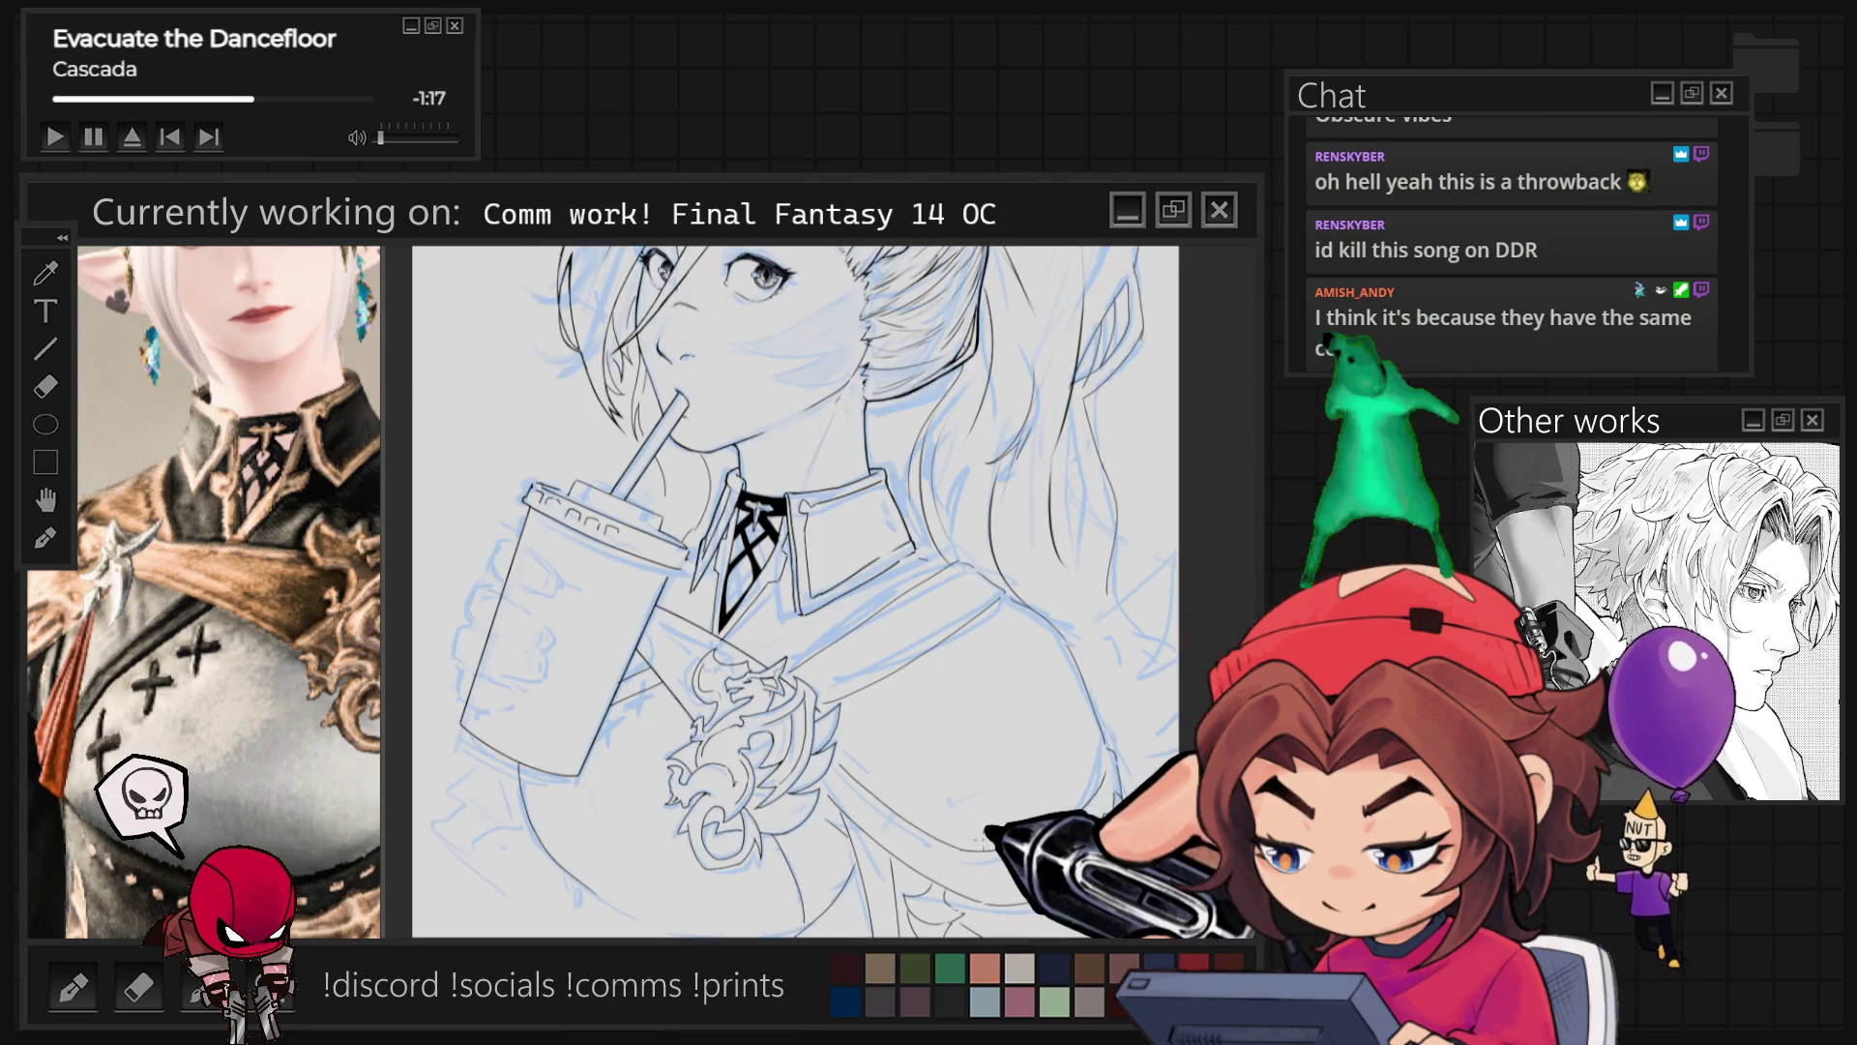
key("r")
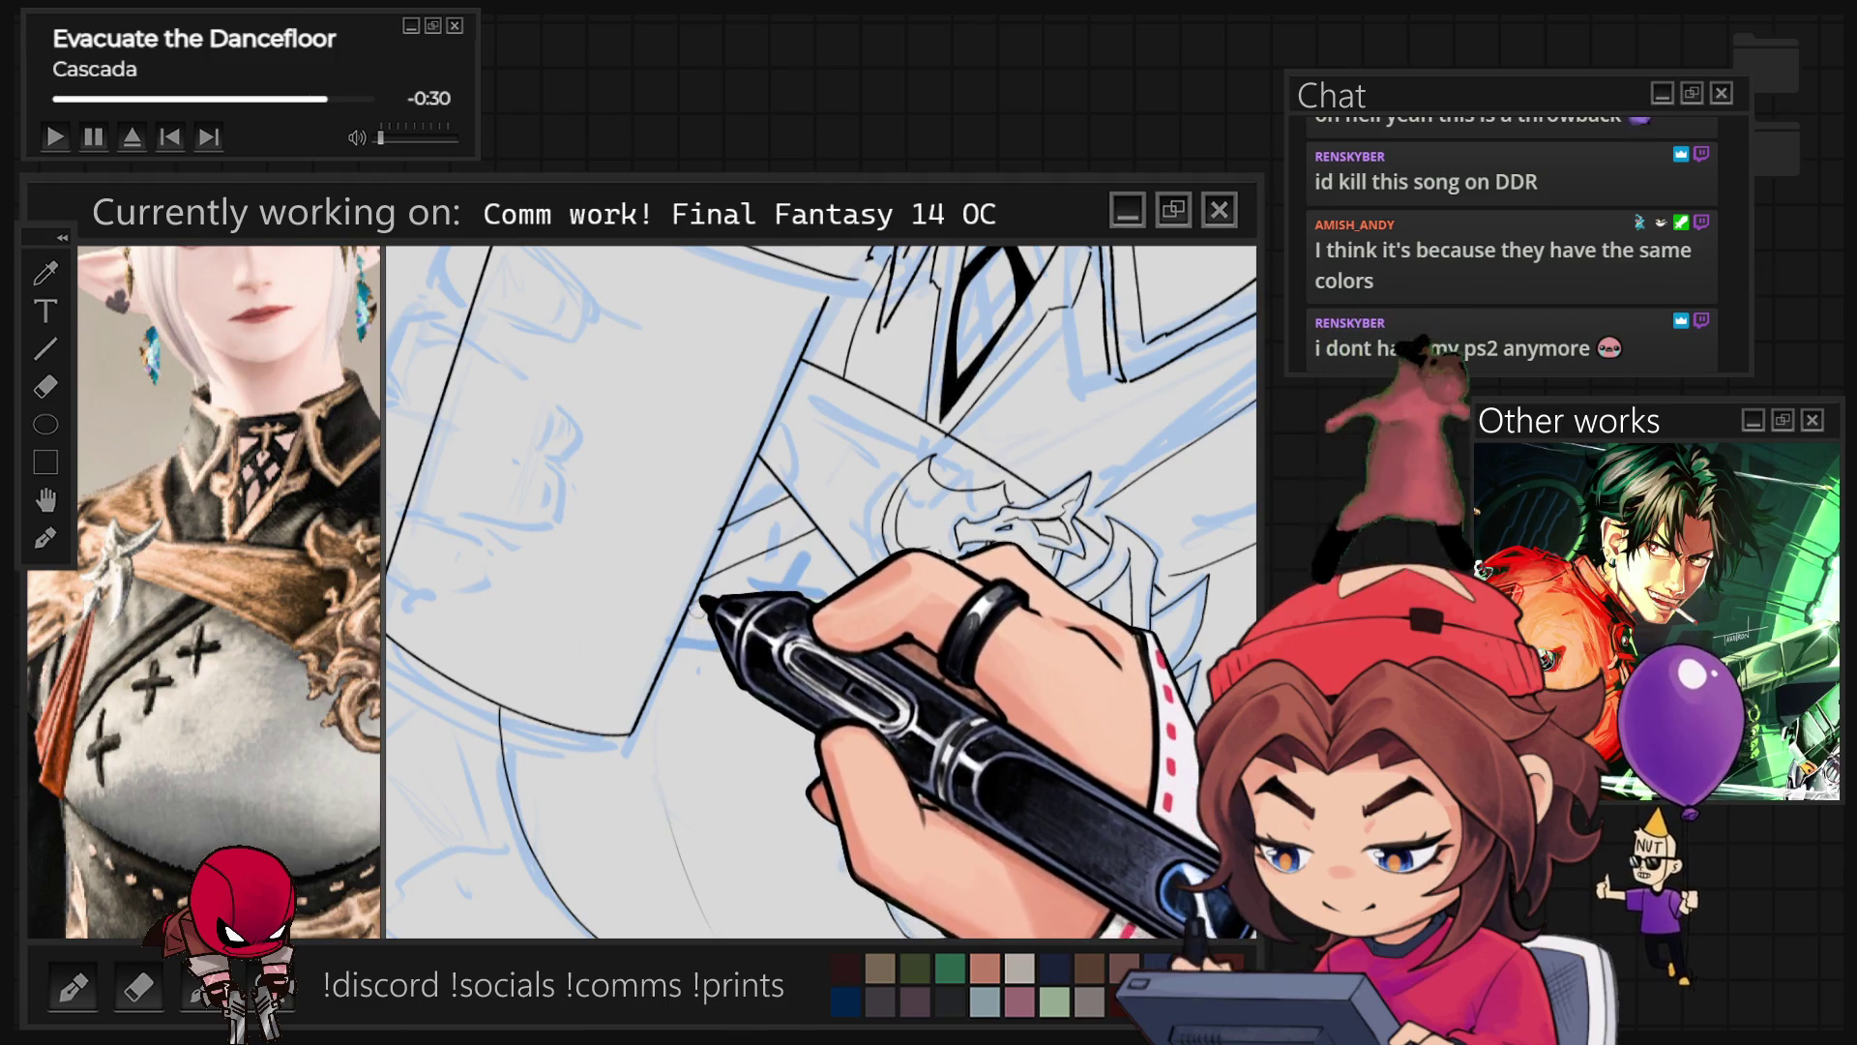
scroll(746, 558, "down", 5)
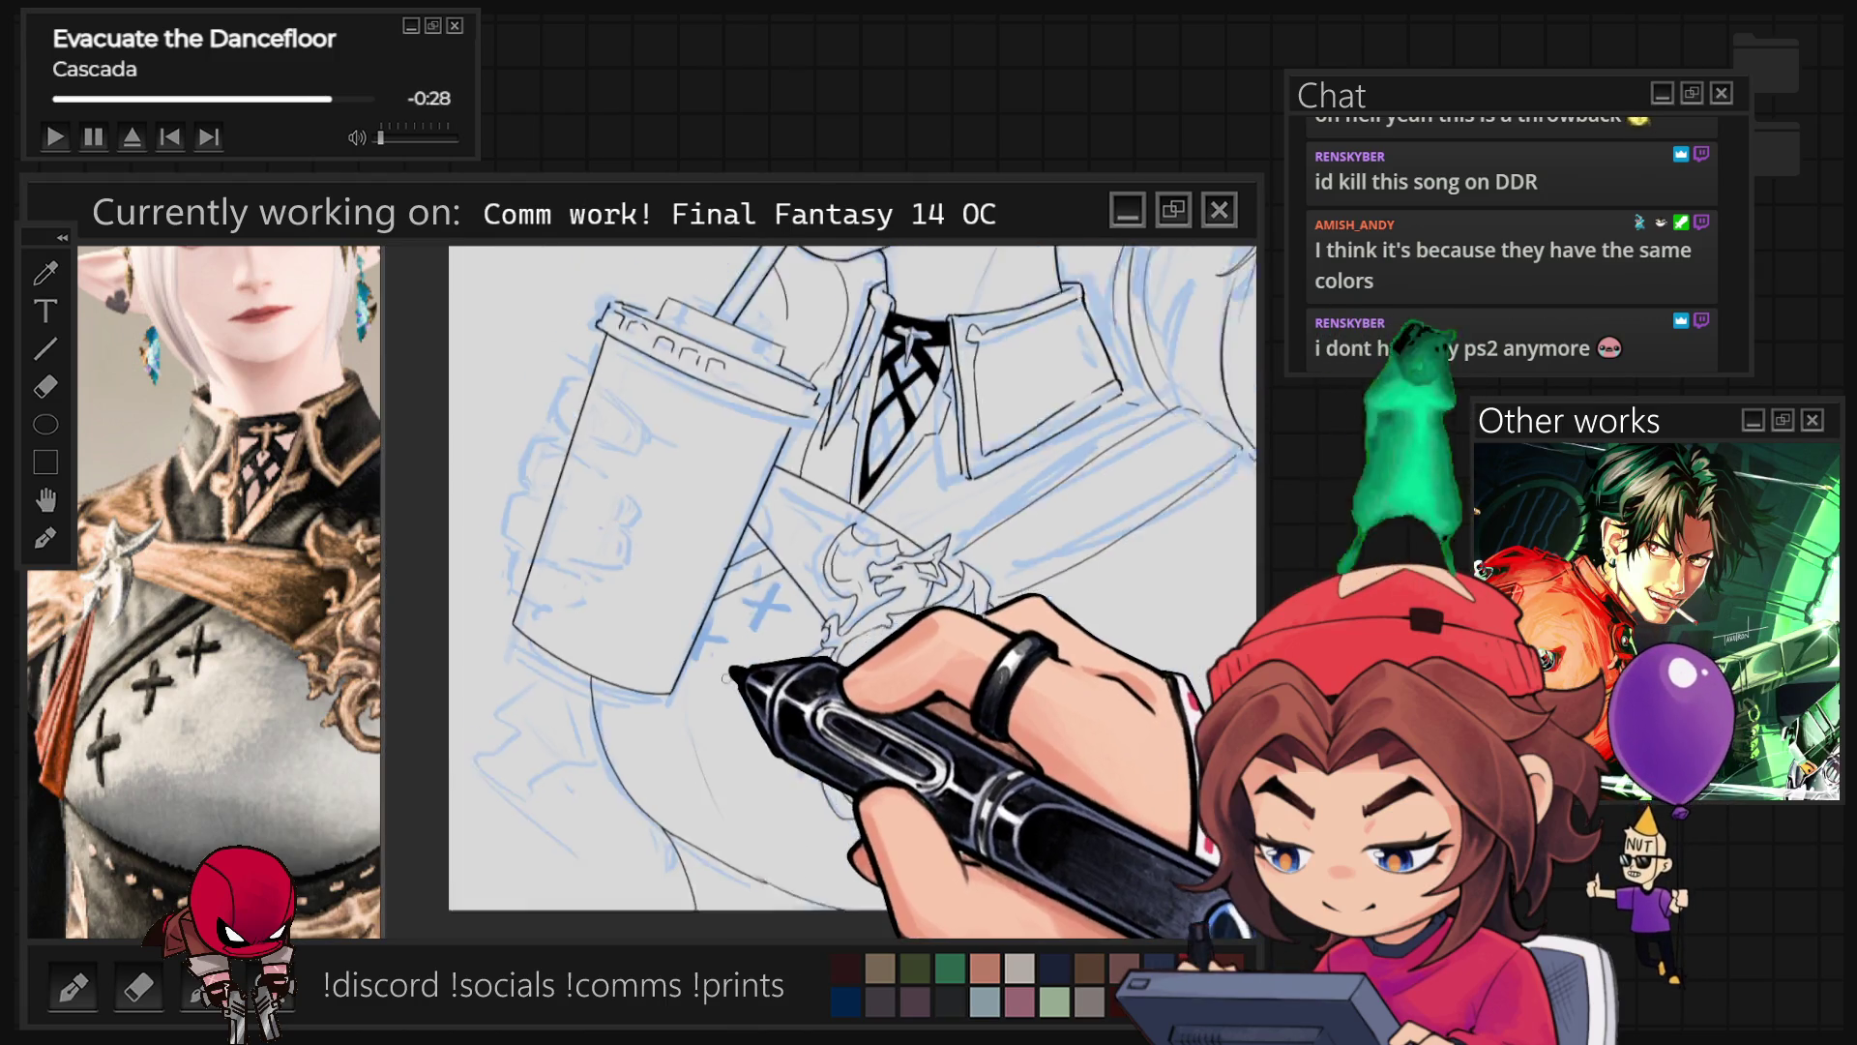
scroll(833, 650, "up", 5)
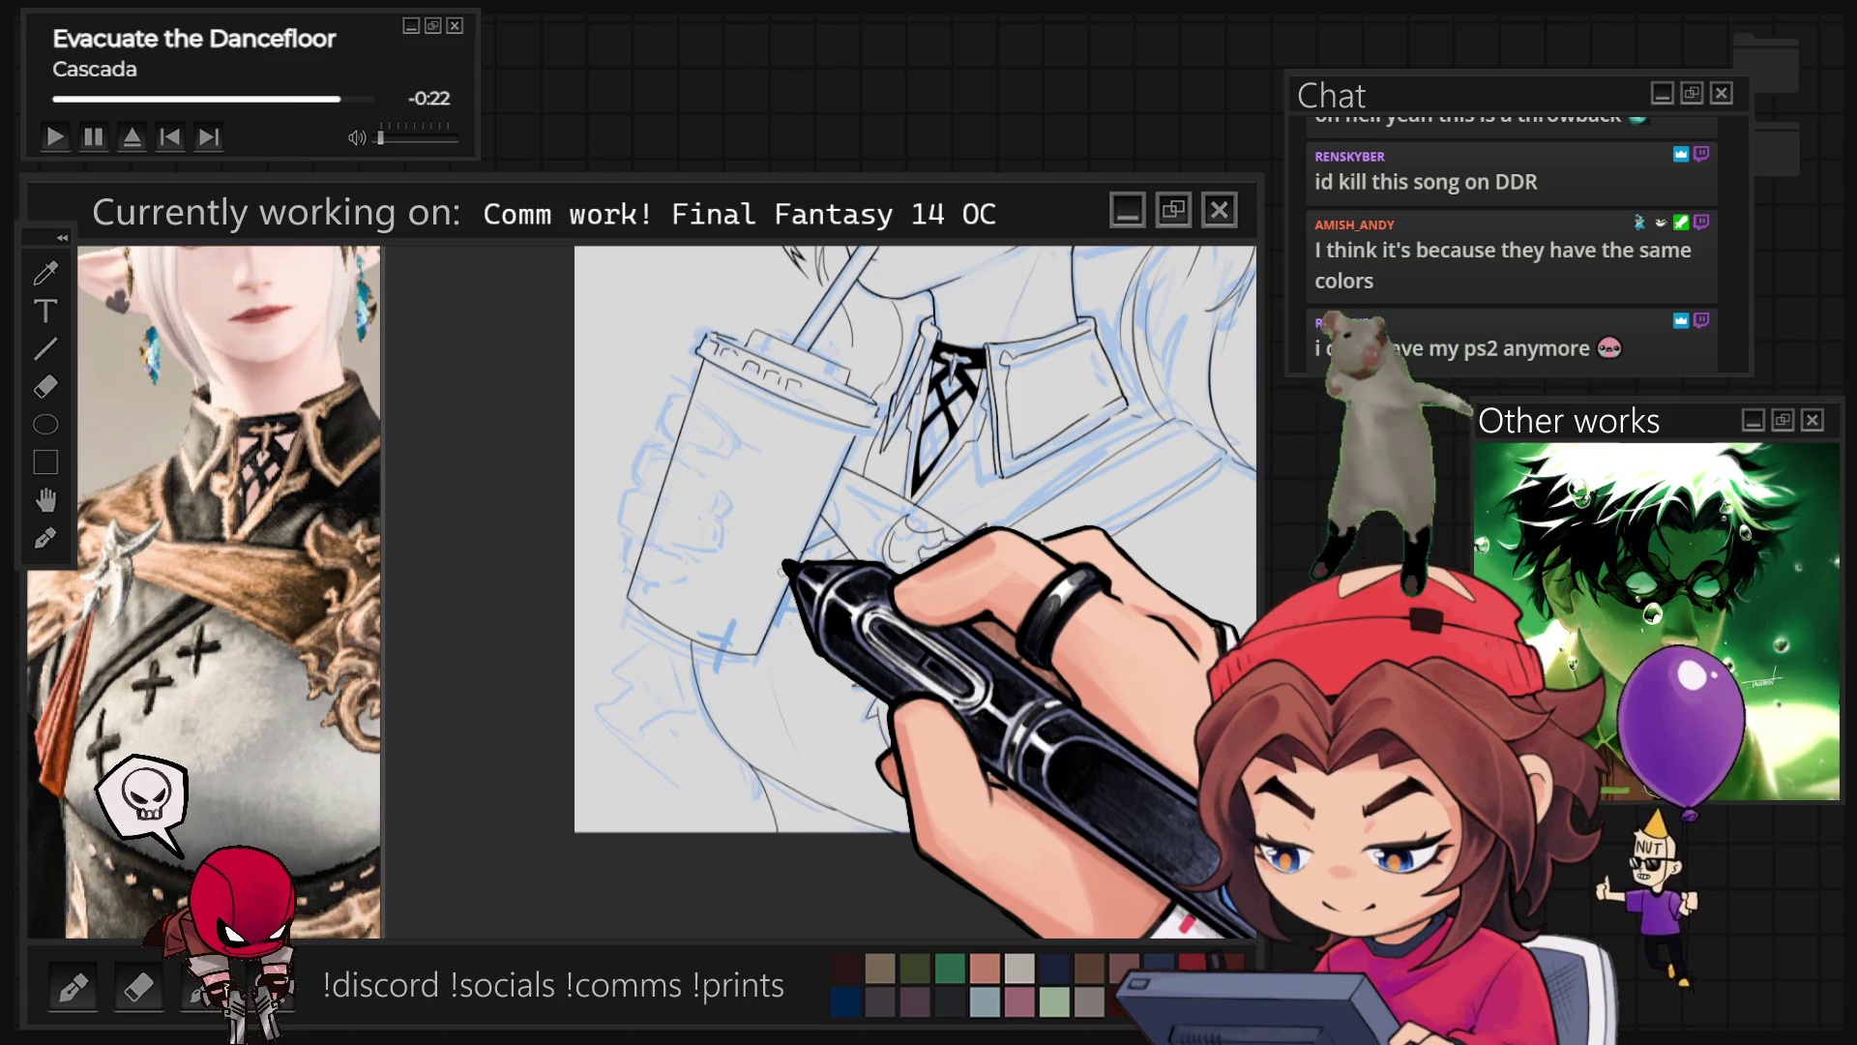
scroll(897, 593, "up", 3)
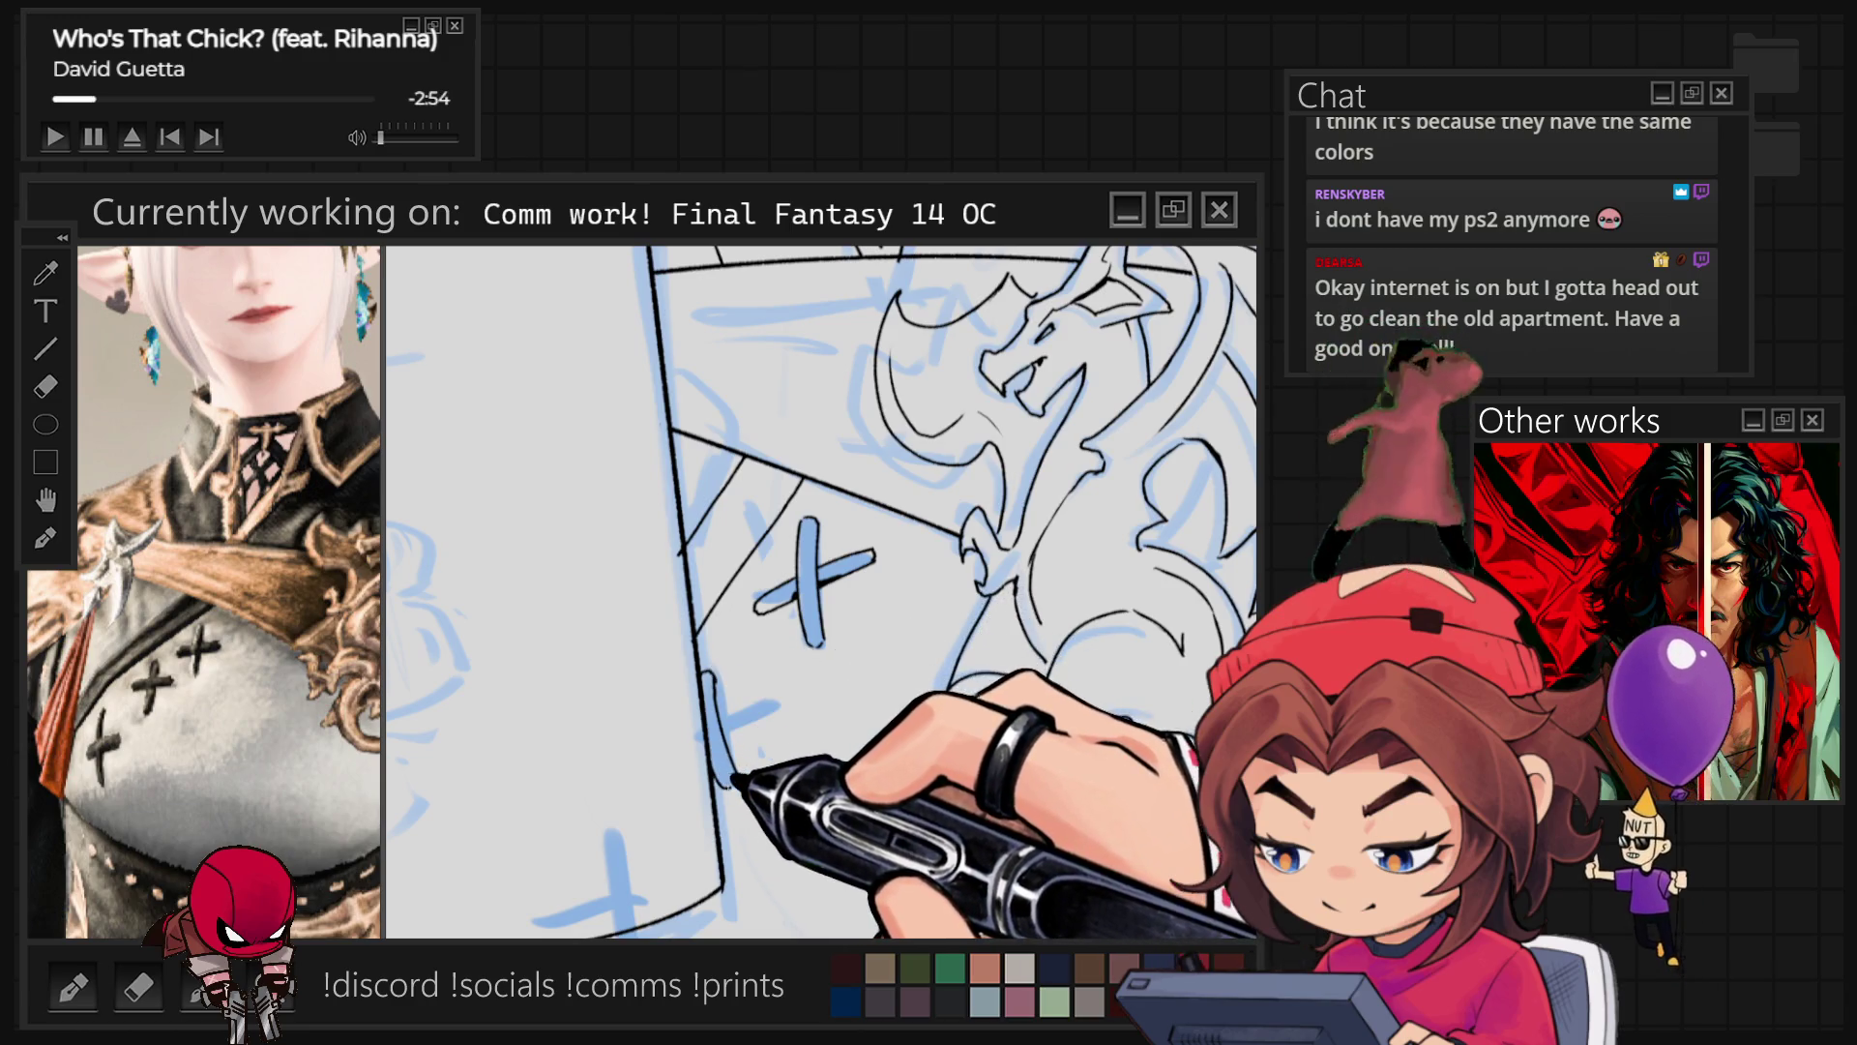
Step: Extend the black outline along the lower chest panel past the second cross-stitch mark
key("5")
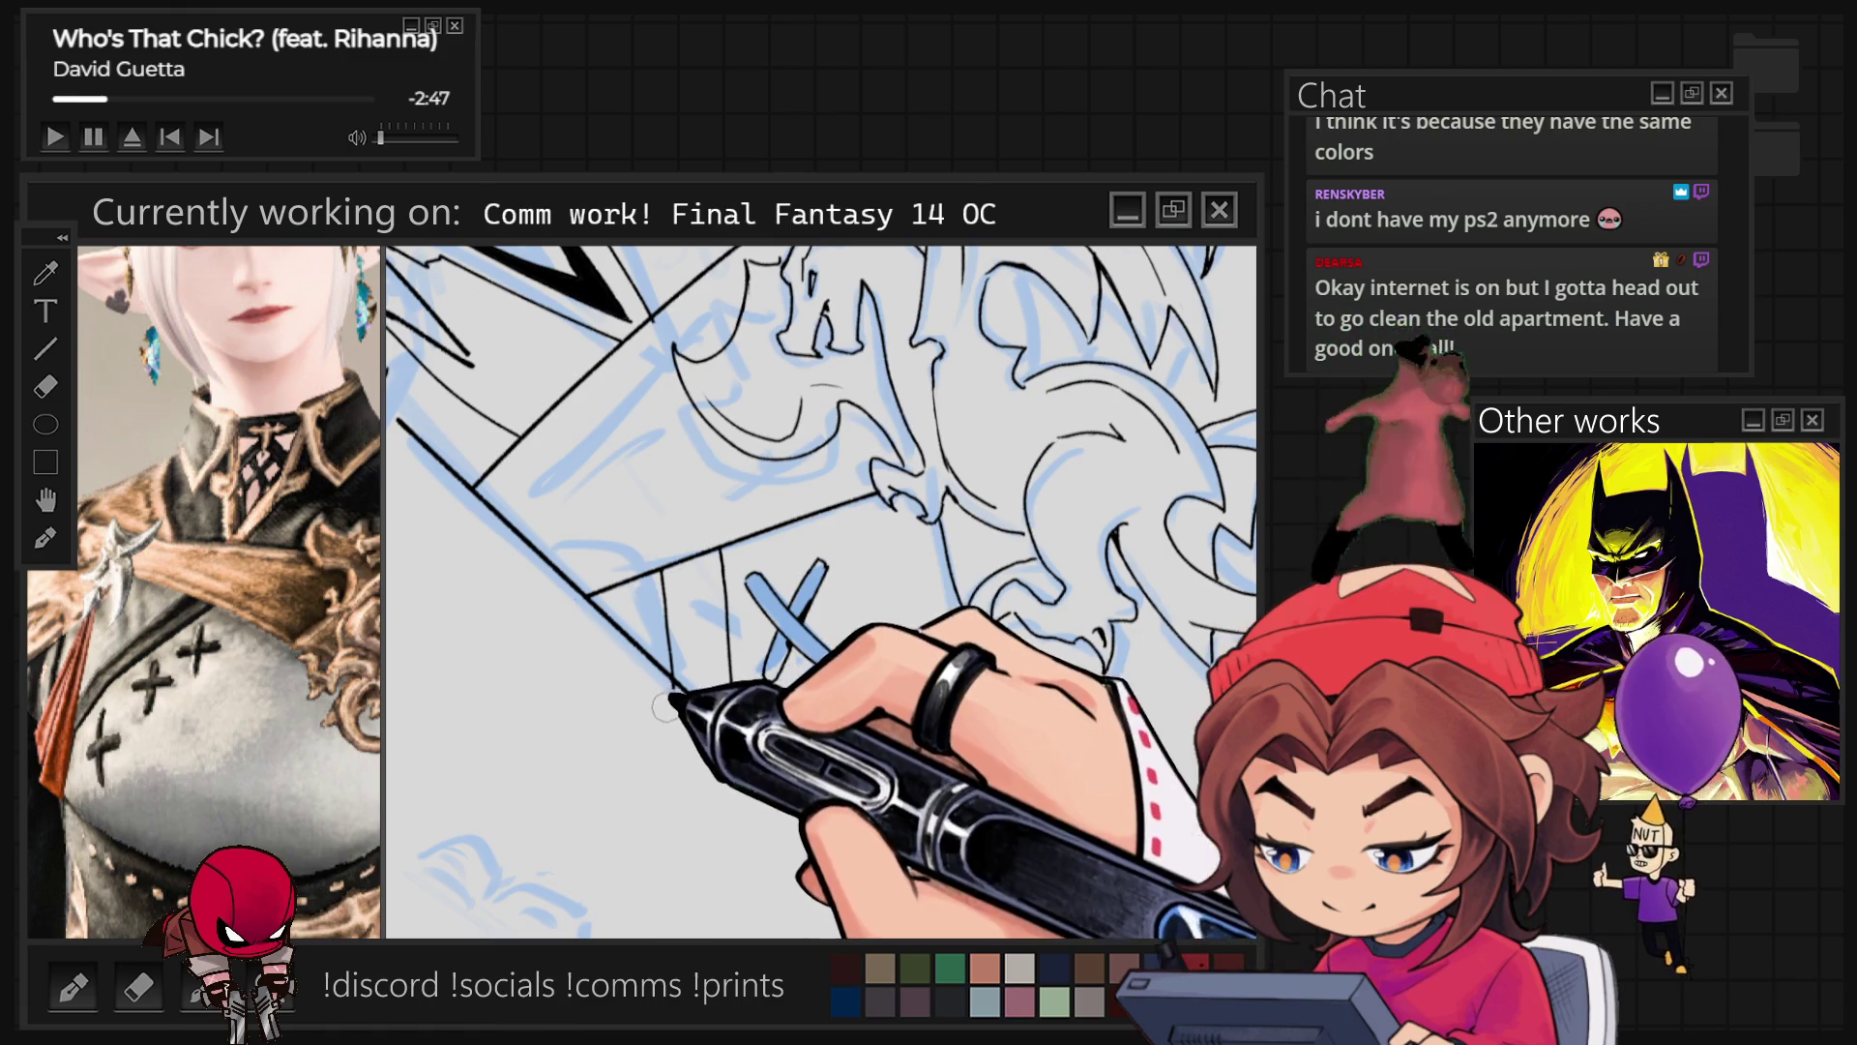
scroll(696, 851, "down", 1)
scroll(696, 852, "down", 5)
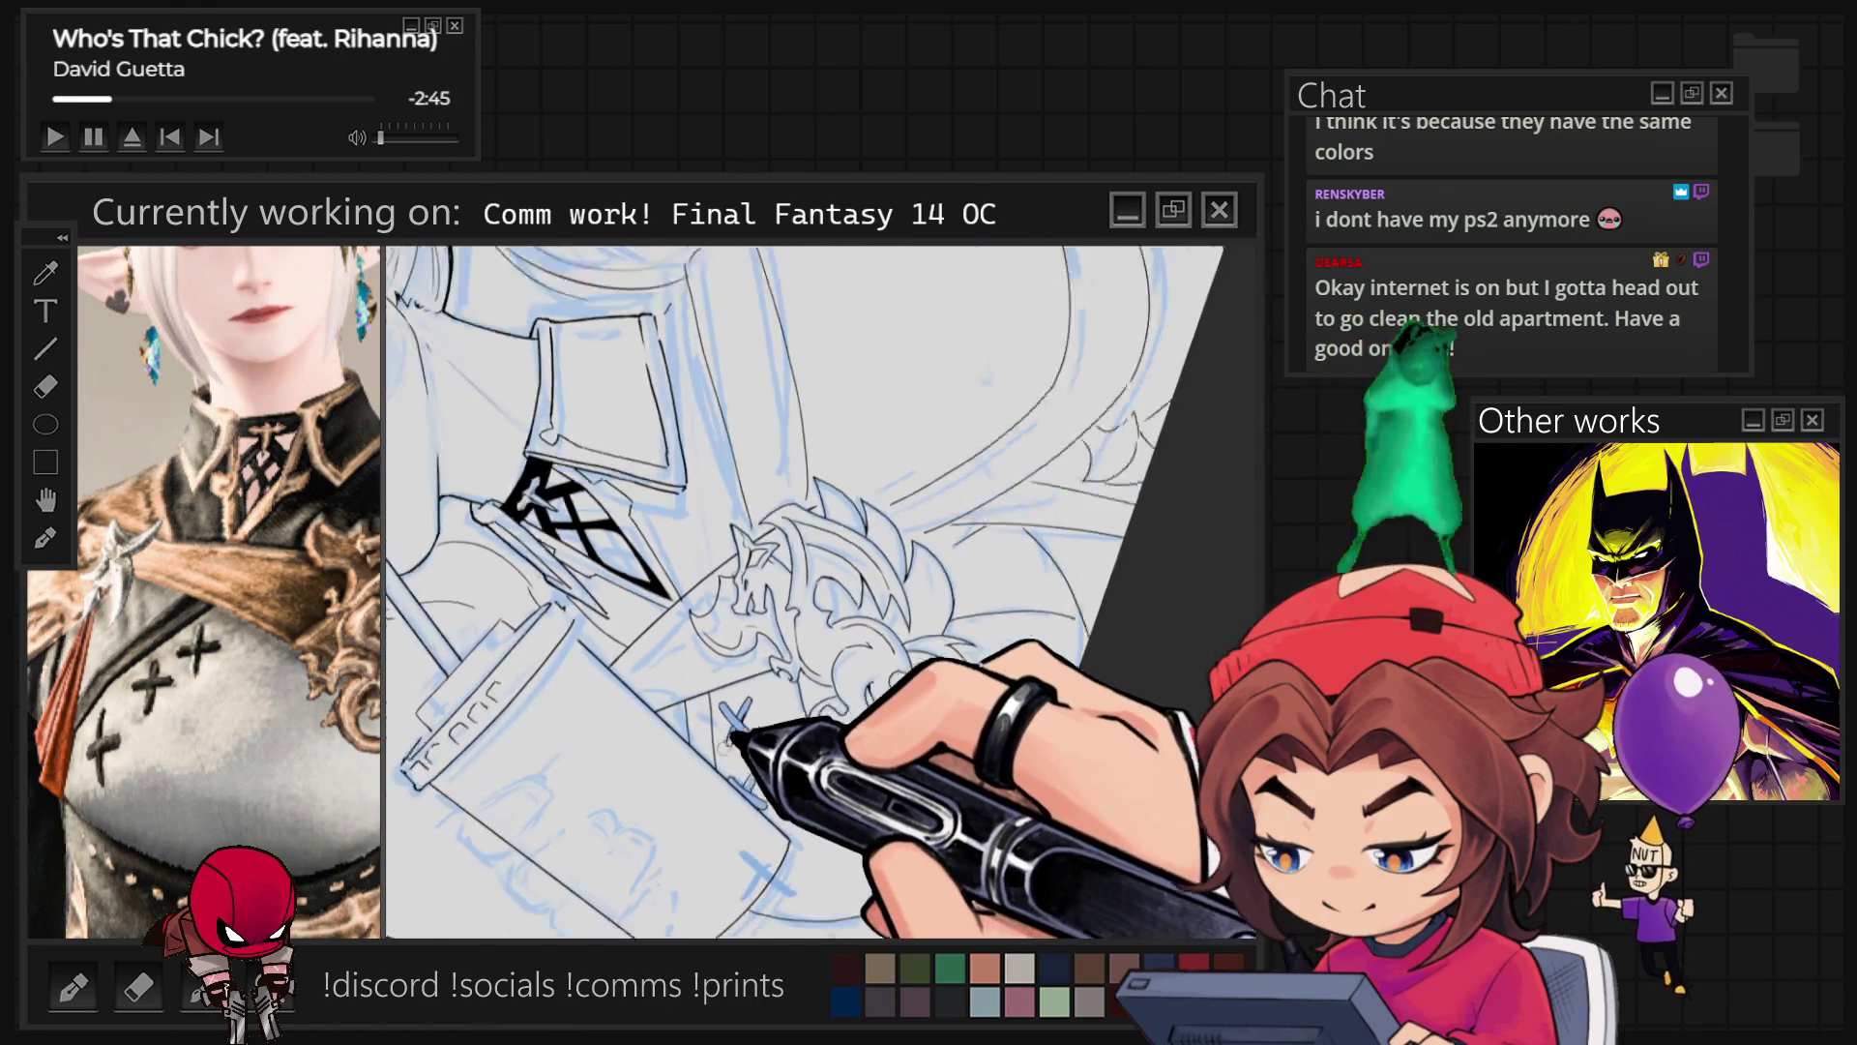
Step: Reset the rotation and flip the canvas horizontally, zooming in to check the face
key("ctrl+0")
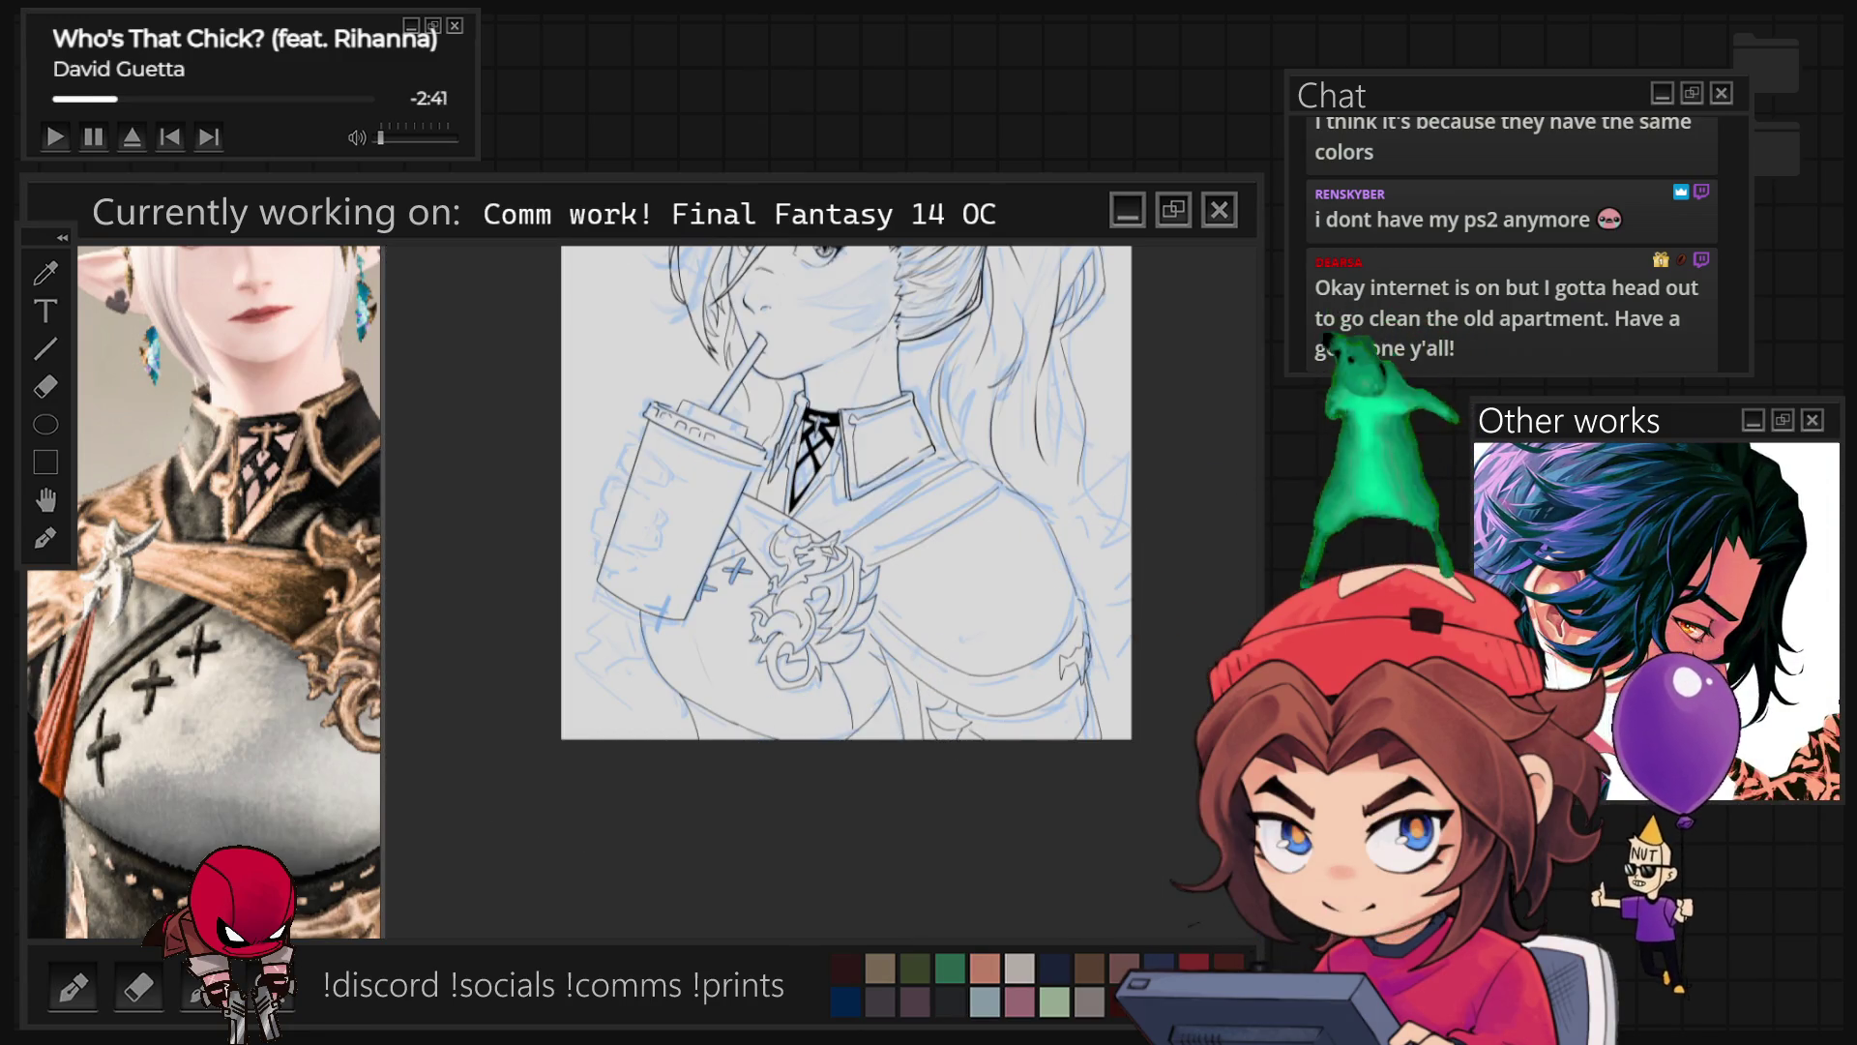
key("h")
scroll(847, 493, "down", 3)
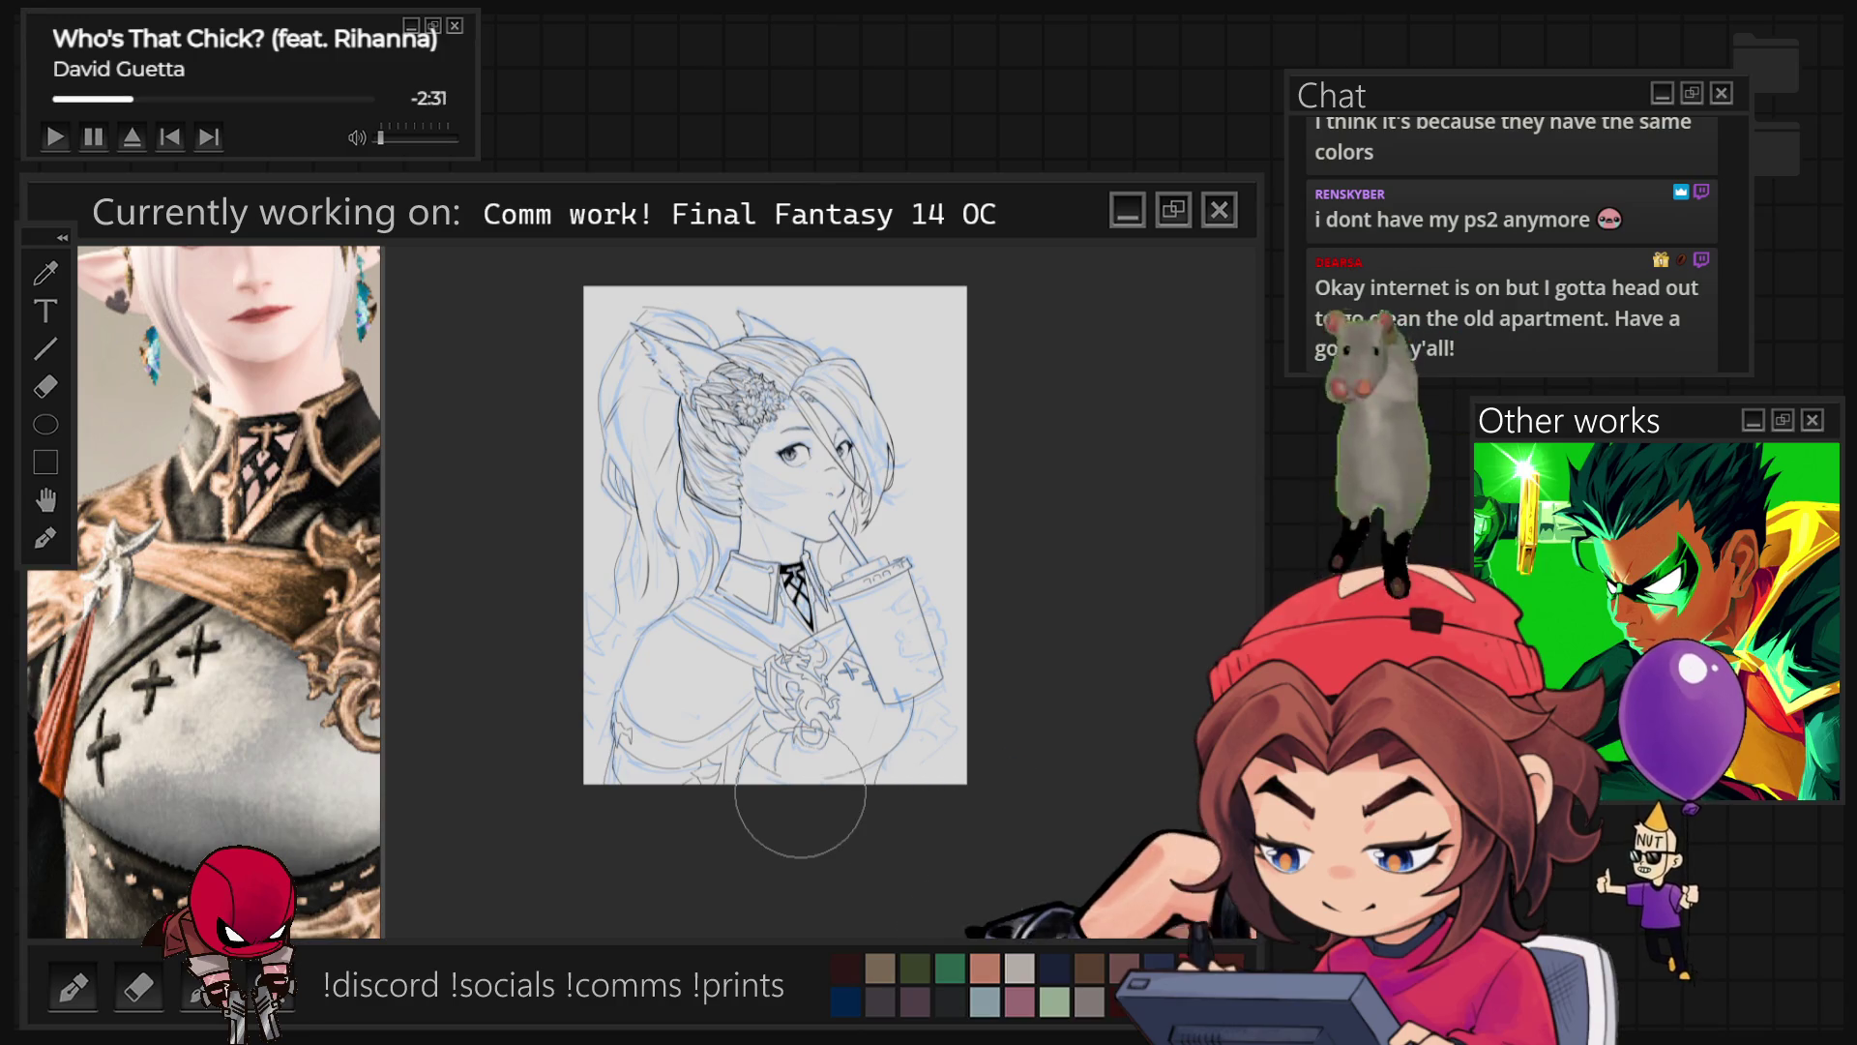
scroll(800, 794, "up", 3)
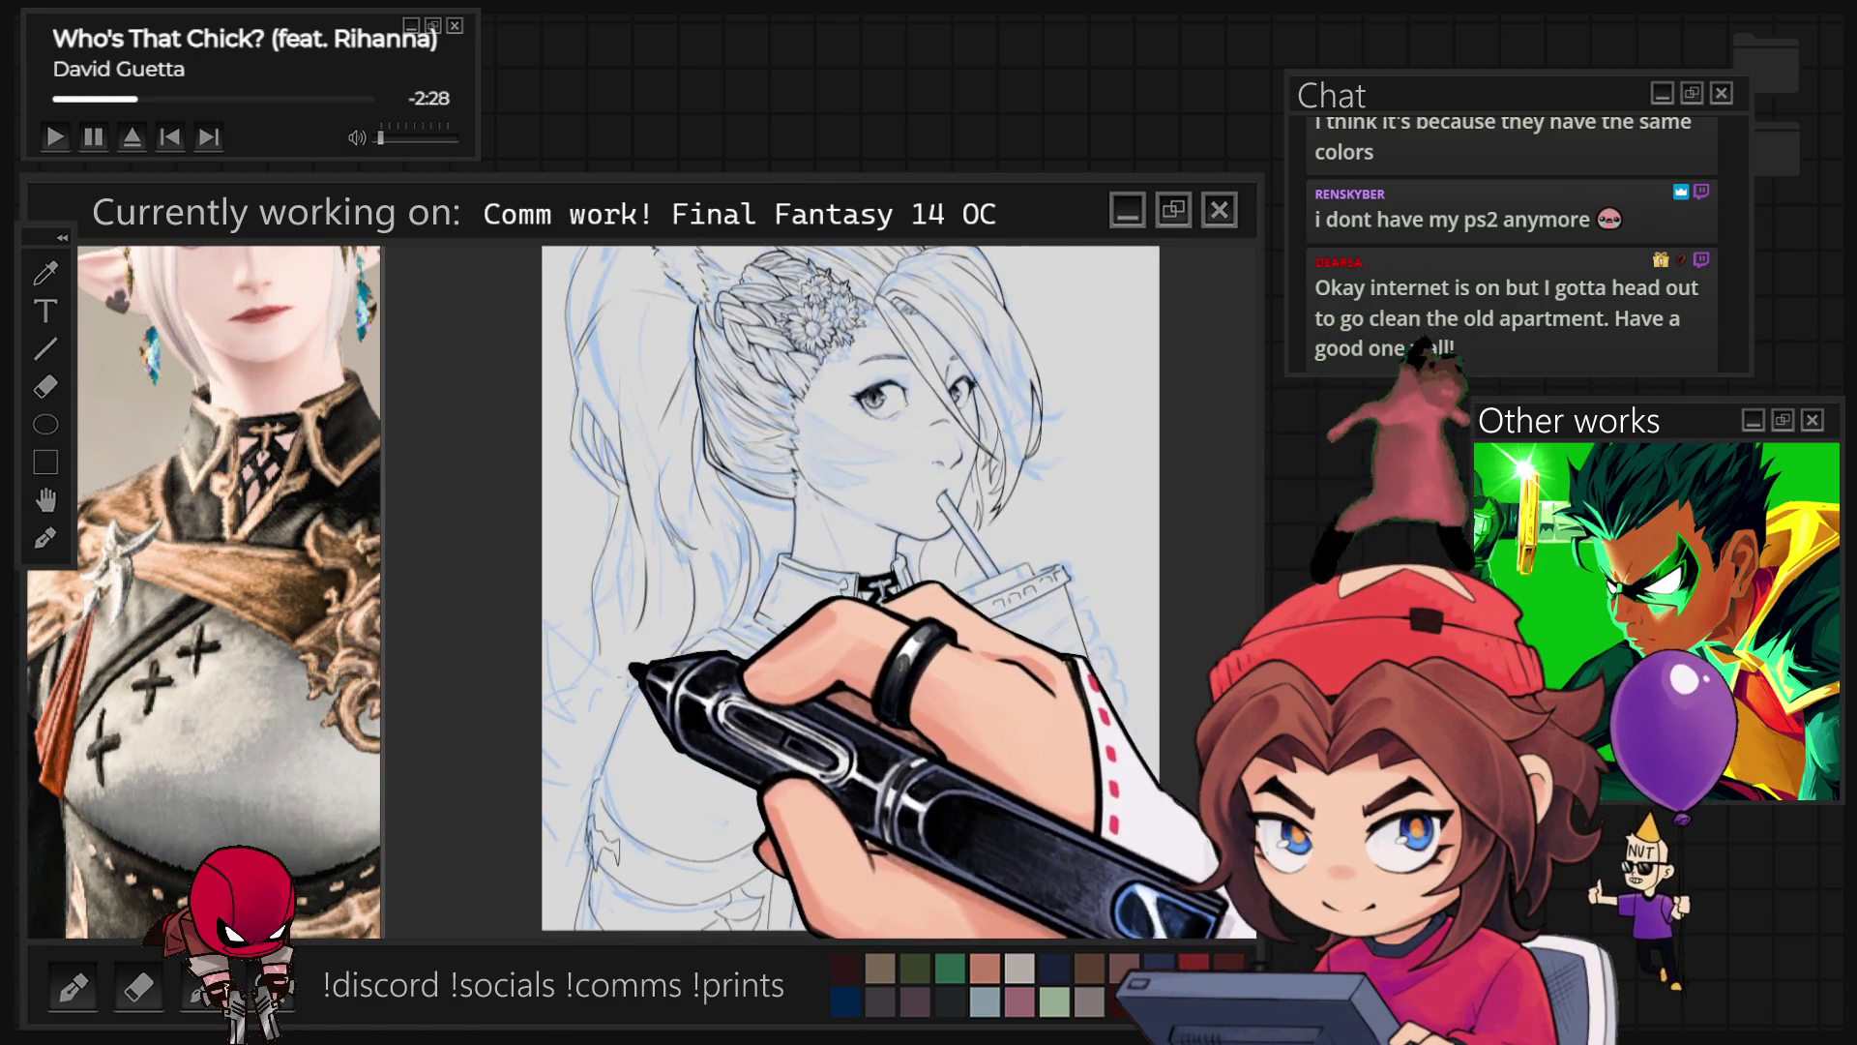
Step: Hide the blue body sketch, flip the view back, and show the blue hair sketch again
scroll(871, 581, "up", 2)
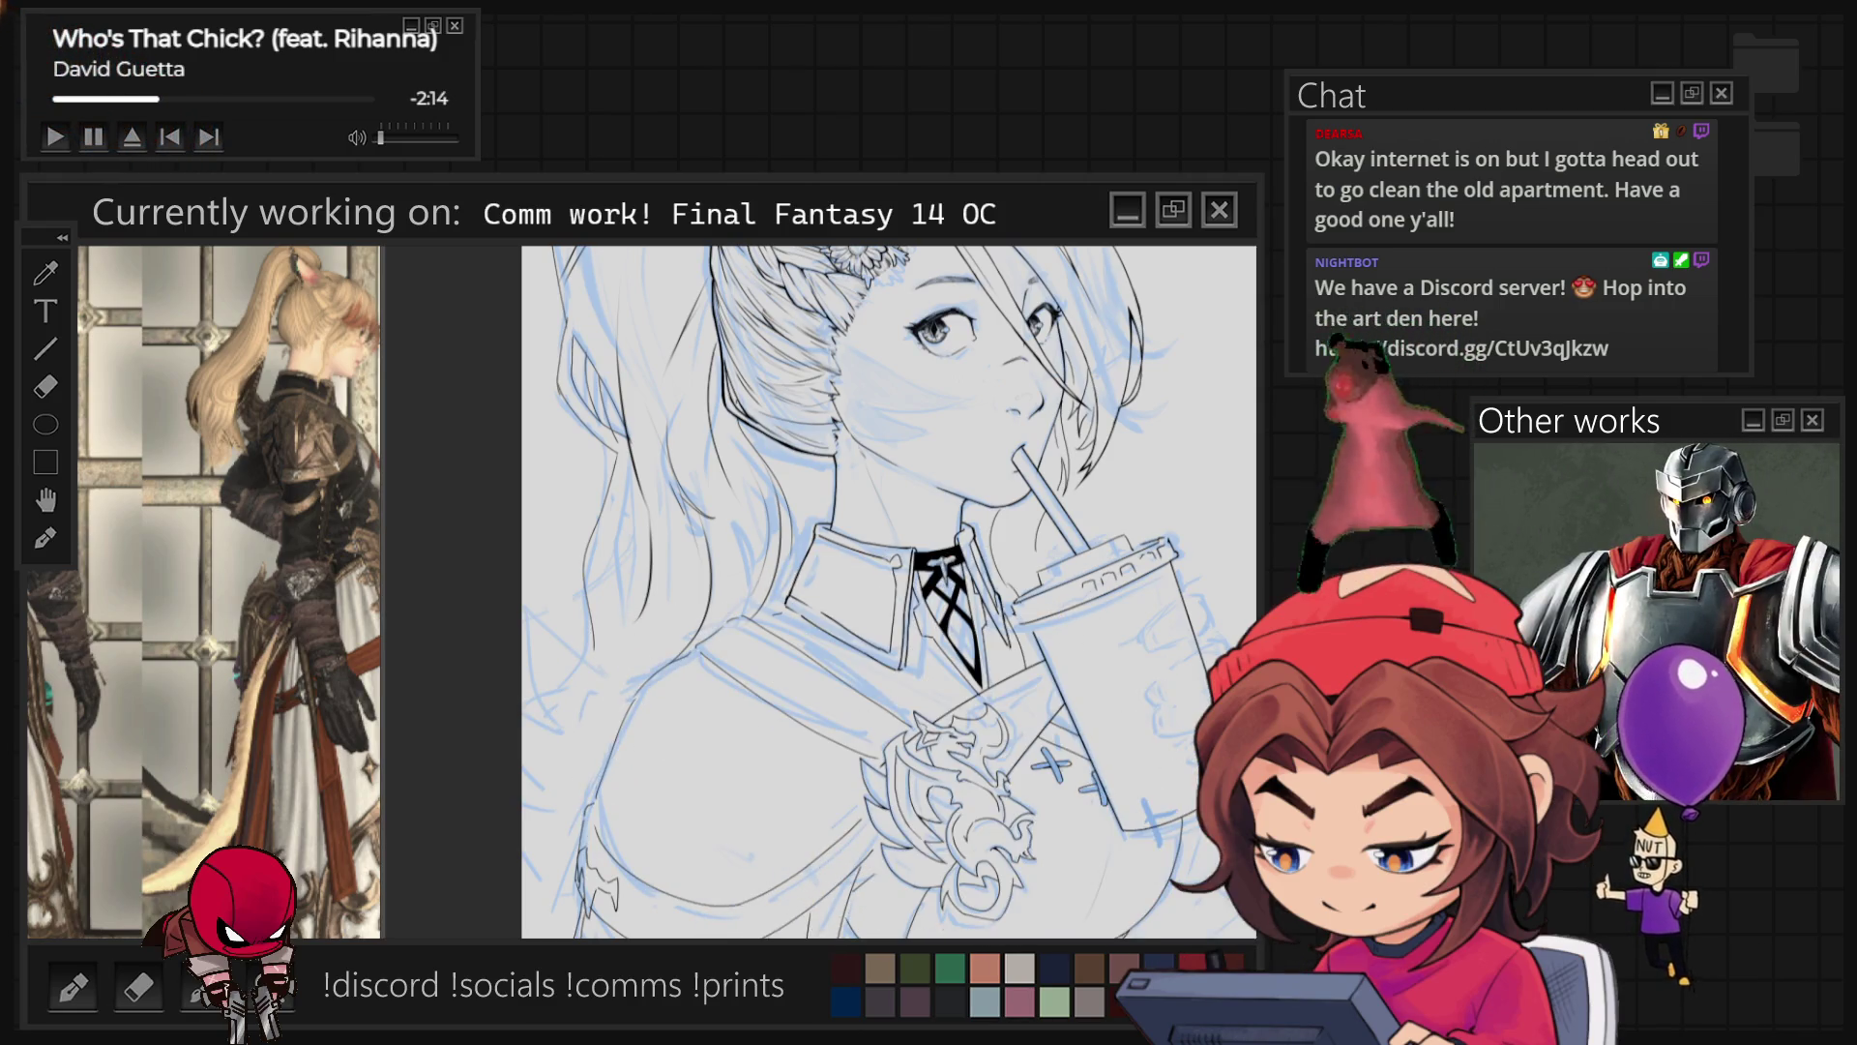
key("ctrl+comma")
key("h")
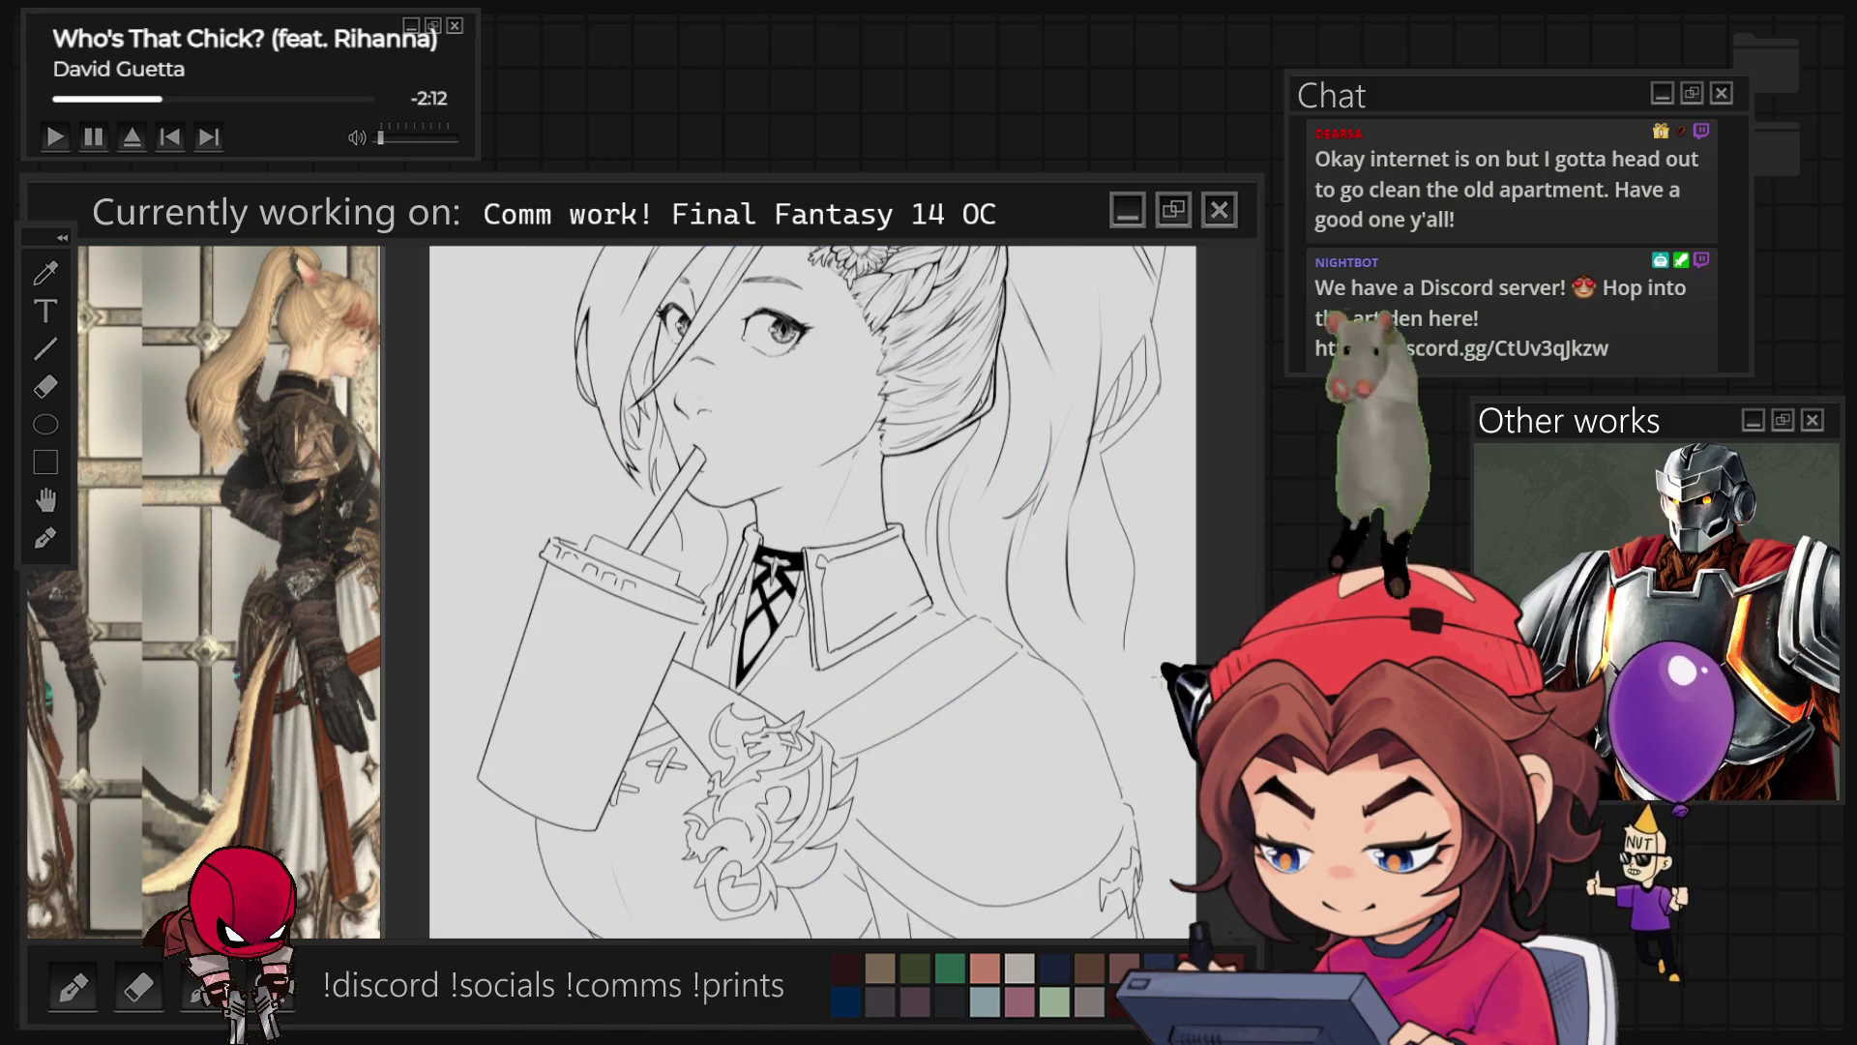
scroll(720, 590, "up", 3)
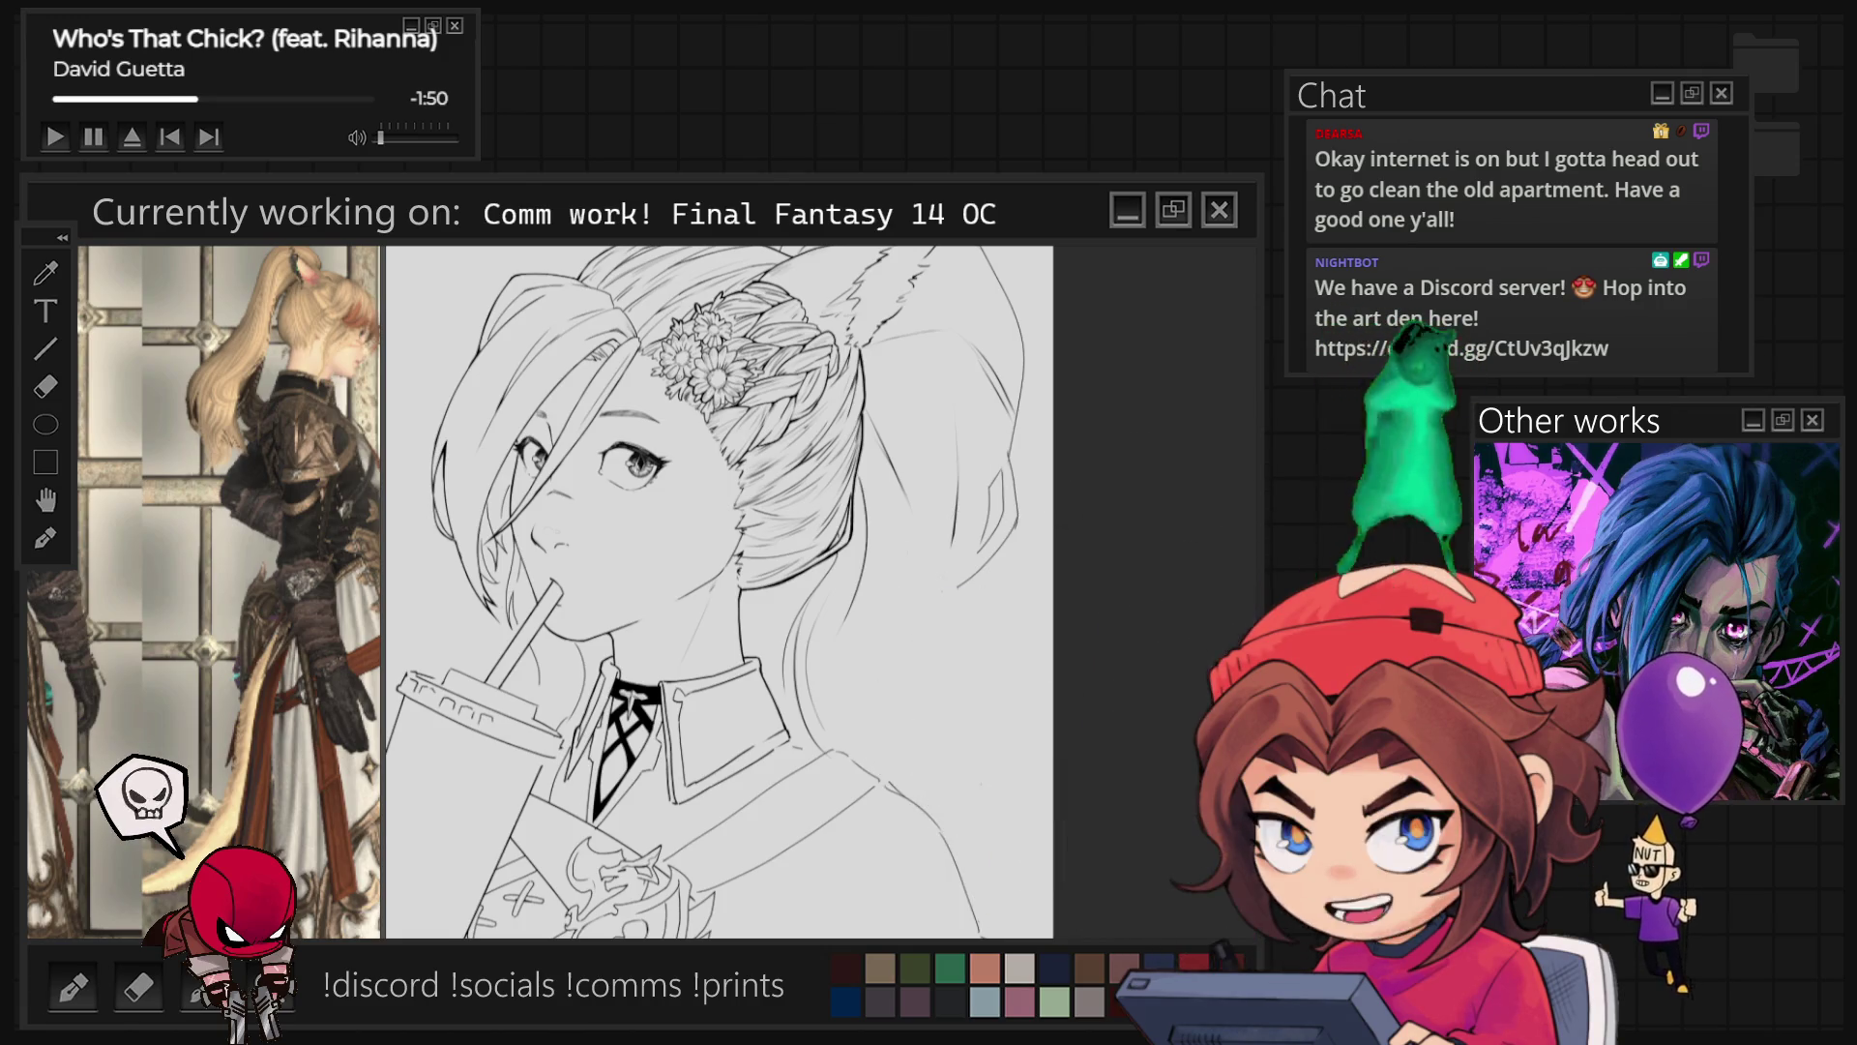
key("ctrl+z")
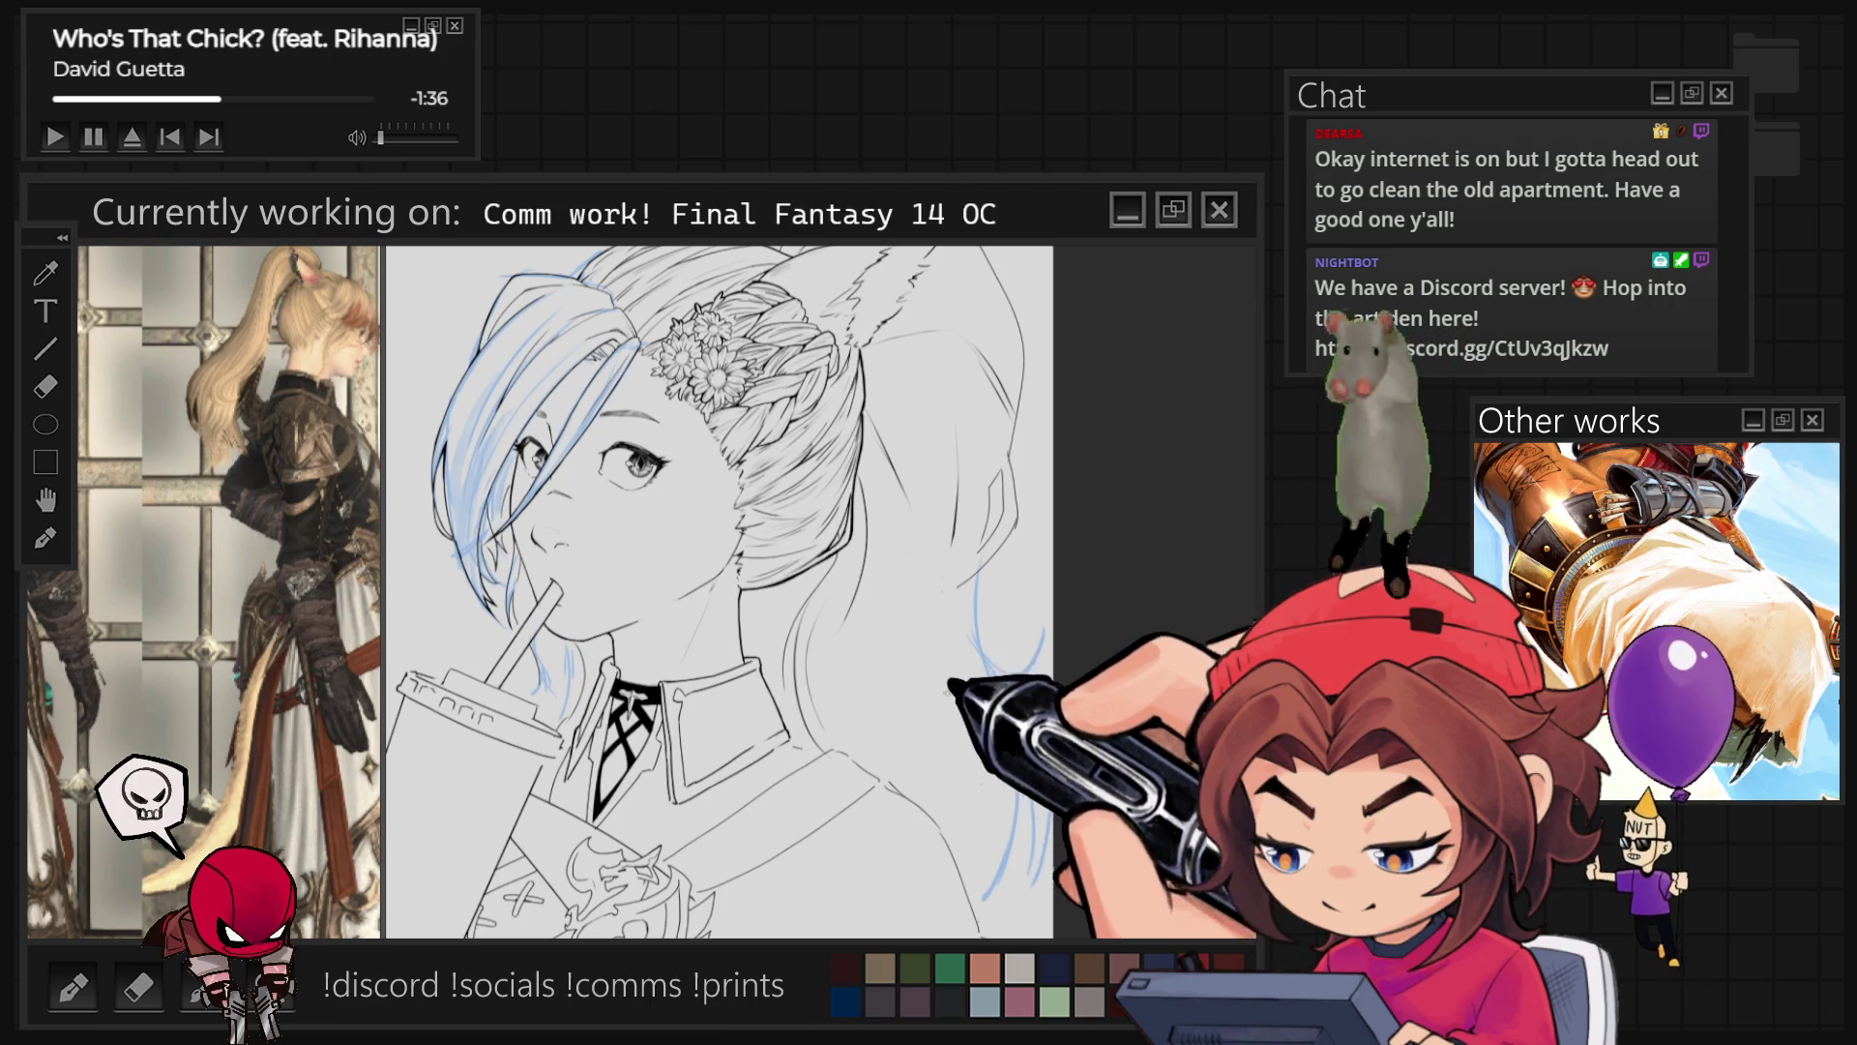
Step: Sketch long blue hair strands flowing down the figure's right side past the shoulder
left_click_drag(919, 543, 908, 704)
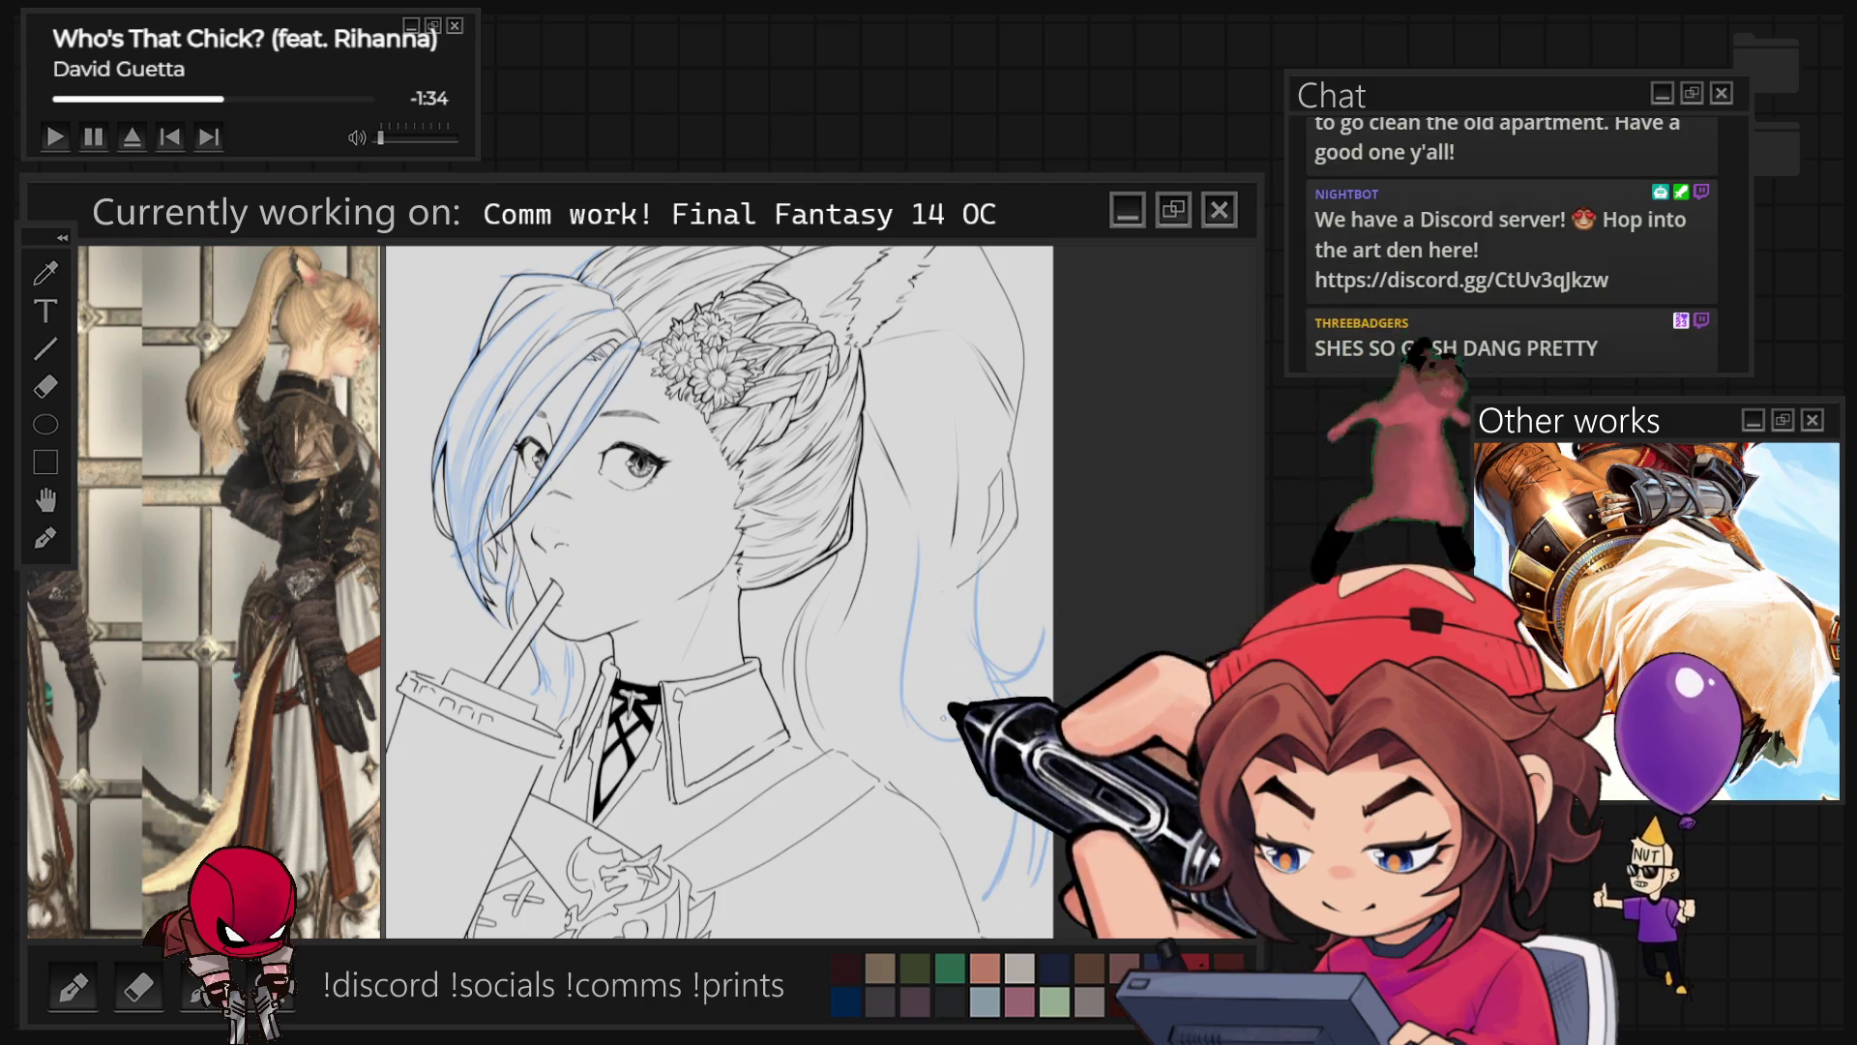
mouse_move(946, 624)
left_mouse_down()
mouse_move(920, 581)
mouse_move(940, 760)
left_mouse_up()
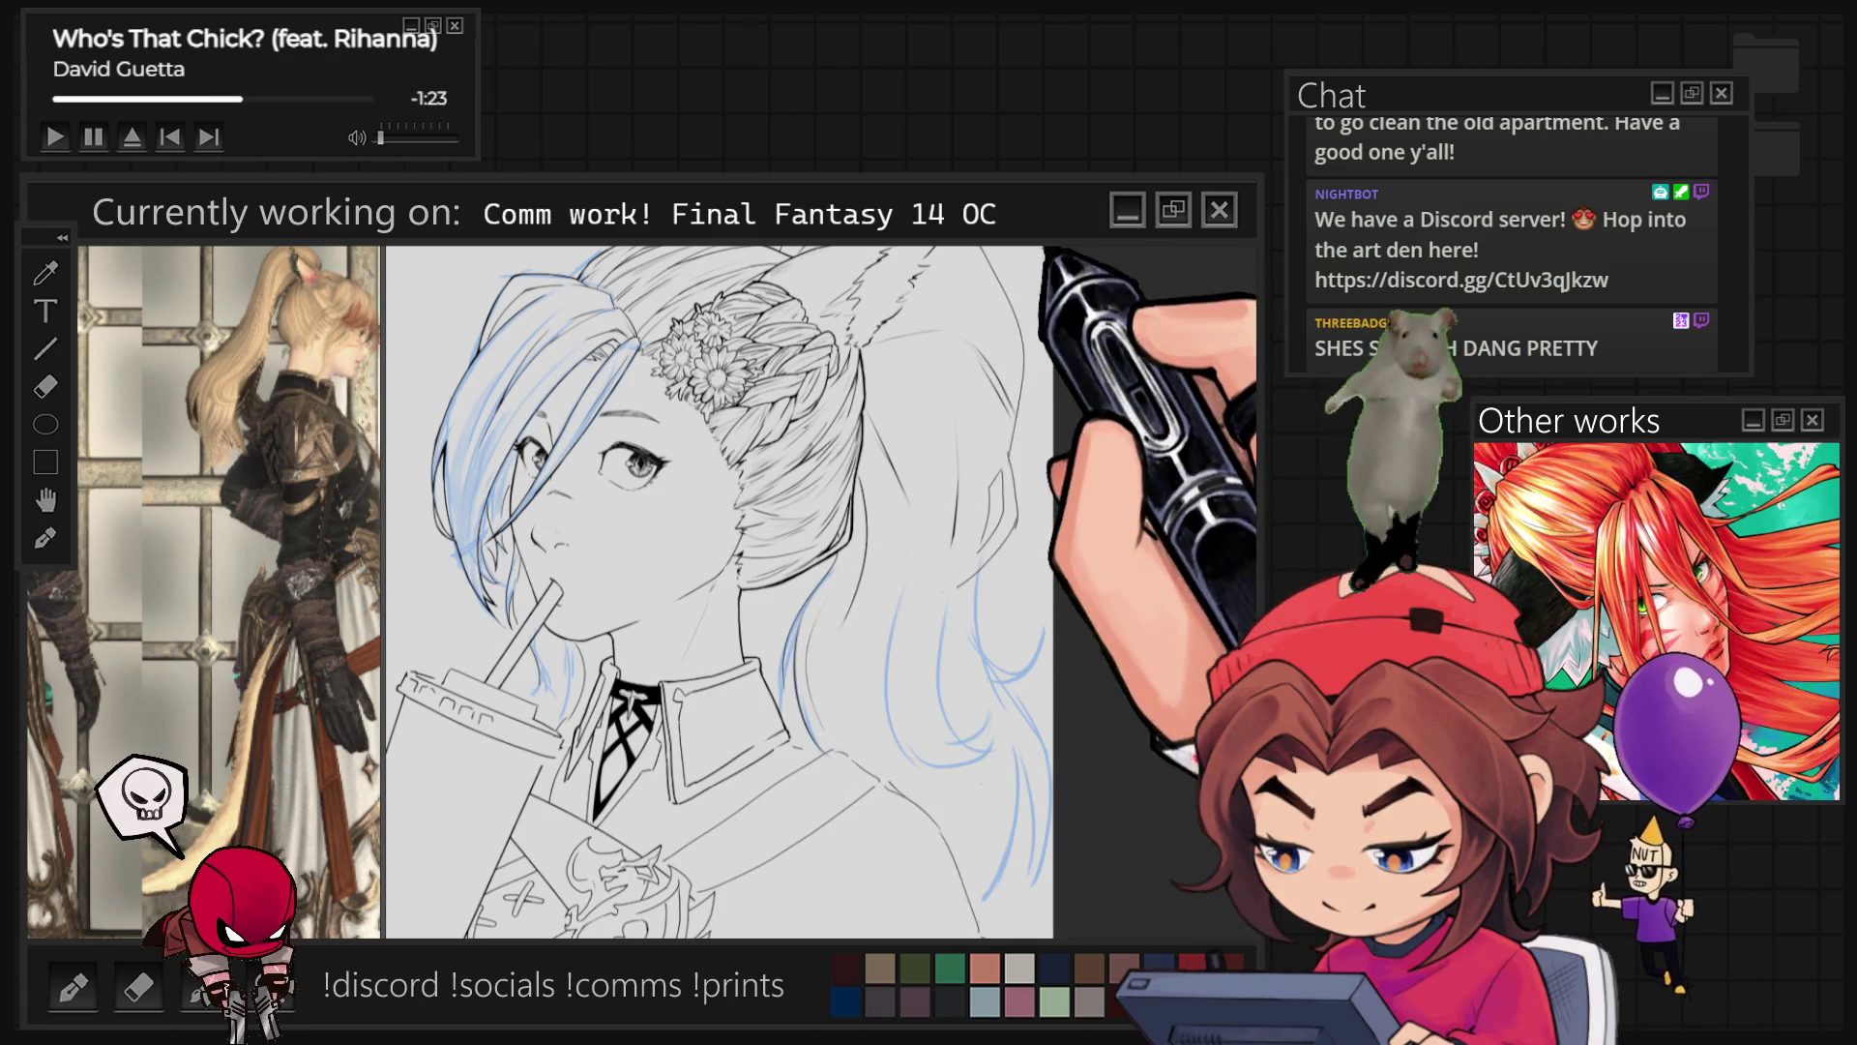
key("ctrl+minus")
key("ctrl+plus")
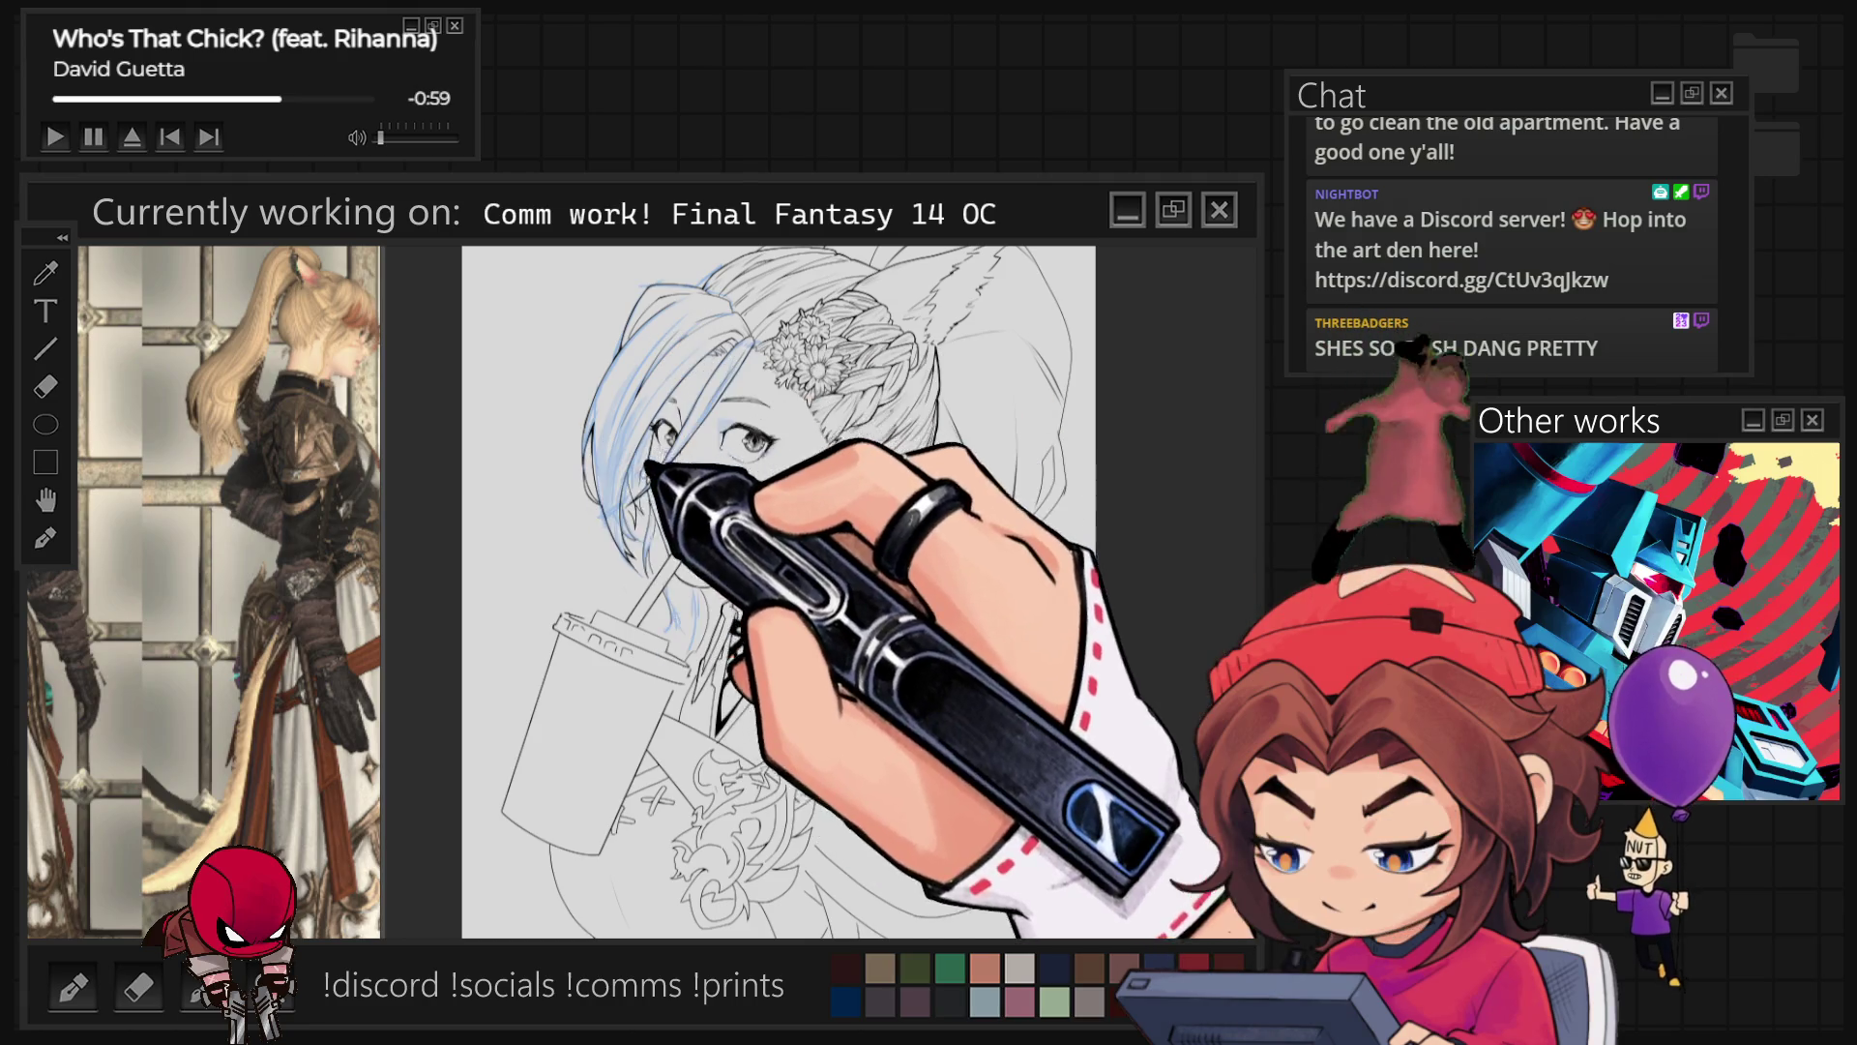
key("ctrl+minus")
key("ctrl+plus")
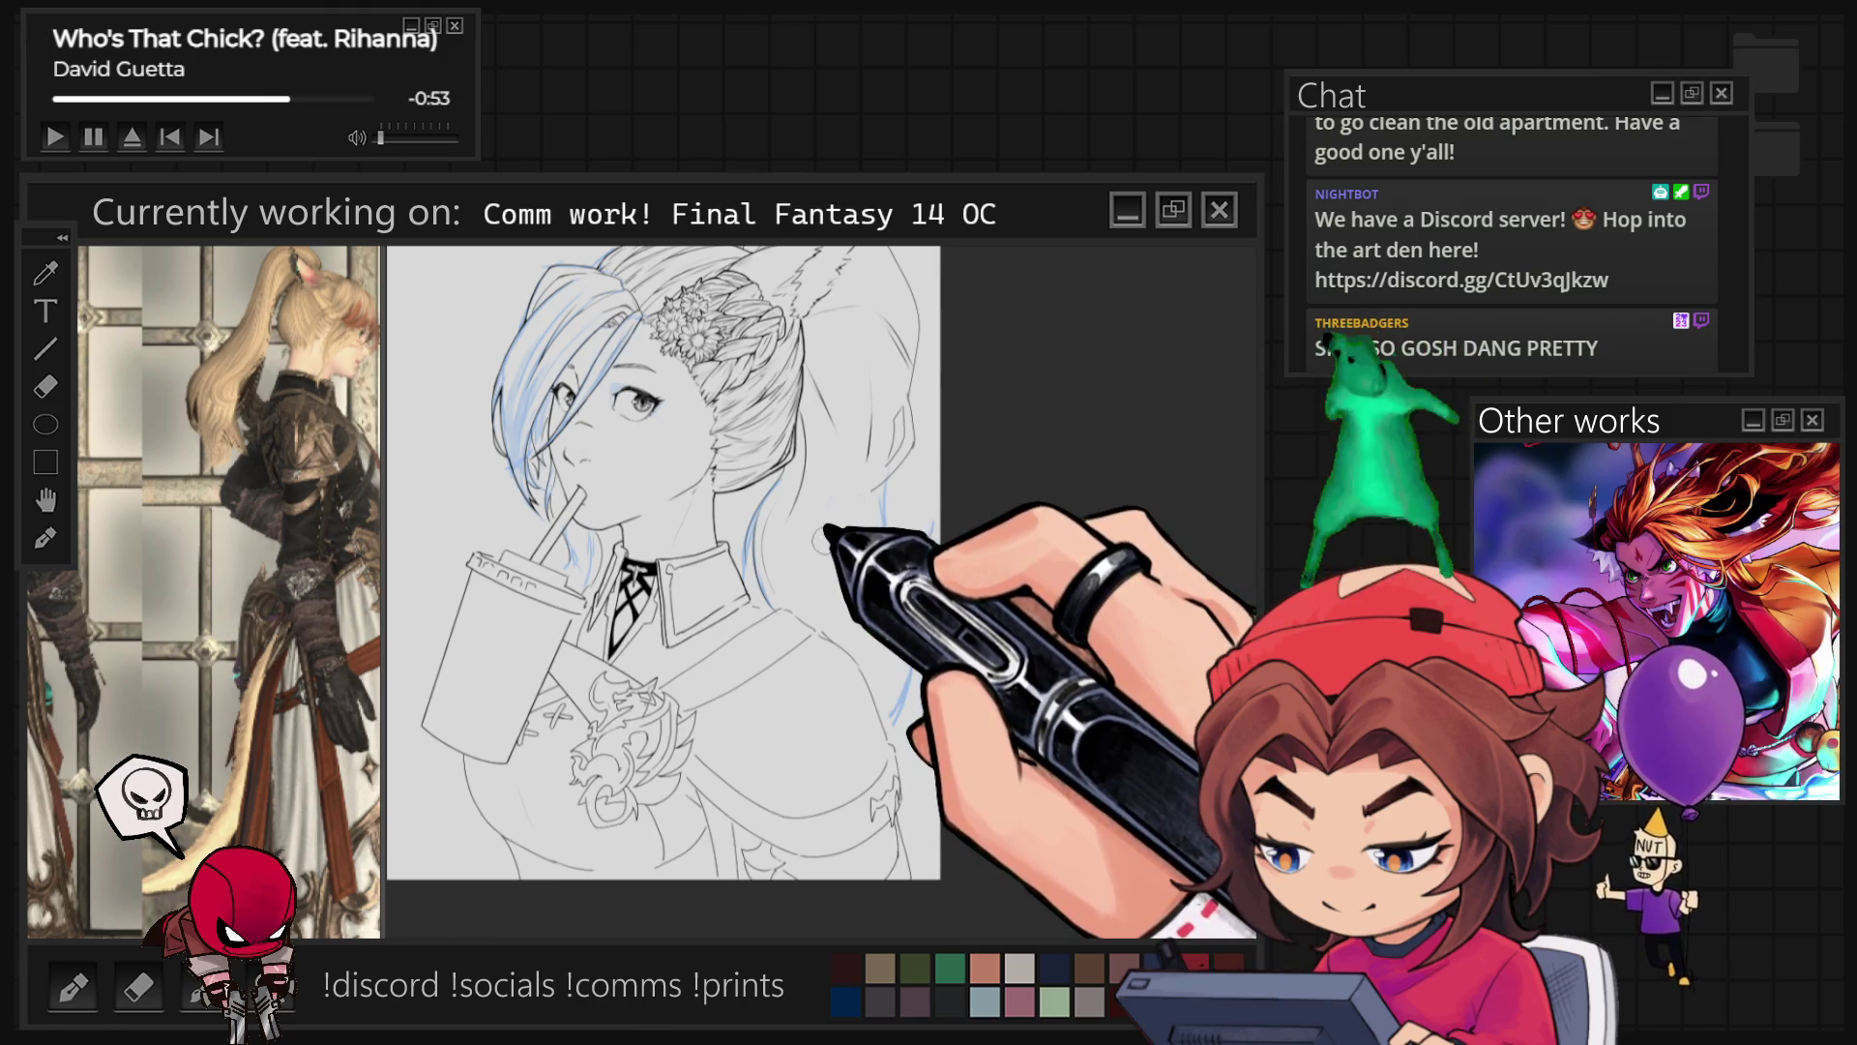
left_click_drag(845, 334, 850, 441)
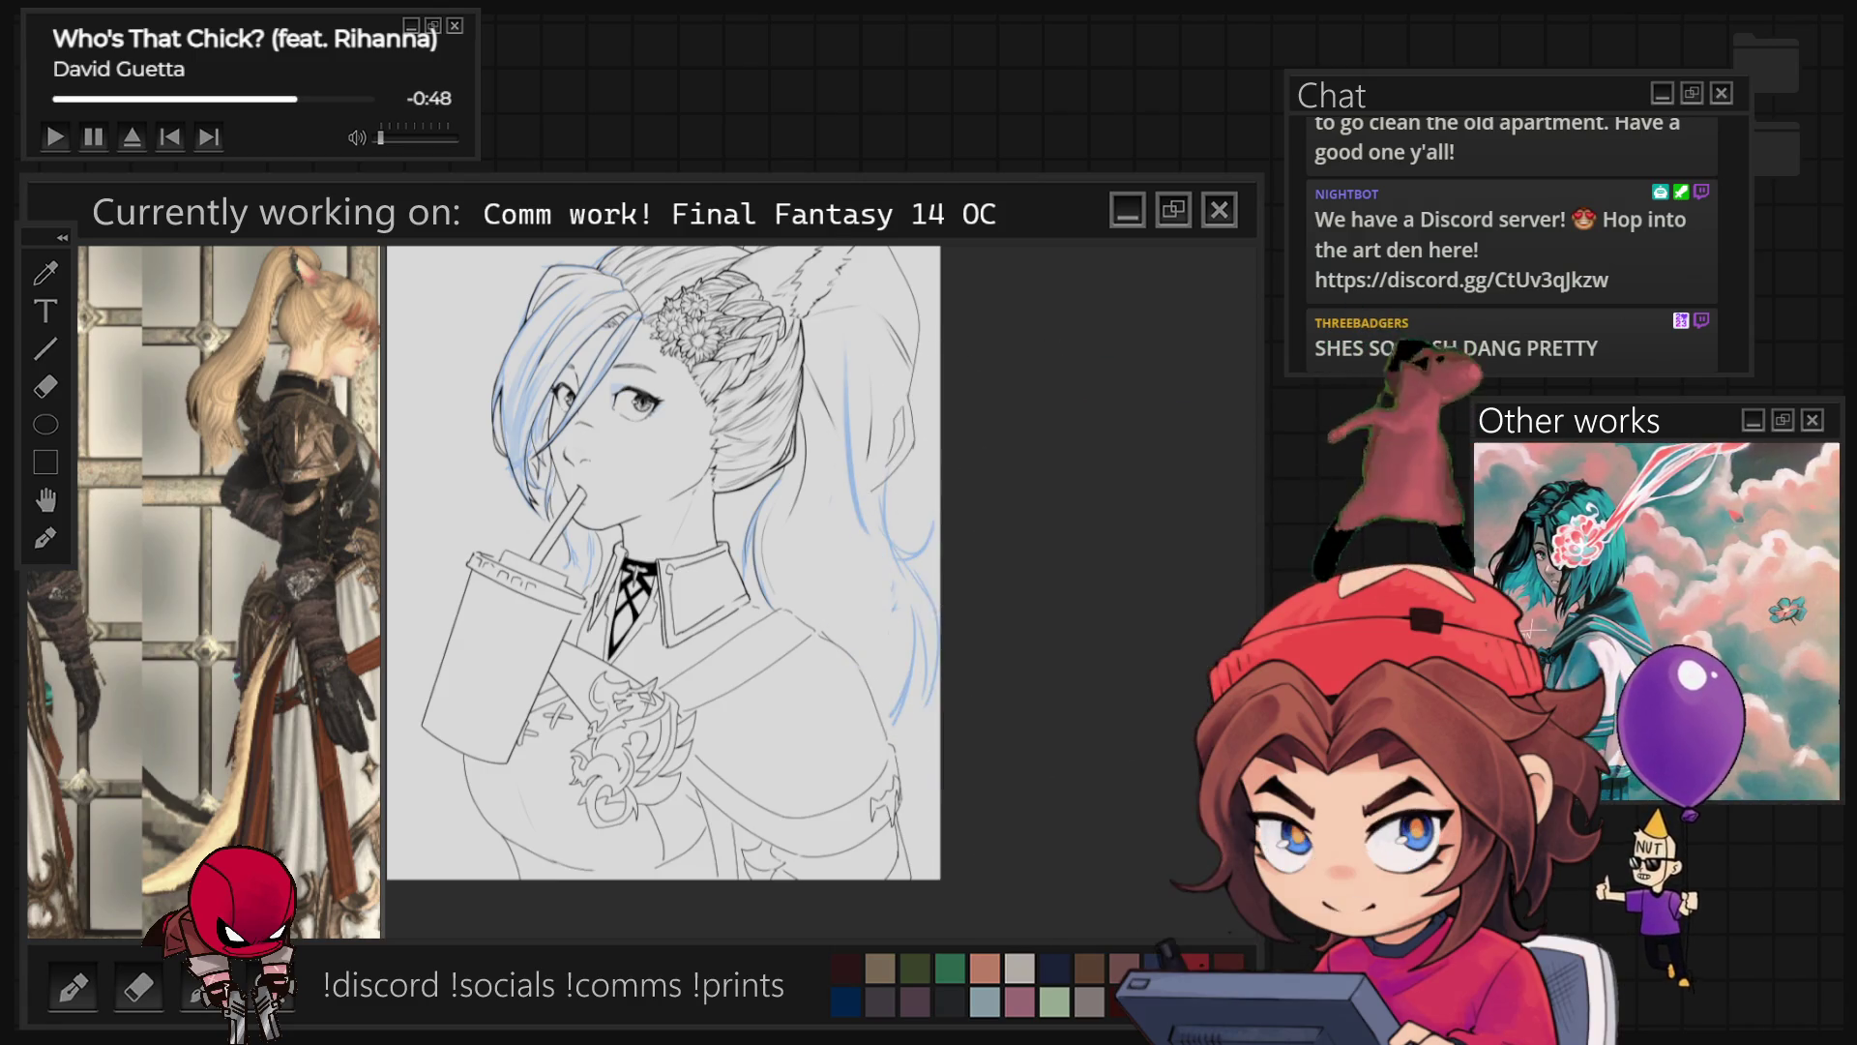
Step: Ink the hair's crown, flowered braid and pointed ear in black, tilting the view as needed
key("m")
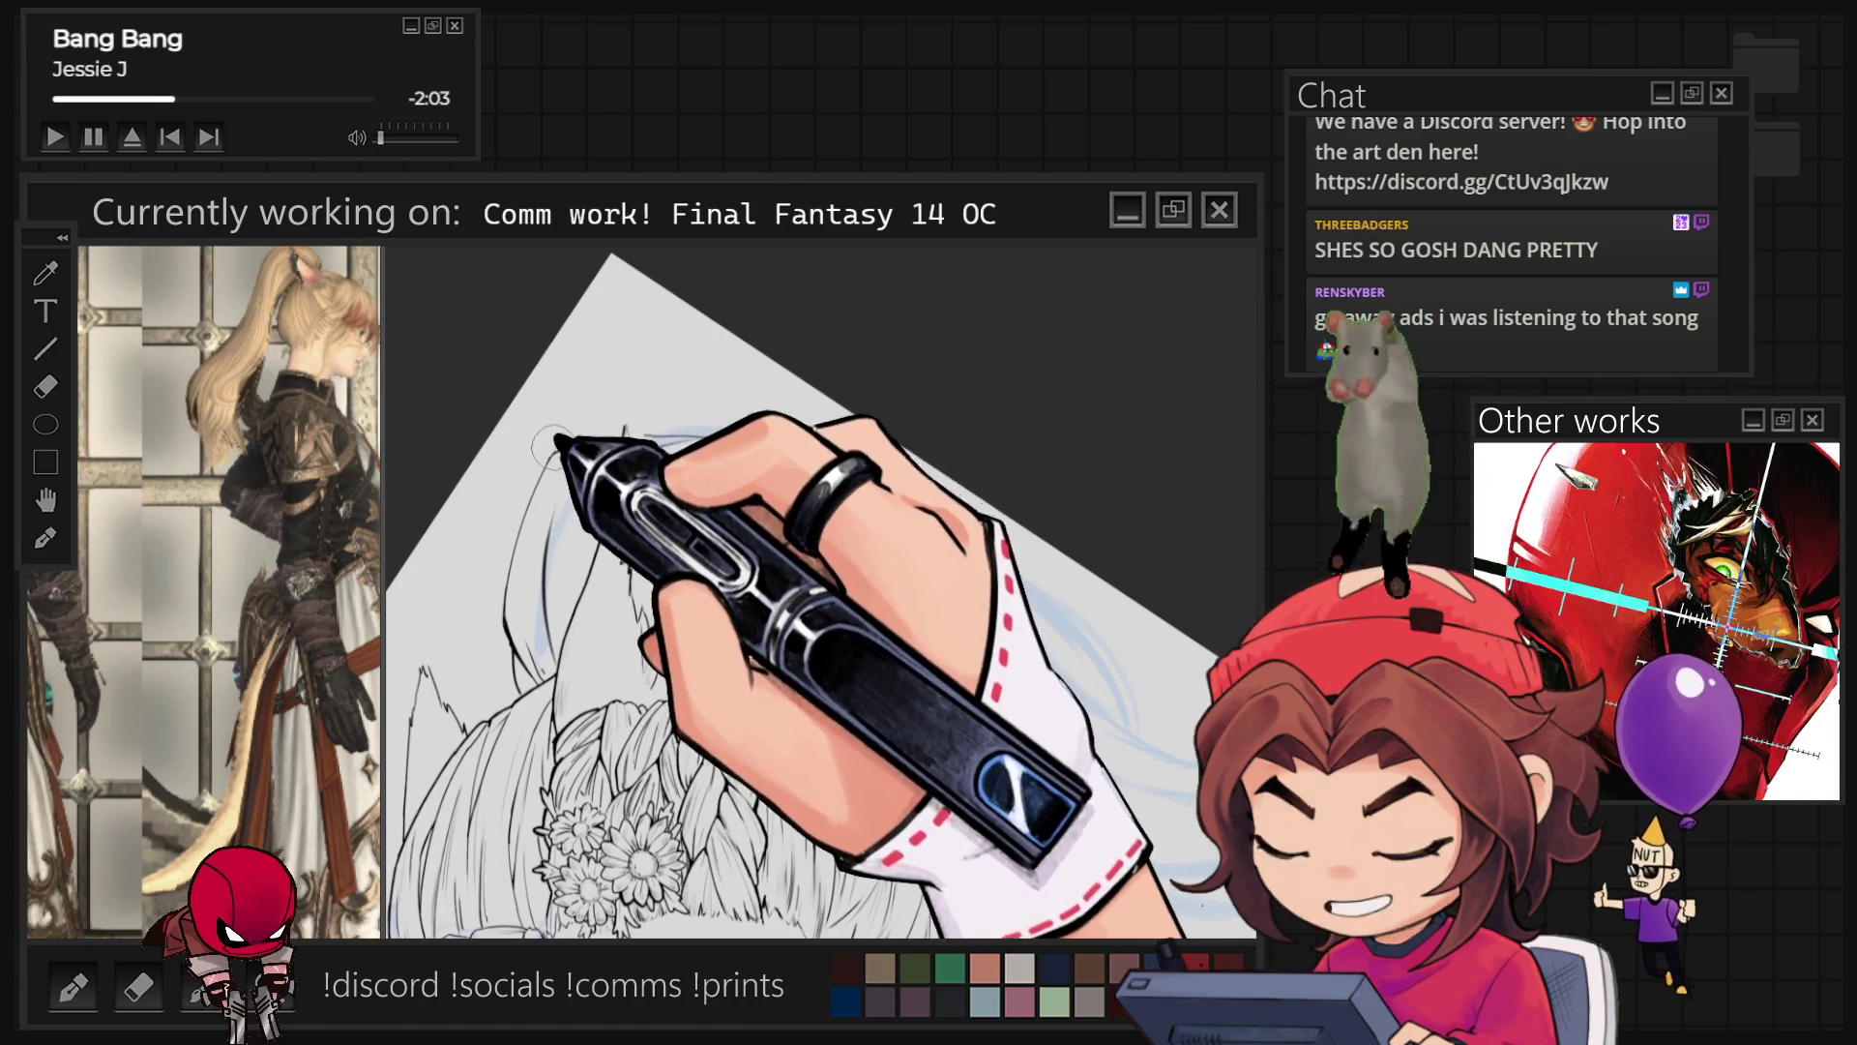
key("ctrl+0")
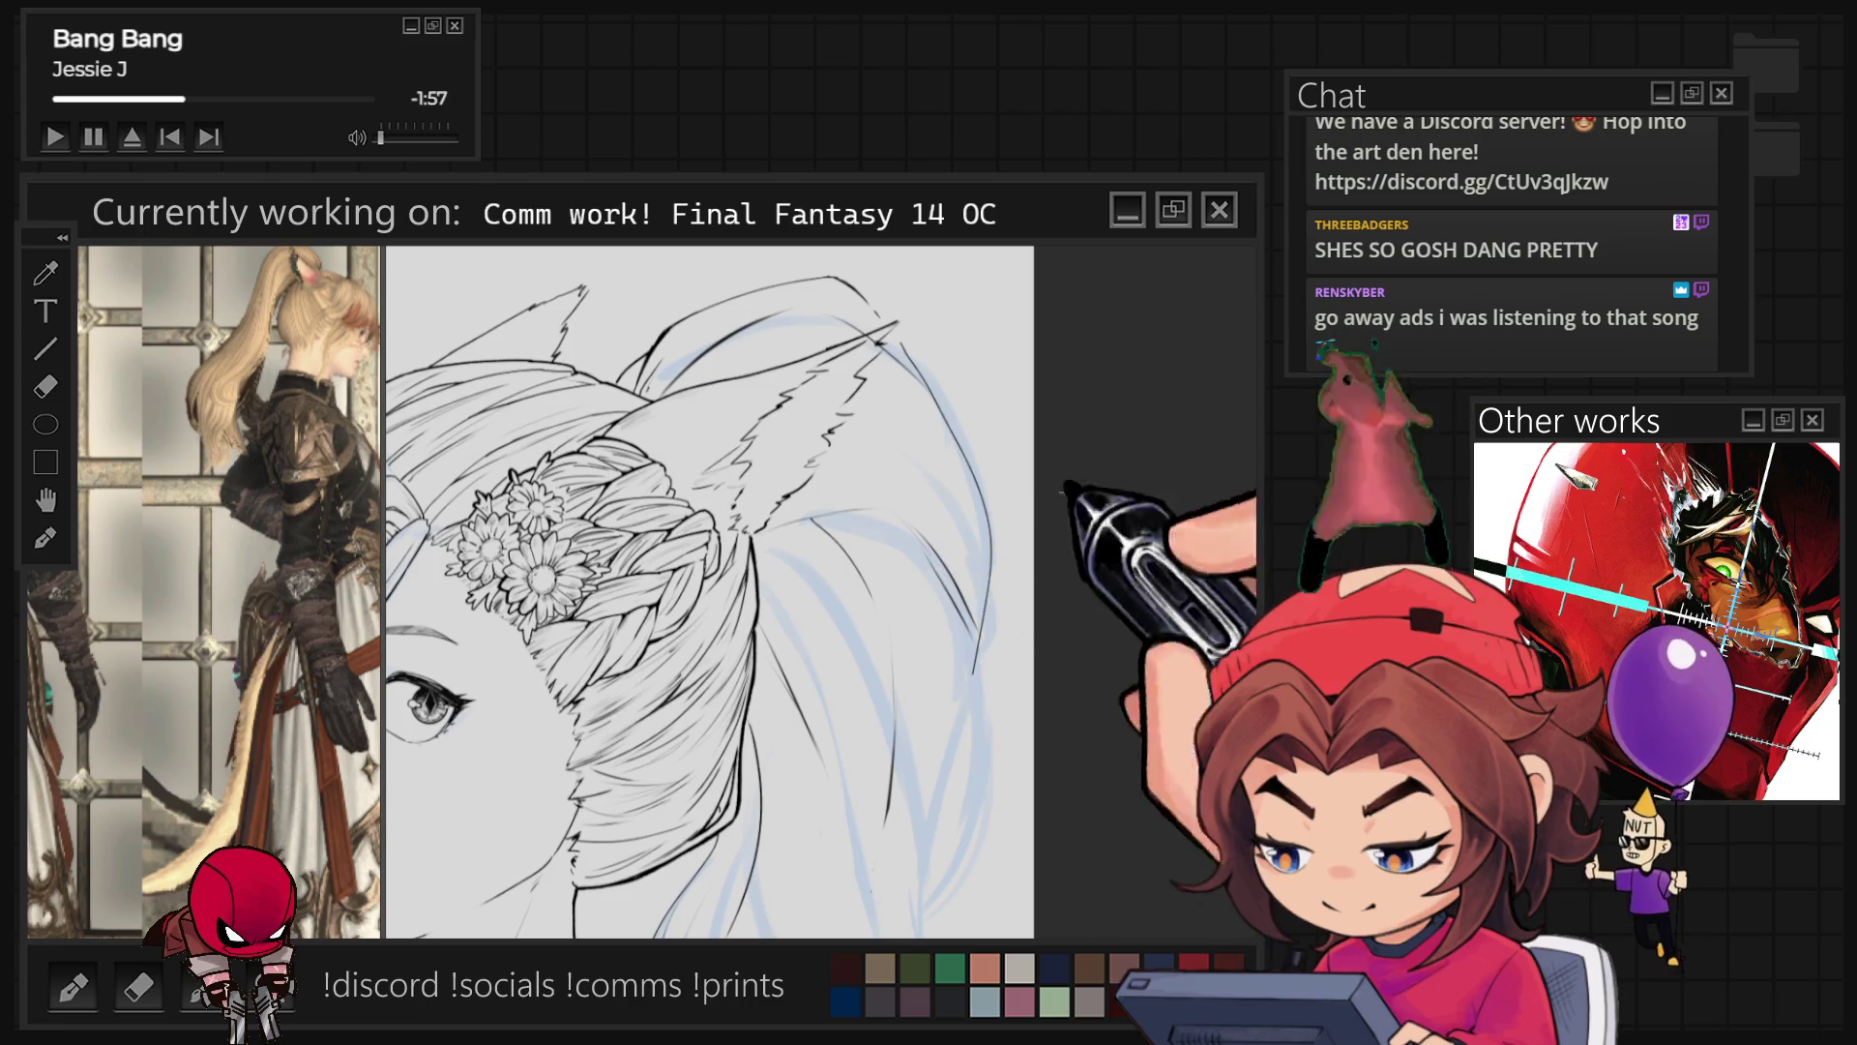
key("r")
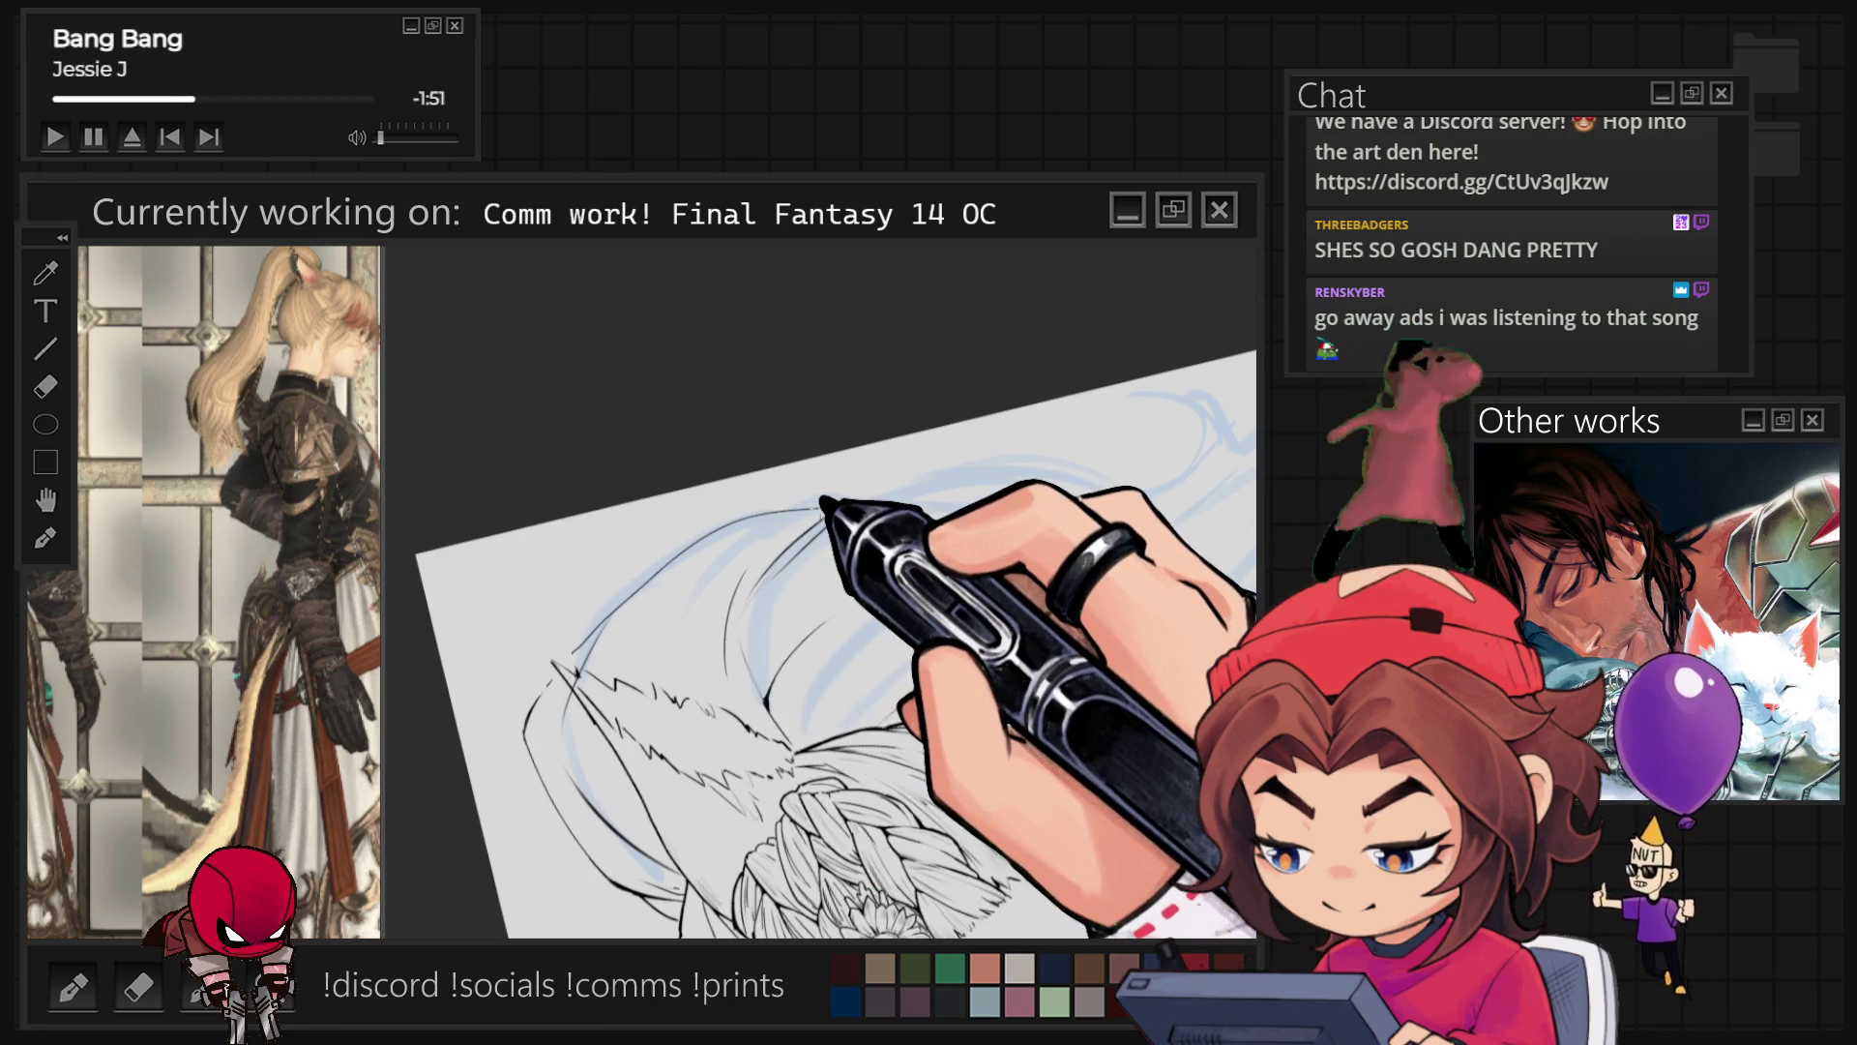
key("r")
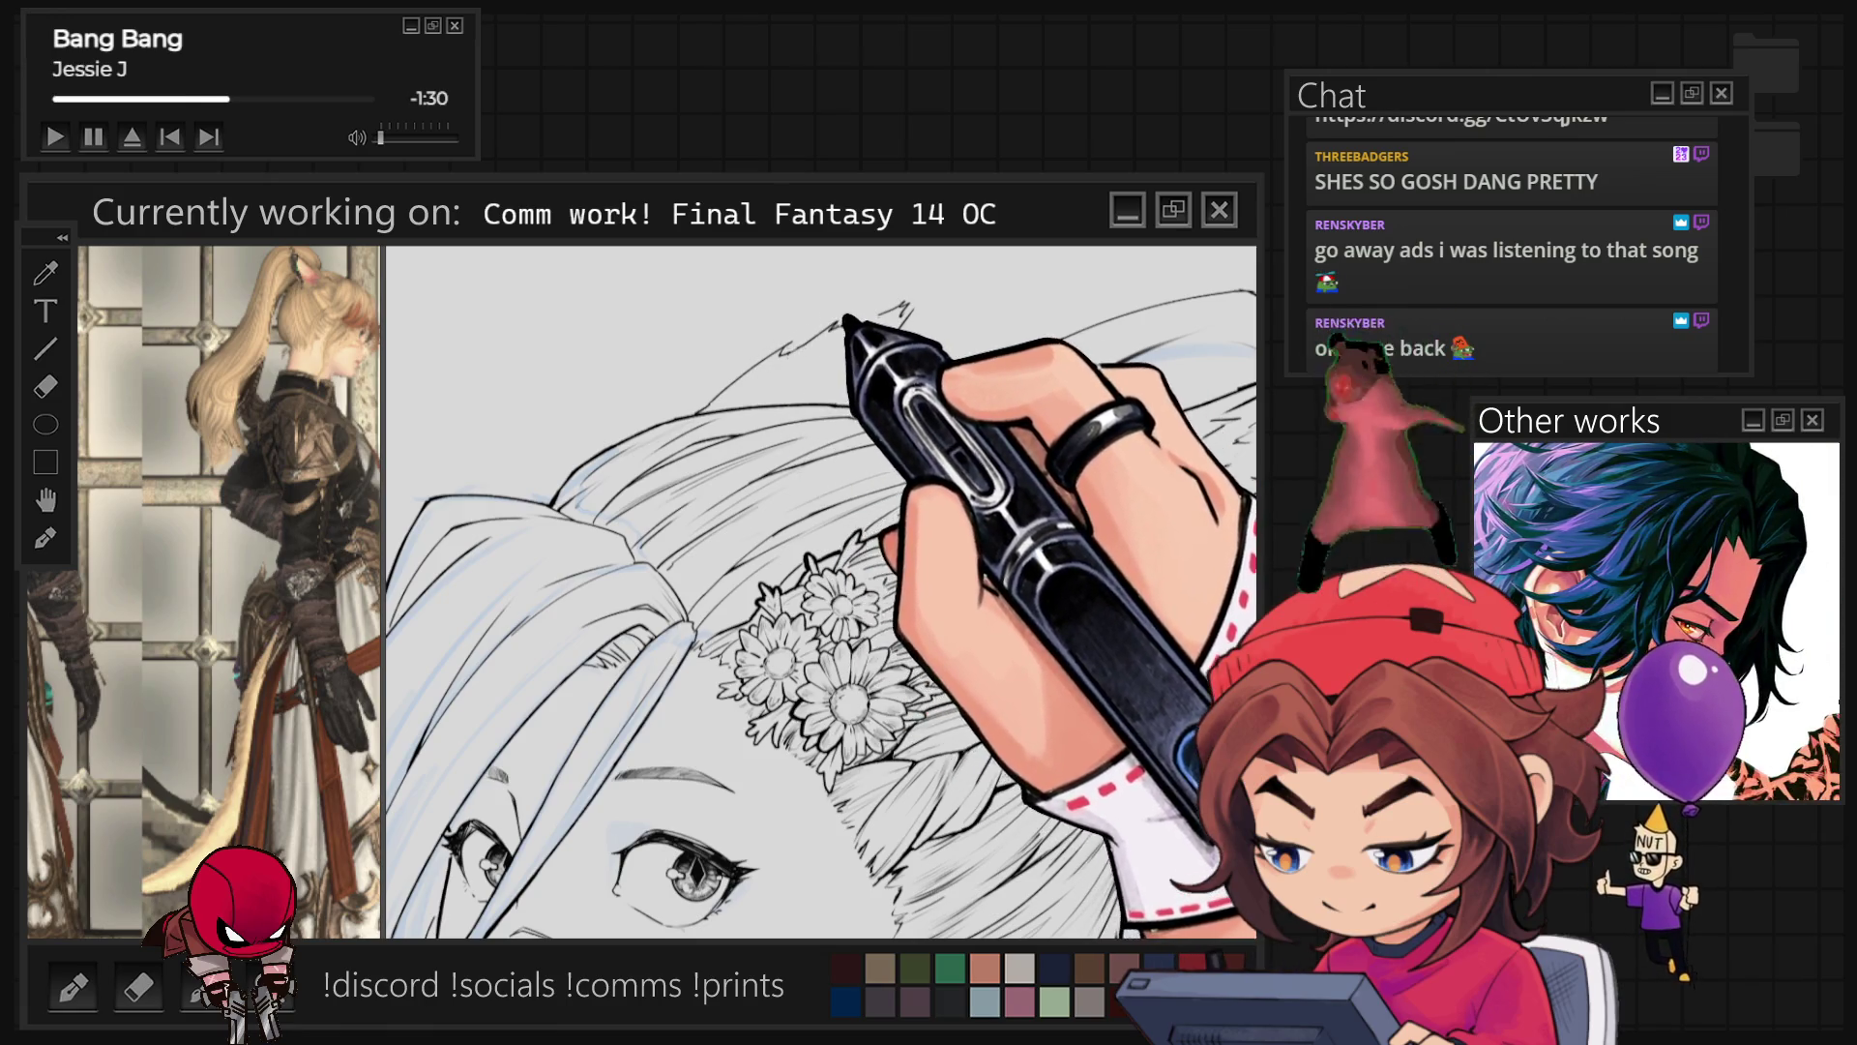
key("ctrl+0")
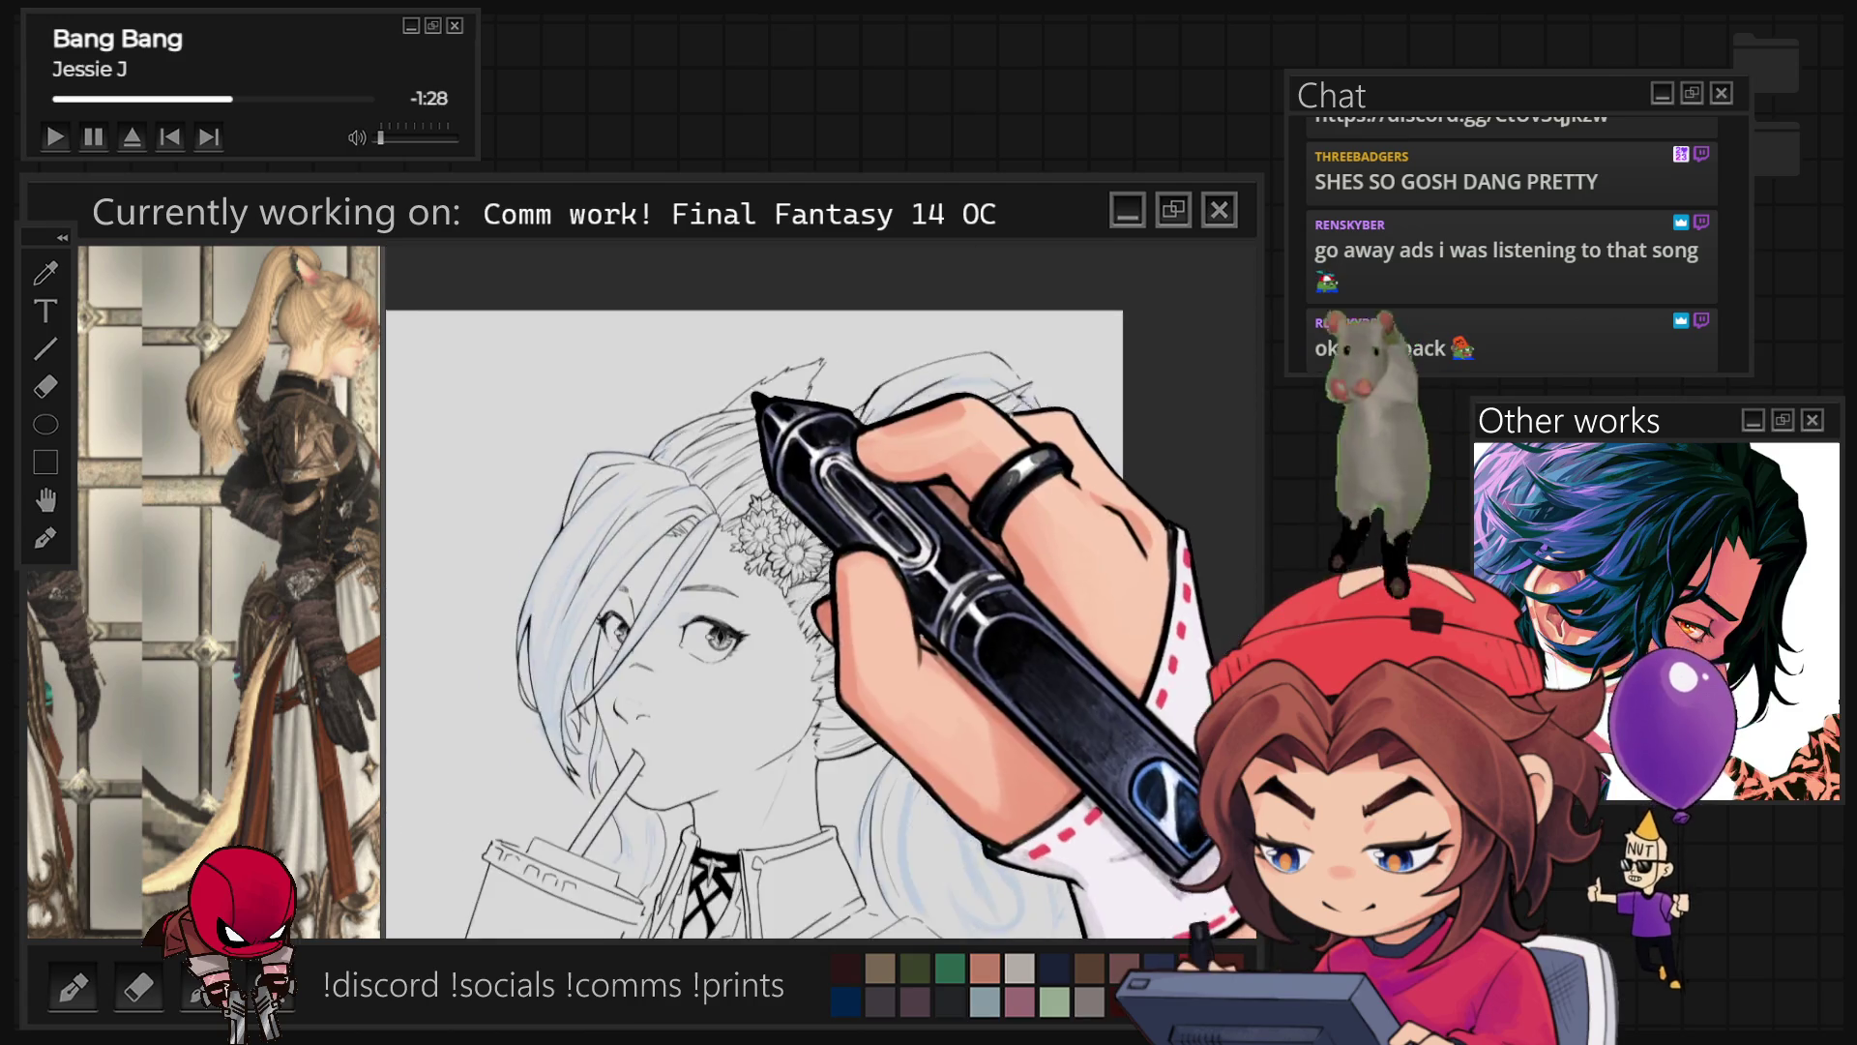
scroll(1050, 495, "up", 2)
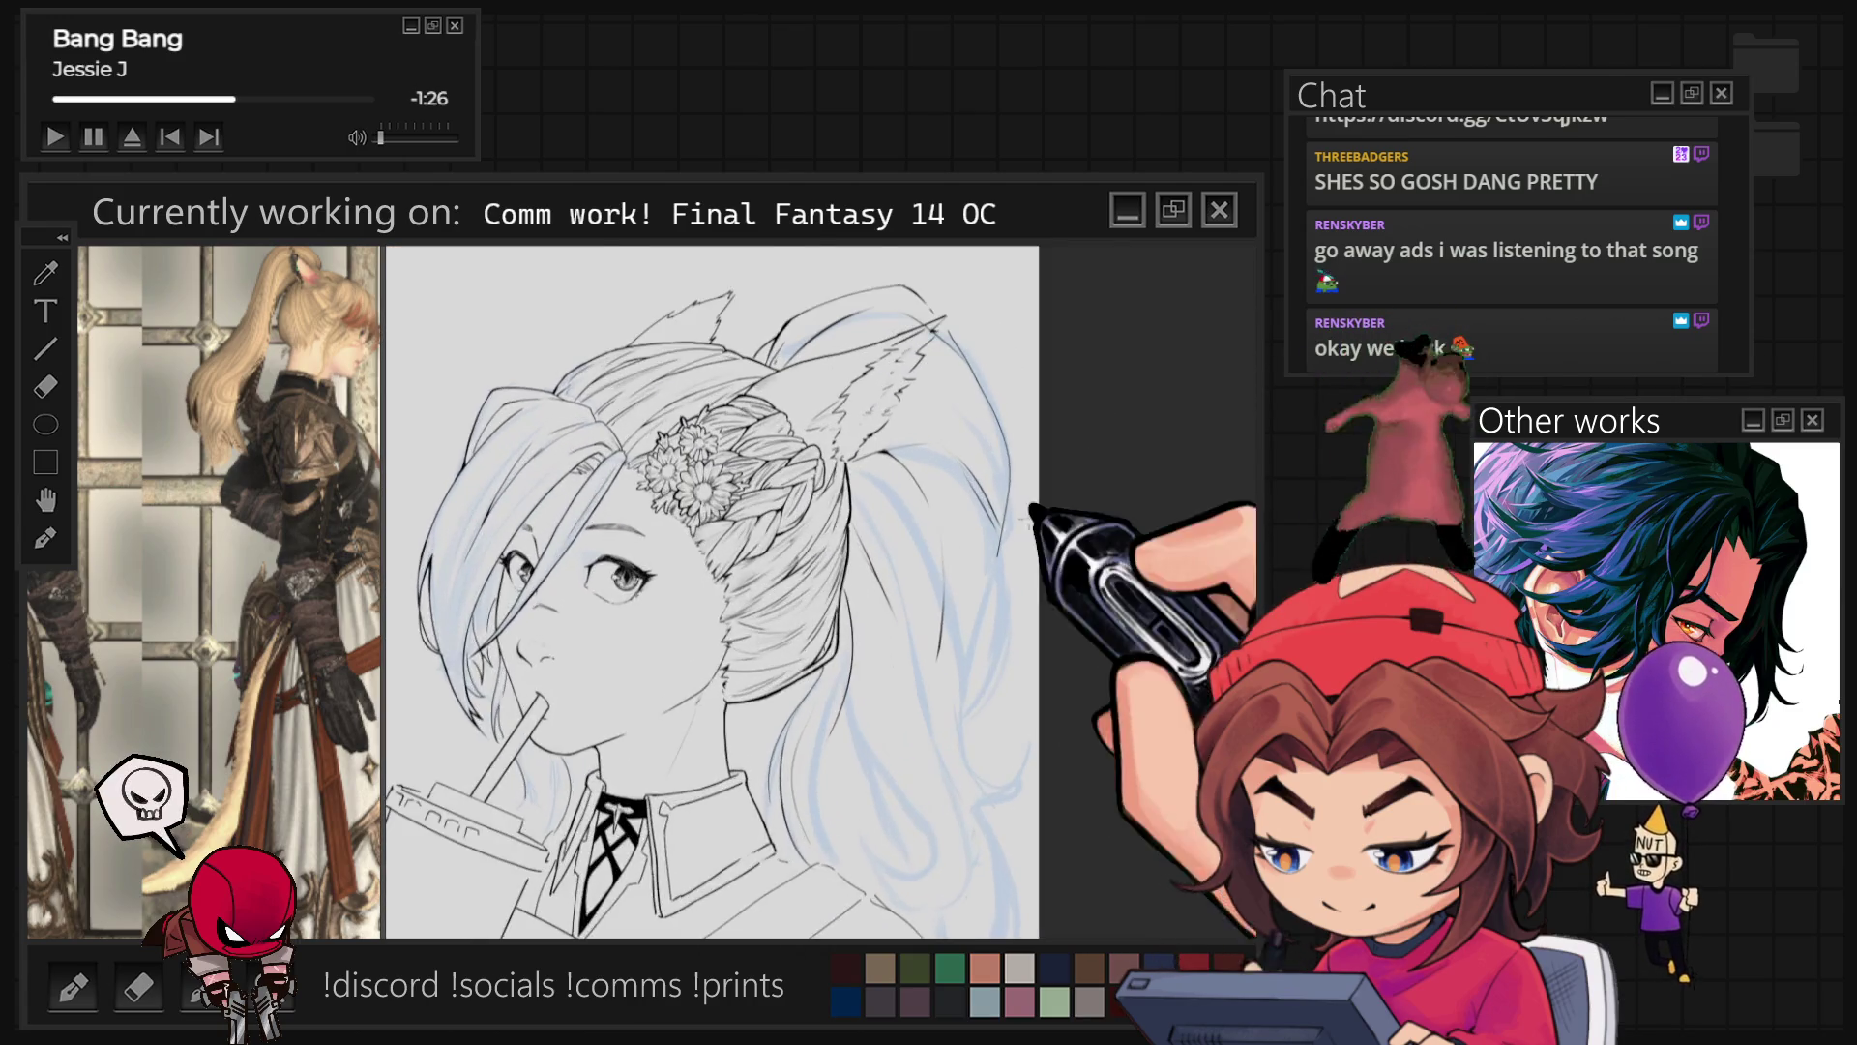
key("4")
key("4")
key("4")
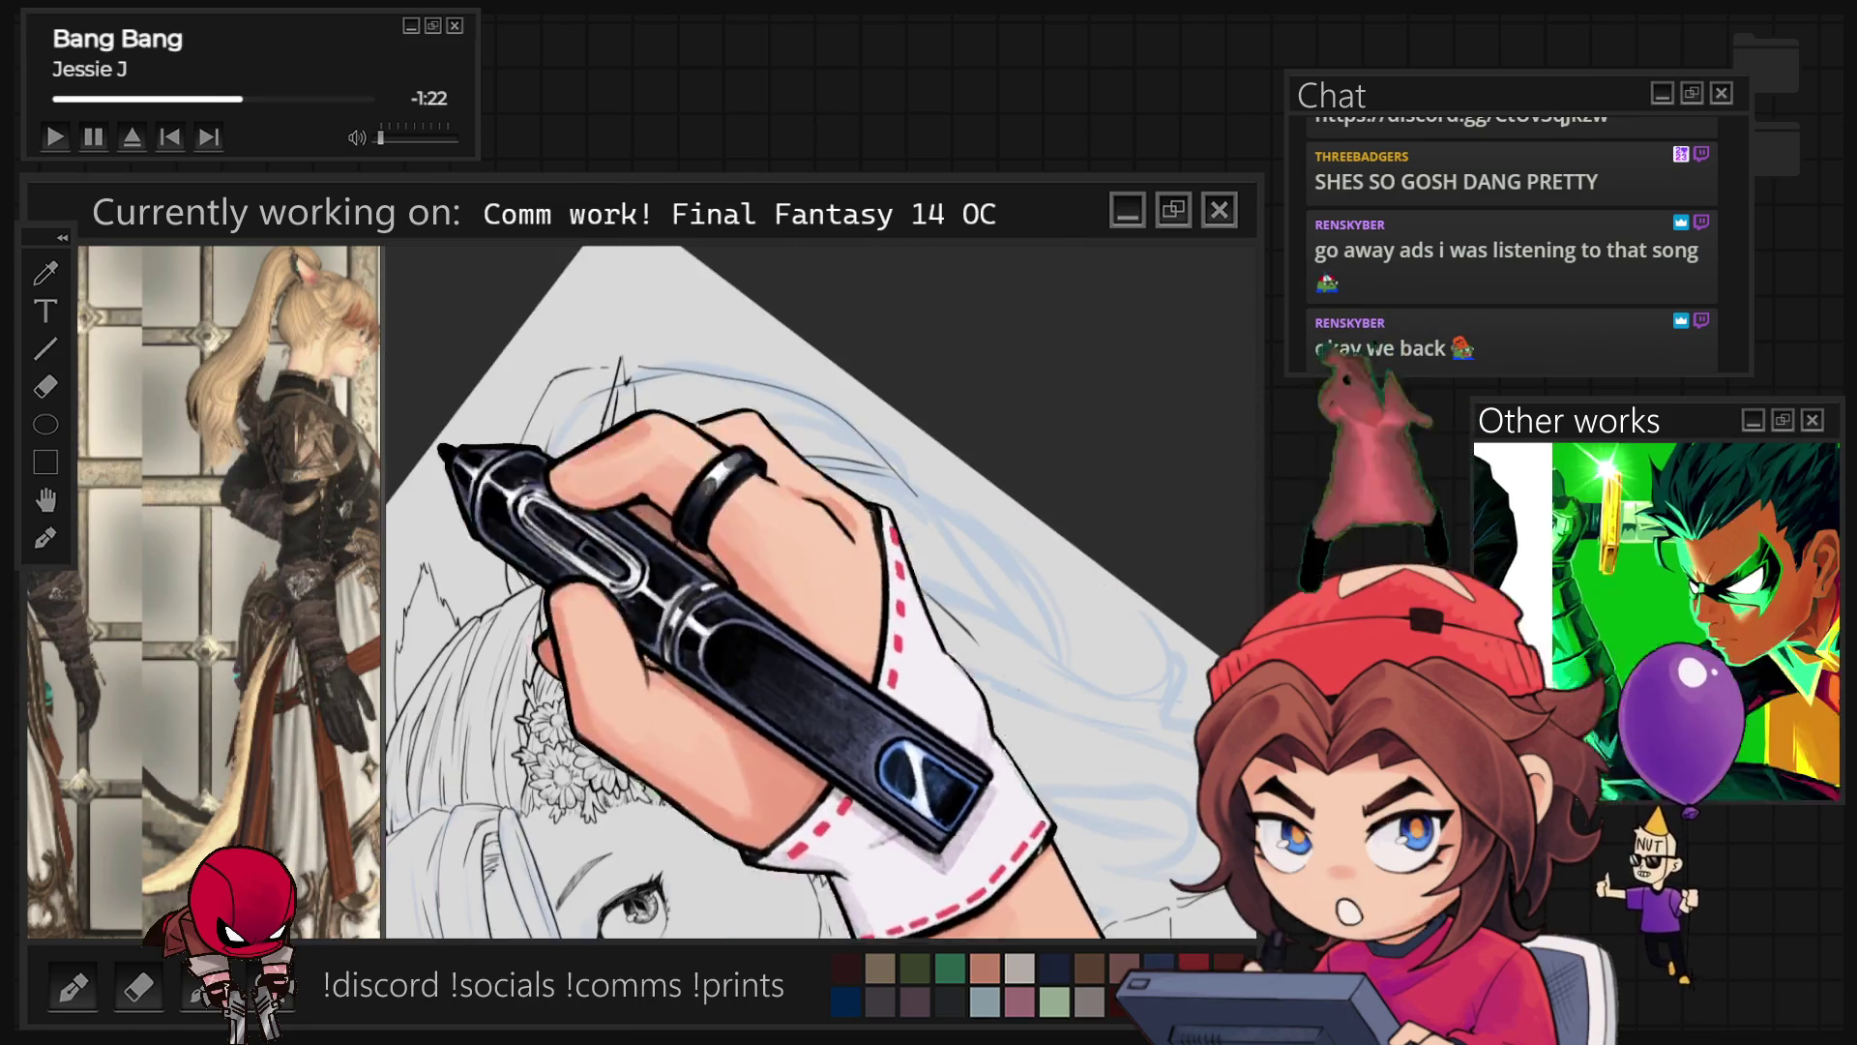
Step: Lasso the ear lineart, nudge it down and right, commit it, and straighten the canvas
mouse_move(752, 558)
left_mouse_down()
mouse_move(702, 542)
mouse_move(737, 462)
left_mouse_up()
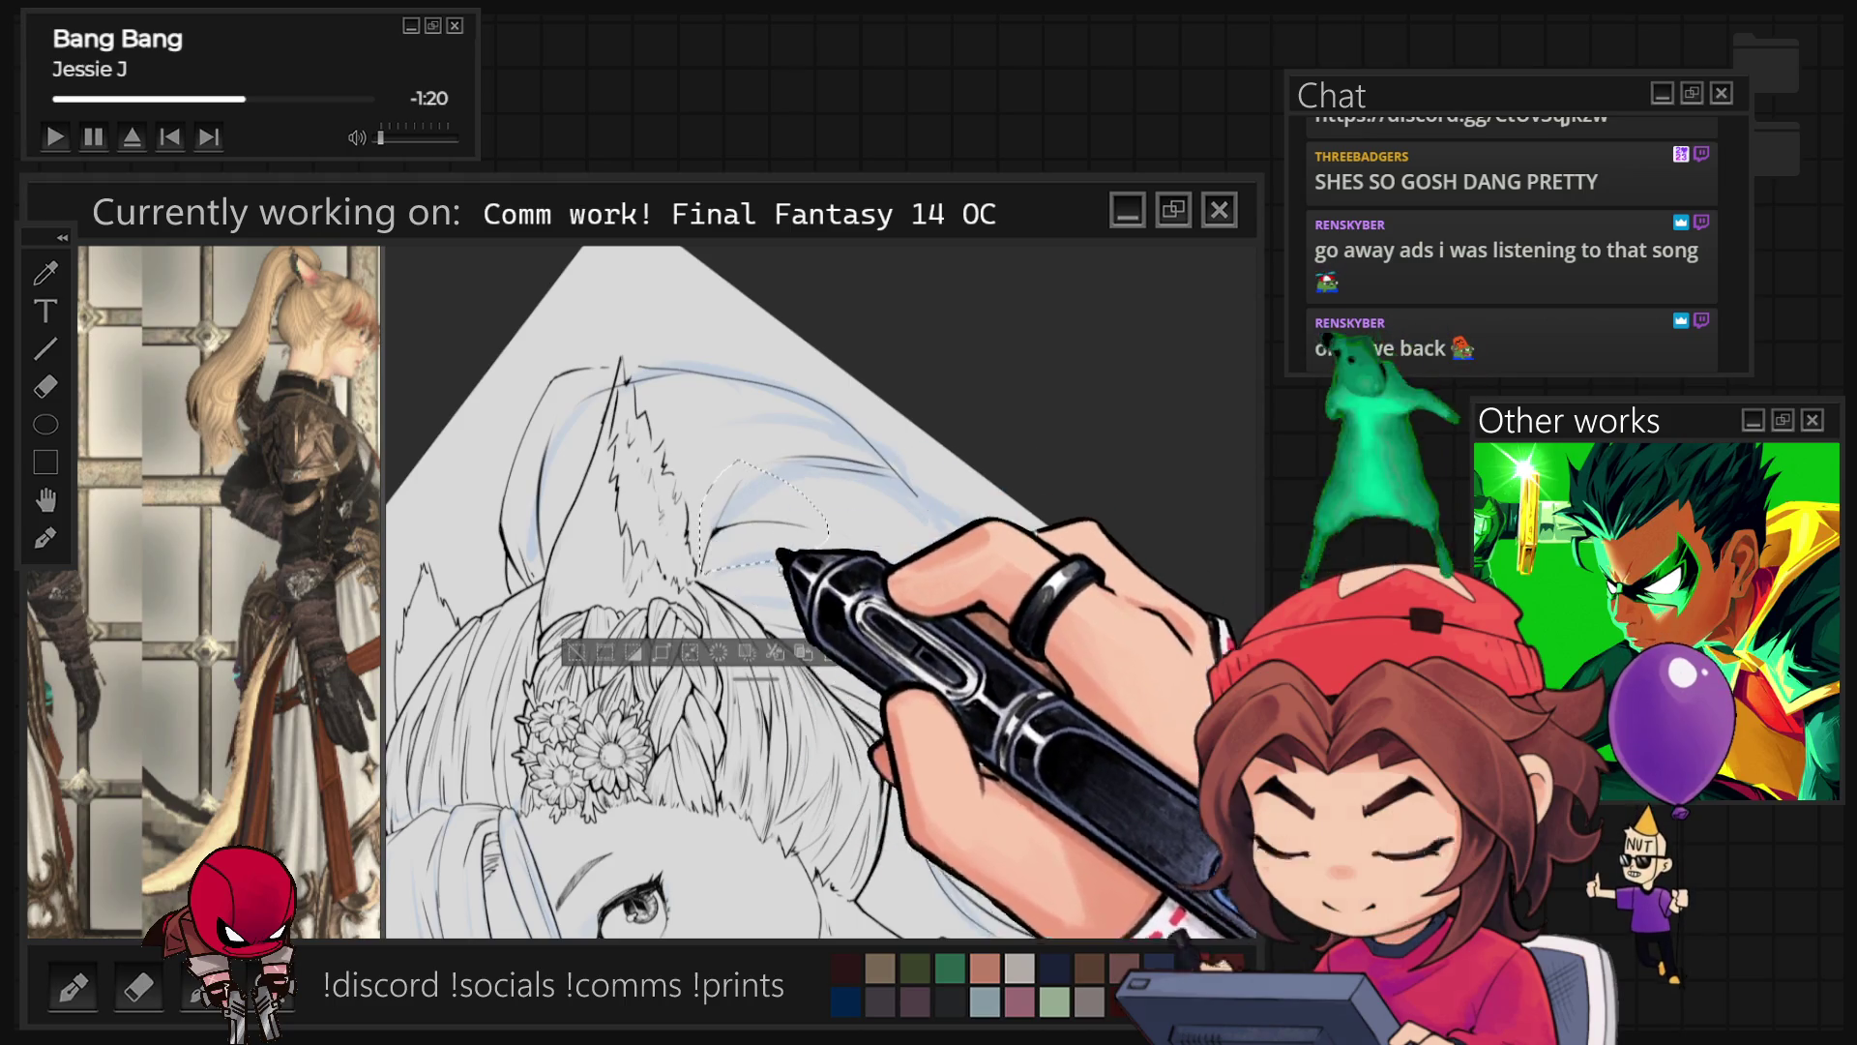
left_click(830, 653)
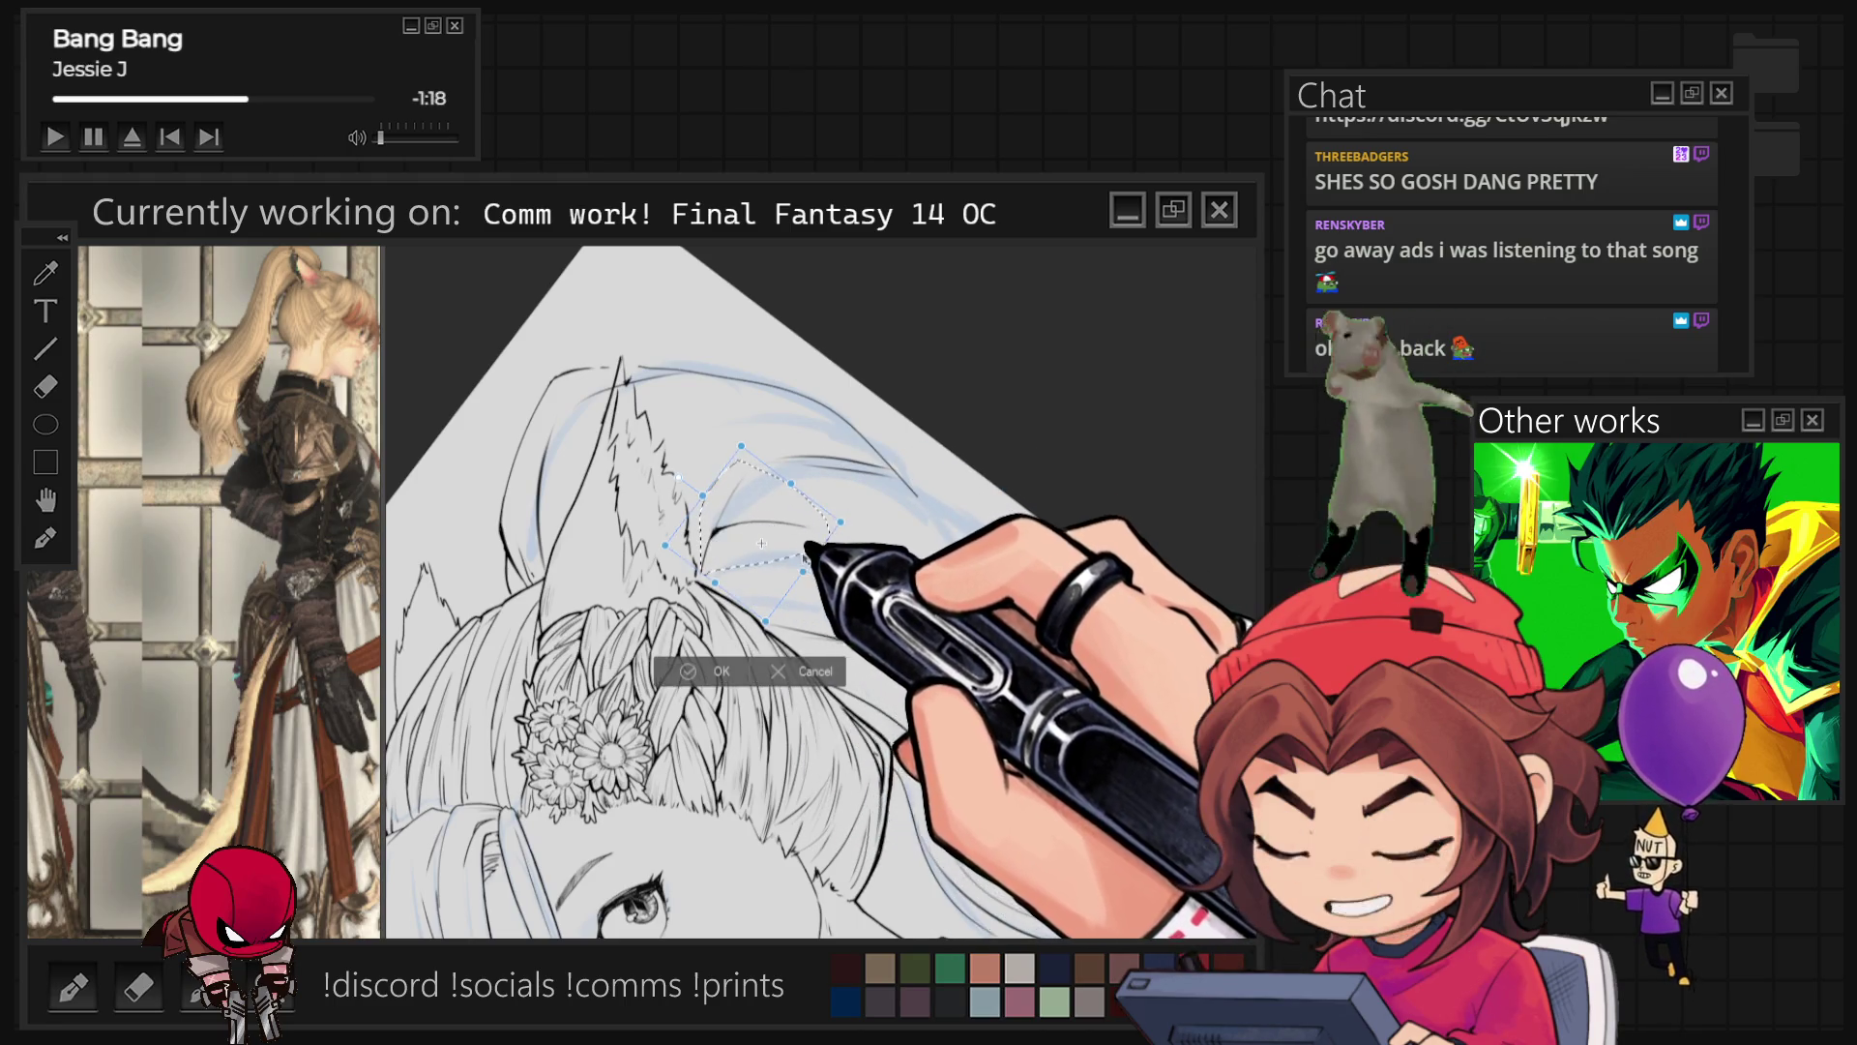
left_click_drag(806, 558, 815, 568)
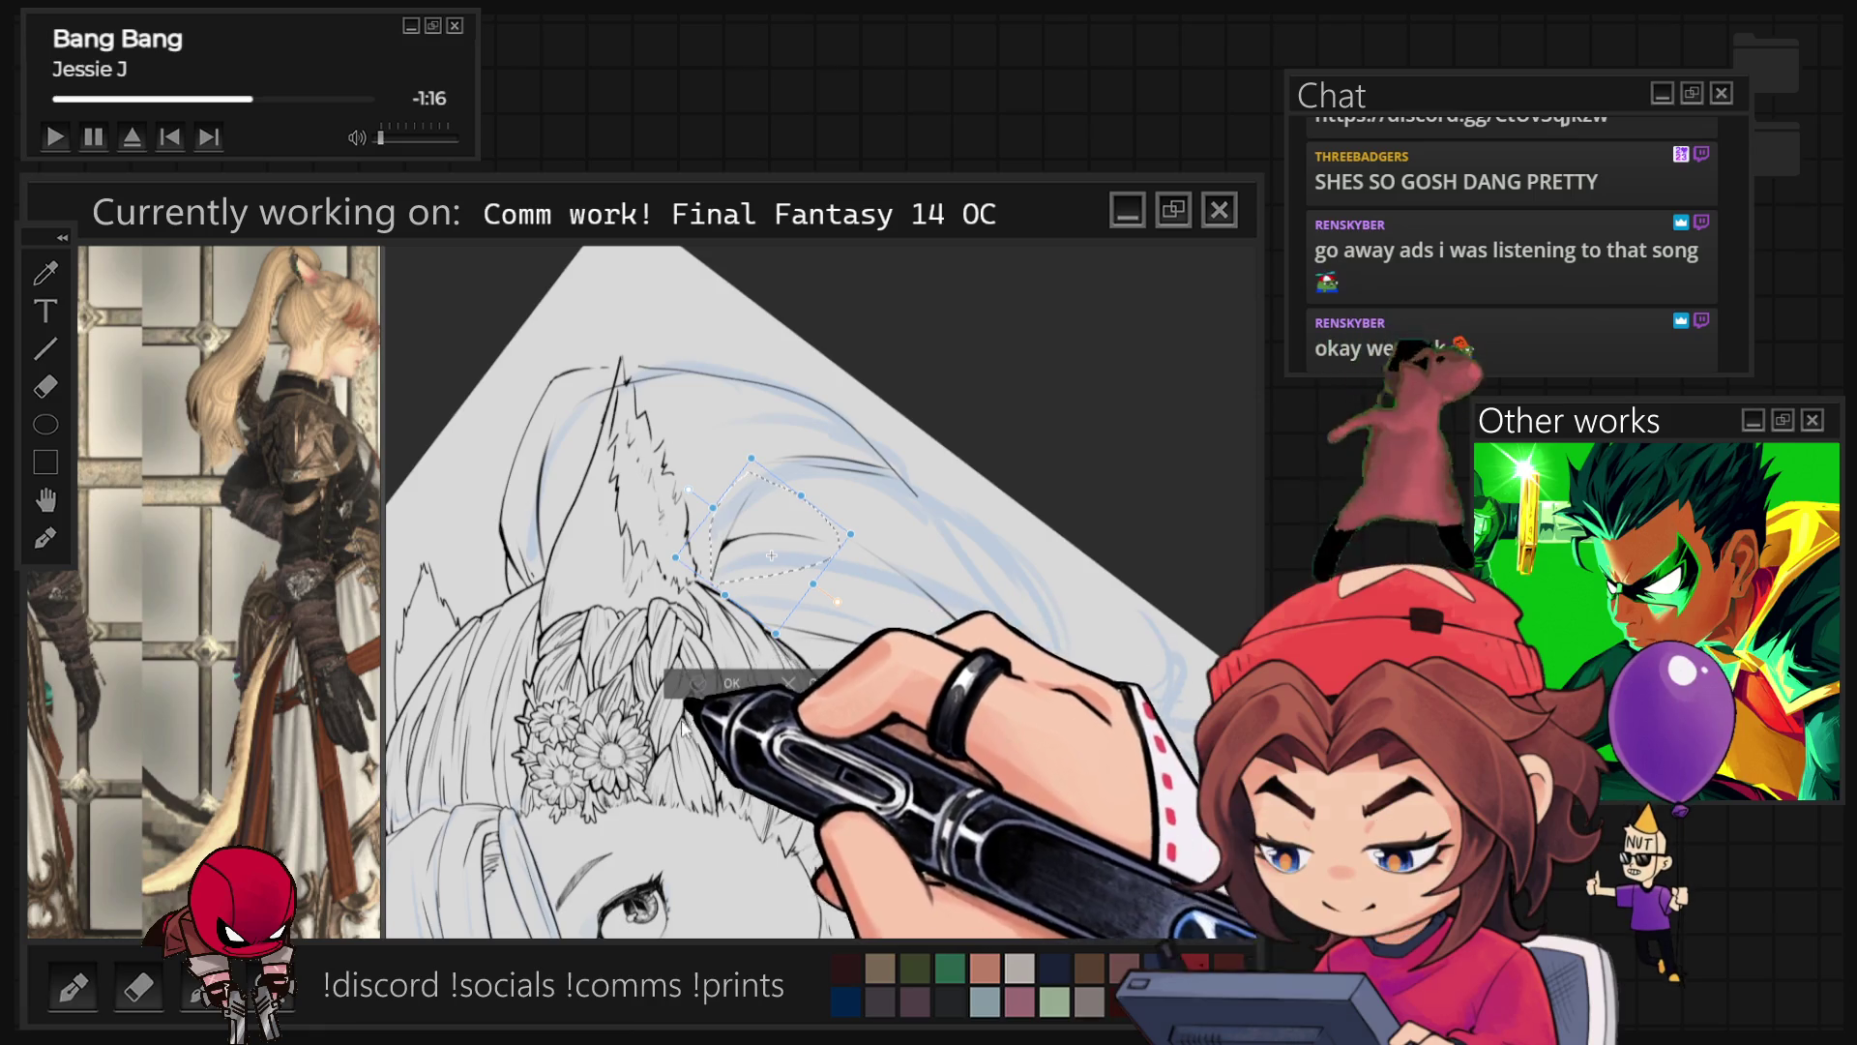
left_click(726, 683)
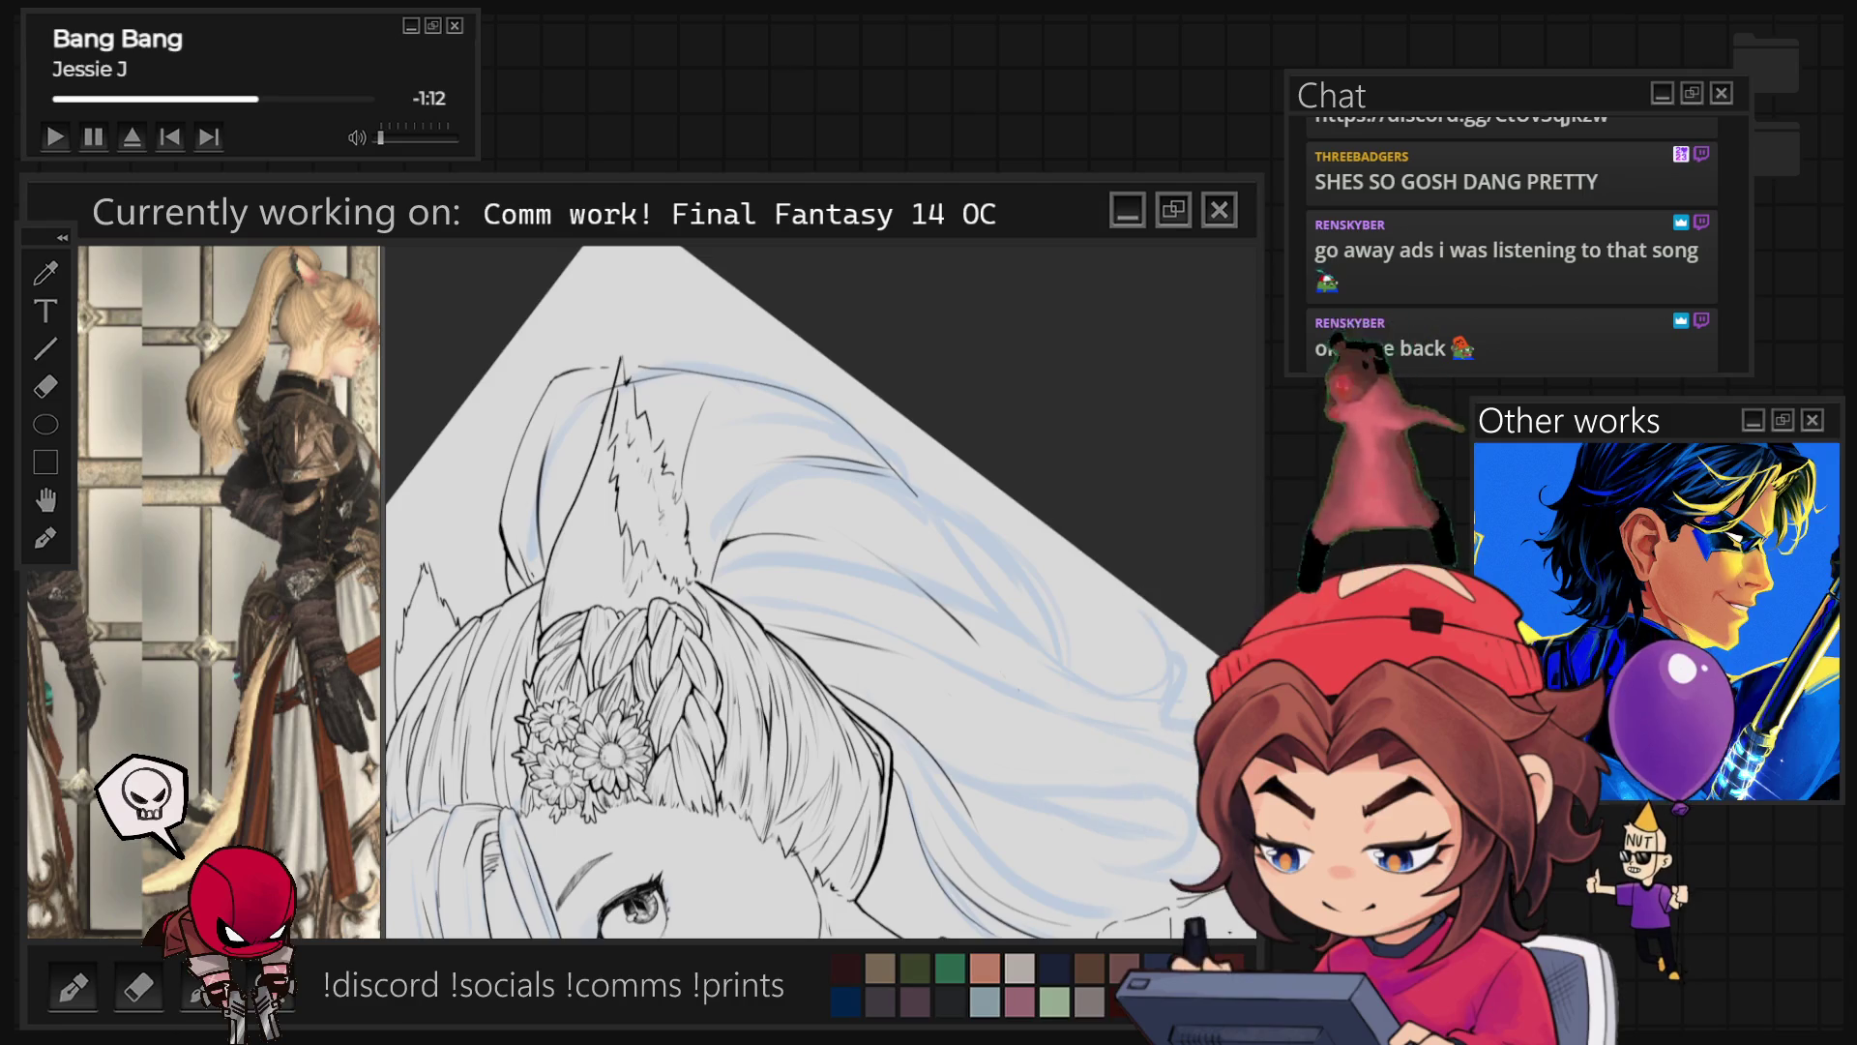
key("Escape")
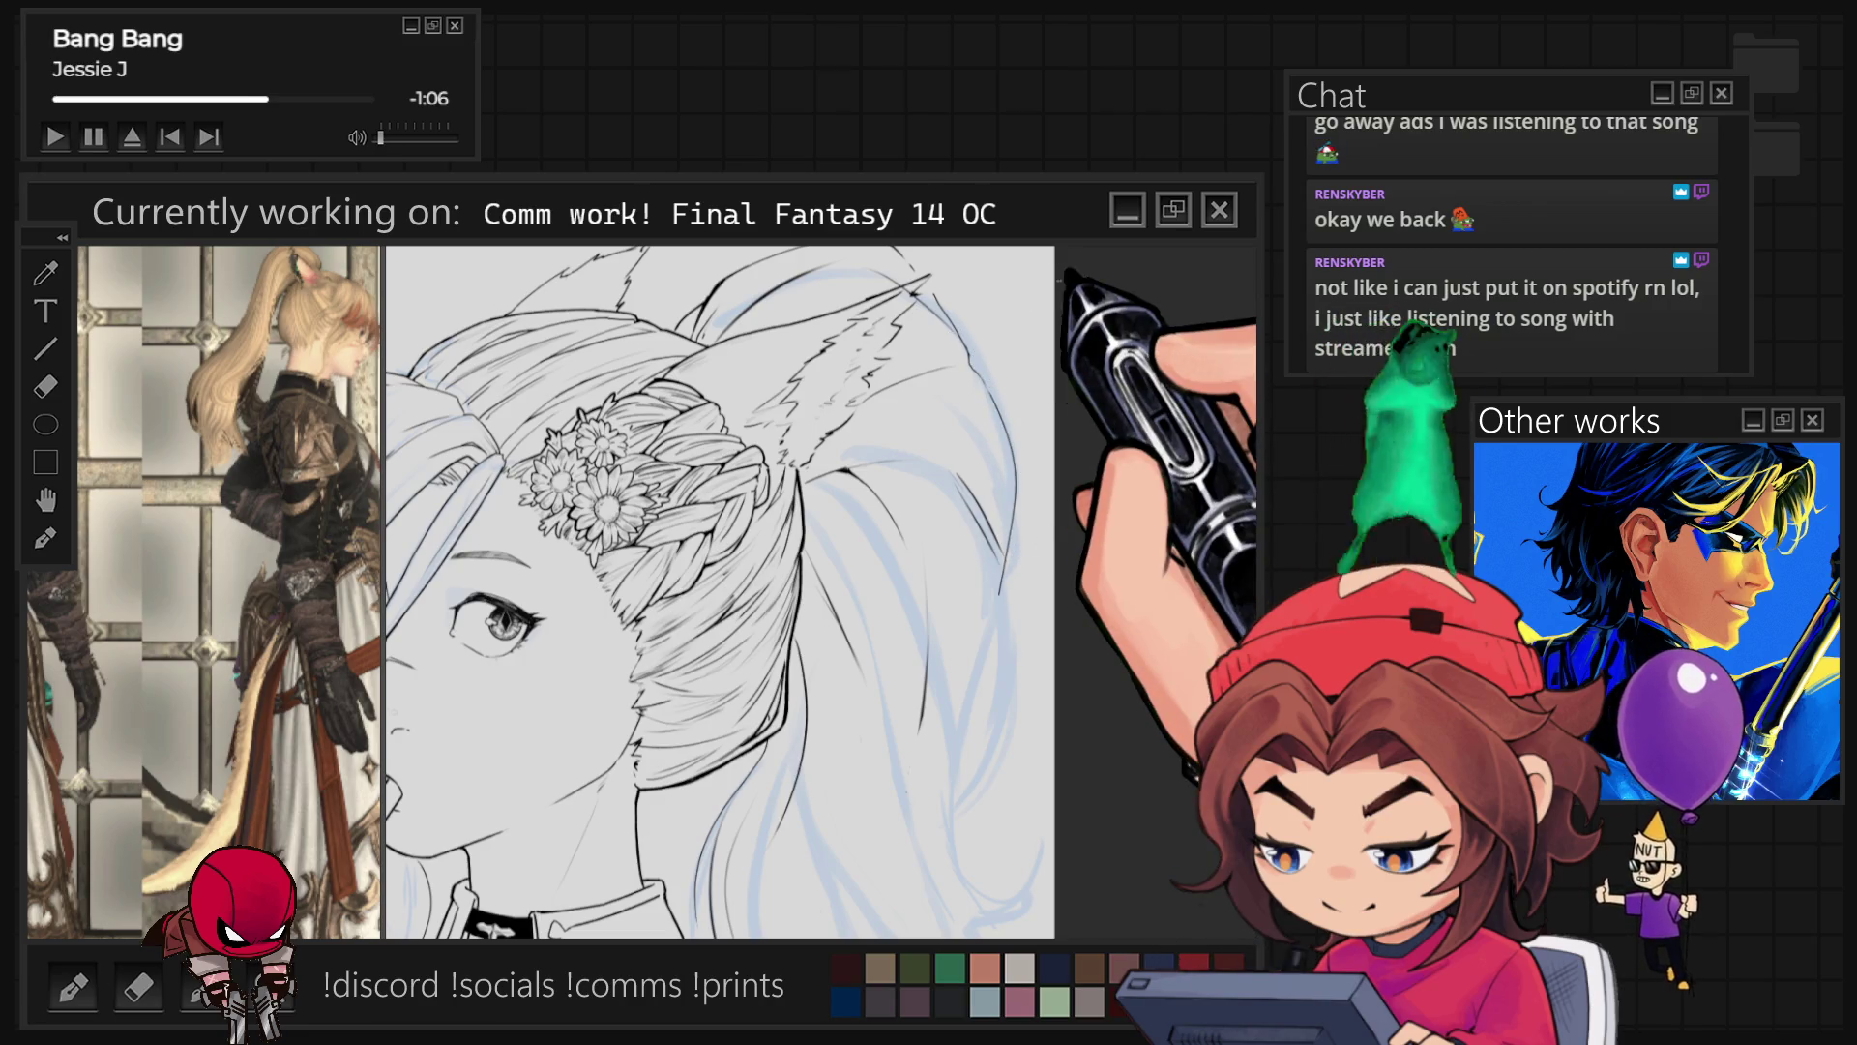
Step: Undo to bring back the blue sketch and zoom toward the face and hair
key("ctrl+0")
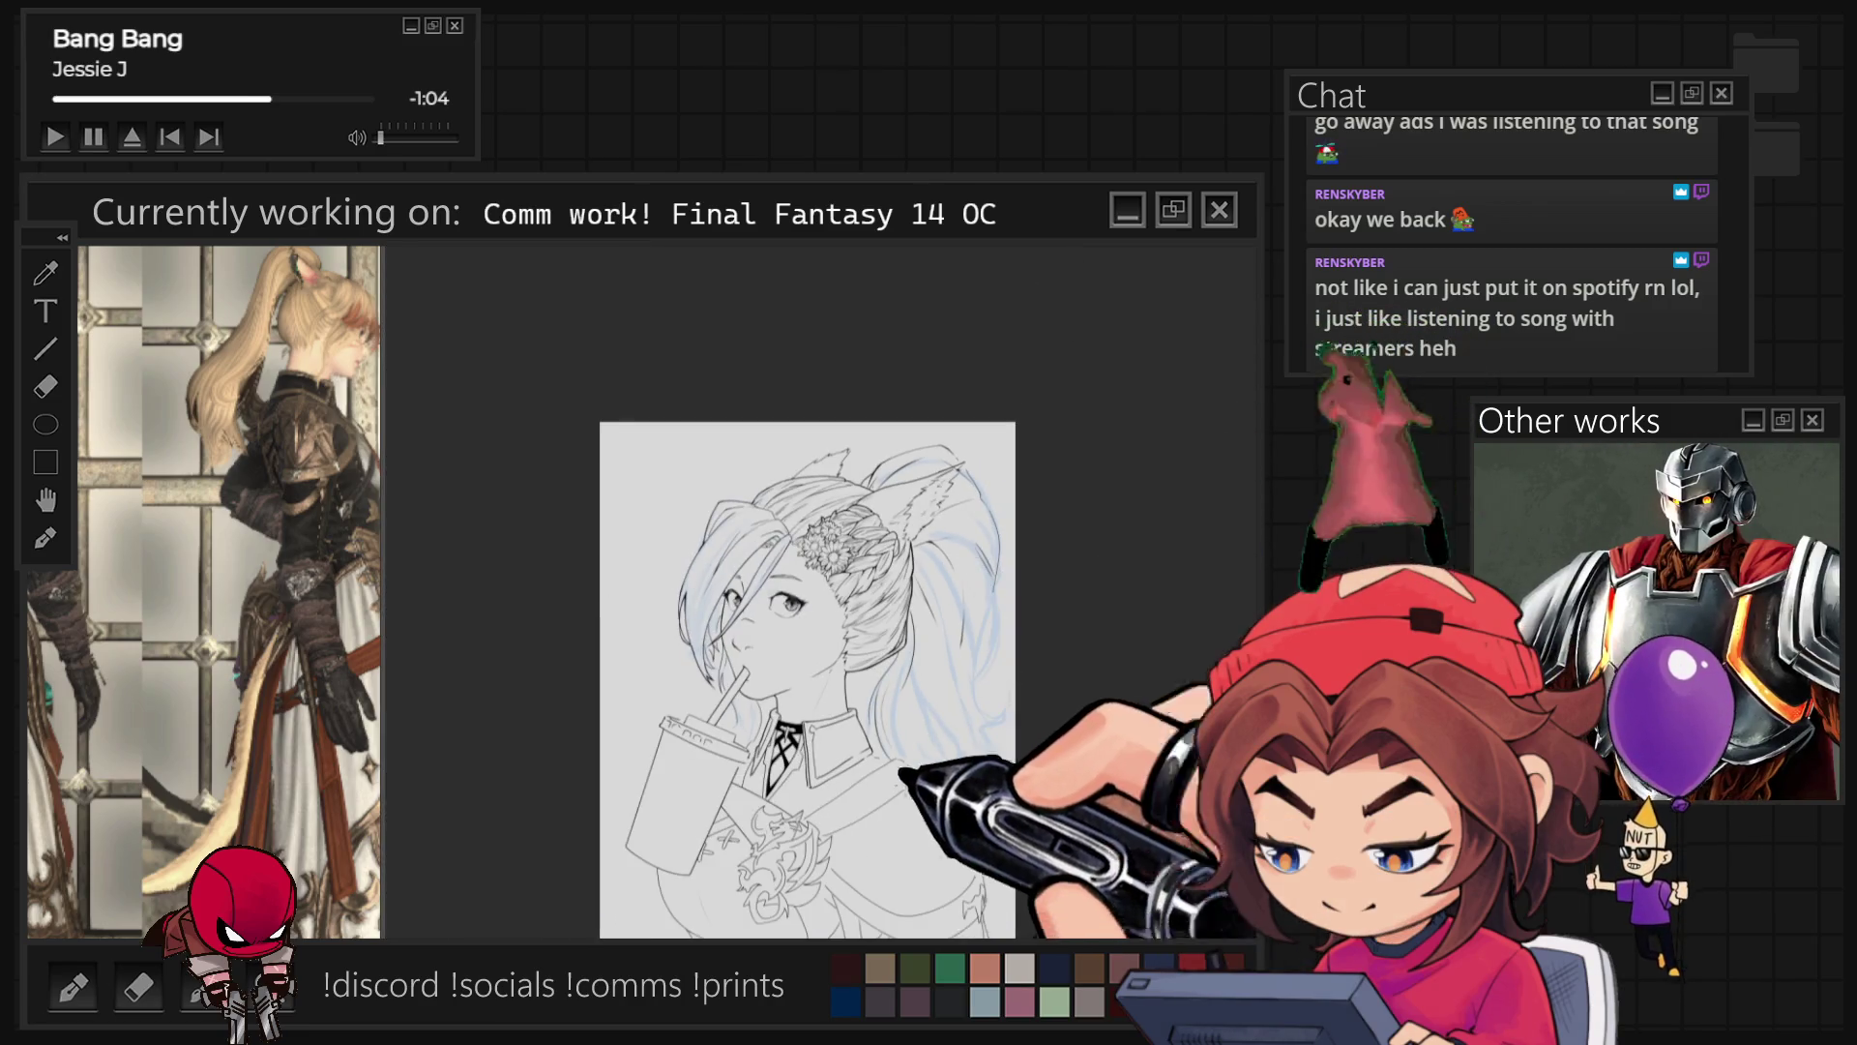
key("ctrl+plus")
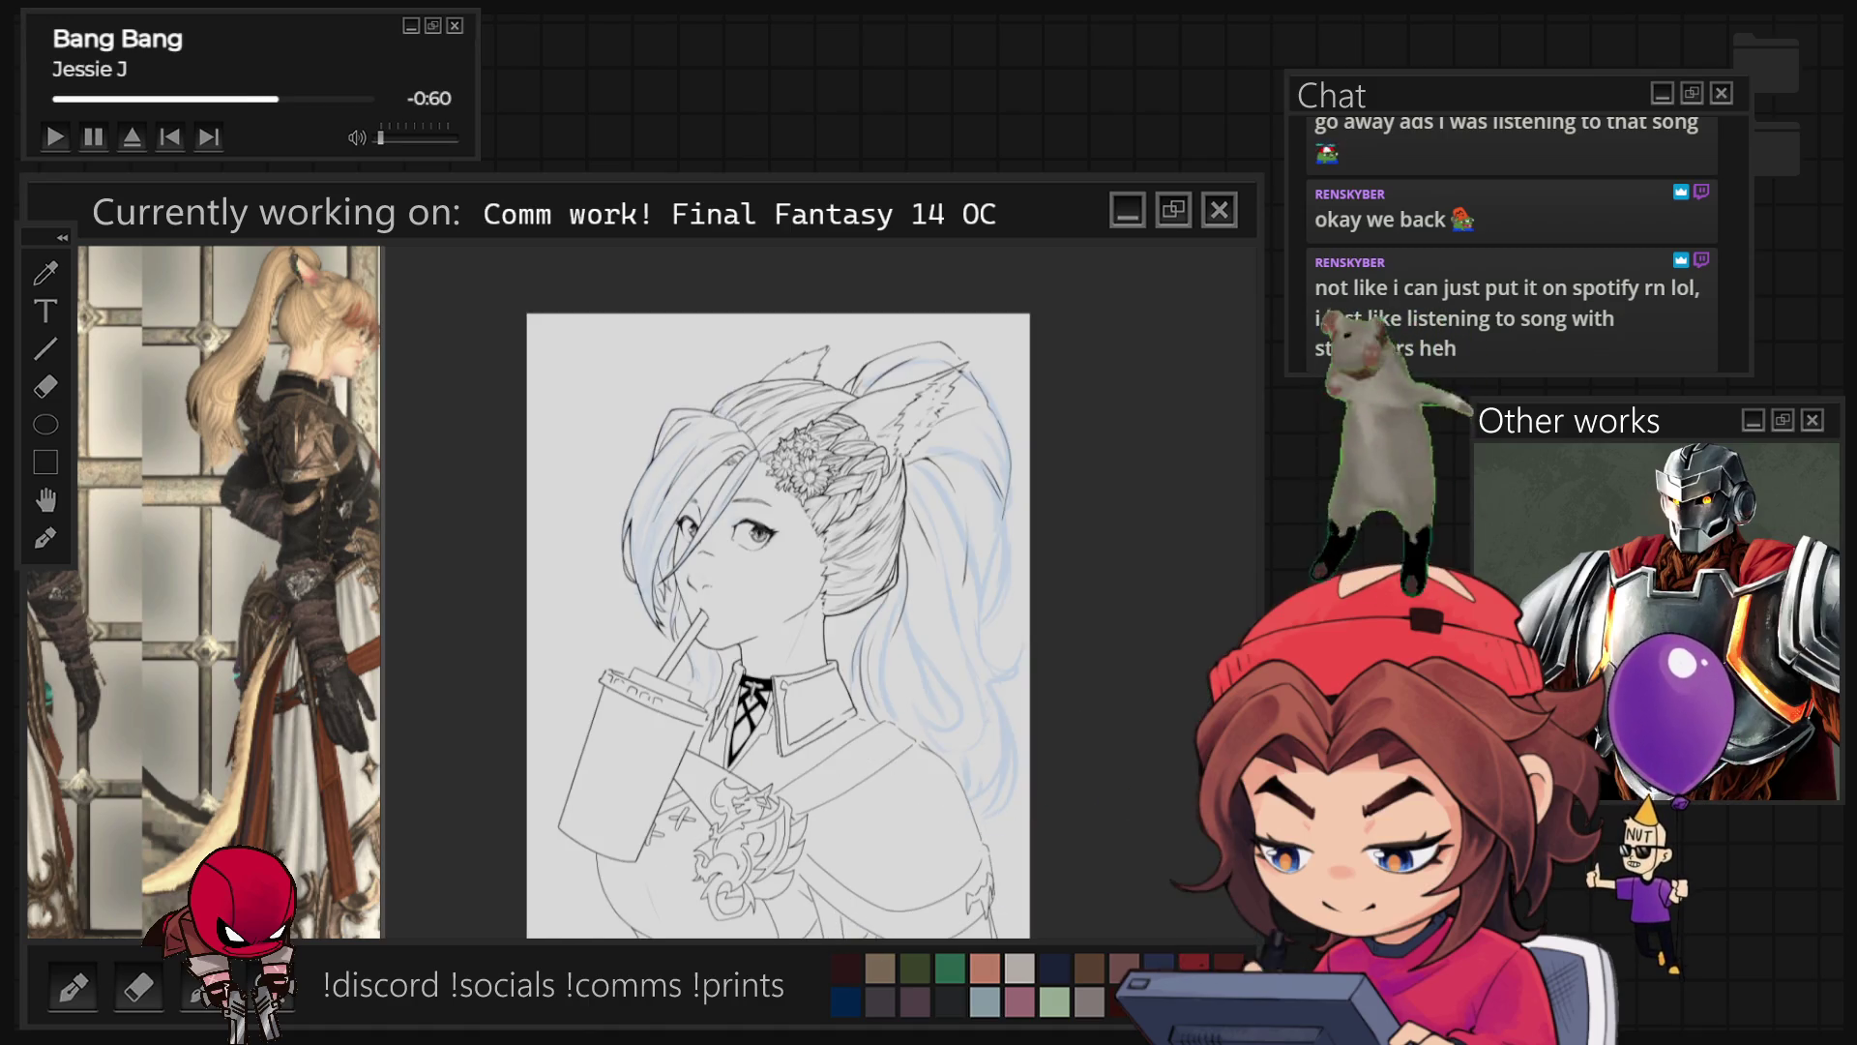
key("ctrl+z")
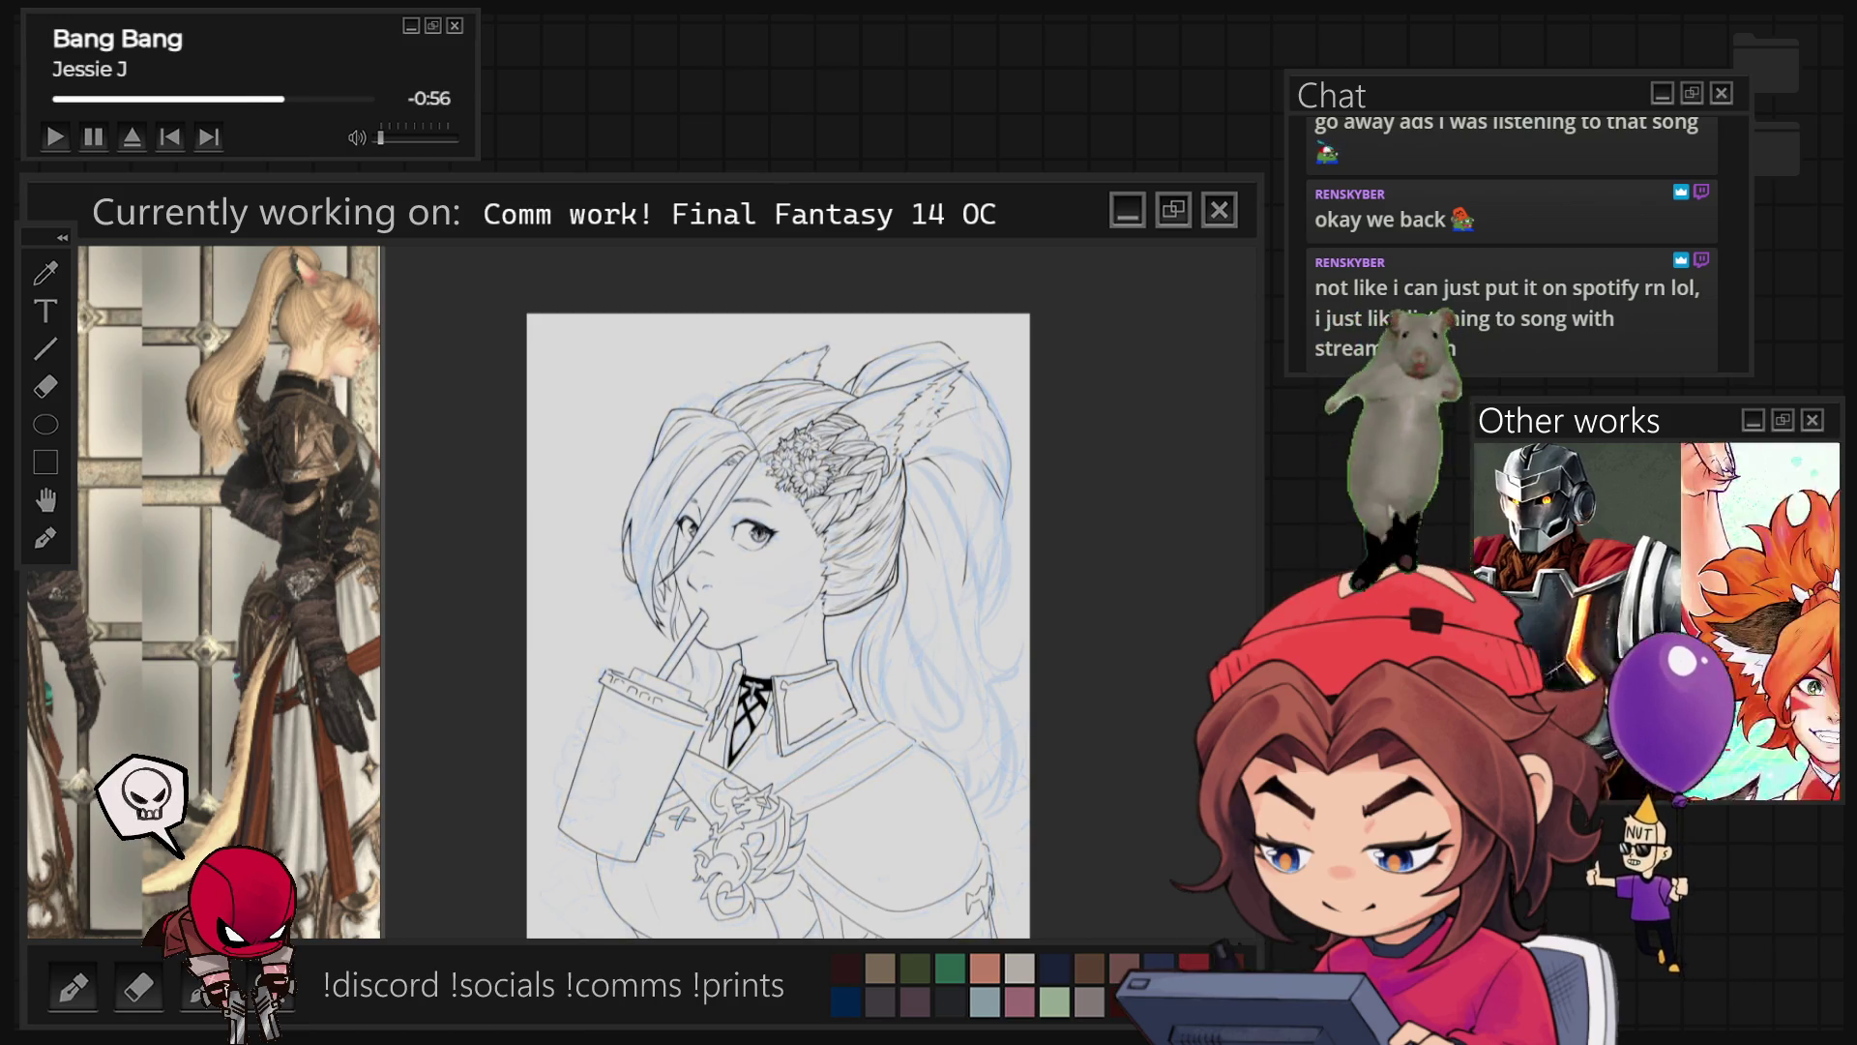
scroll(1045, 561, "up", 4)
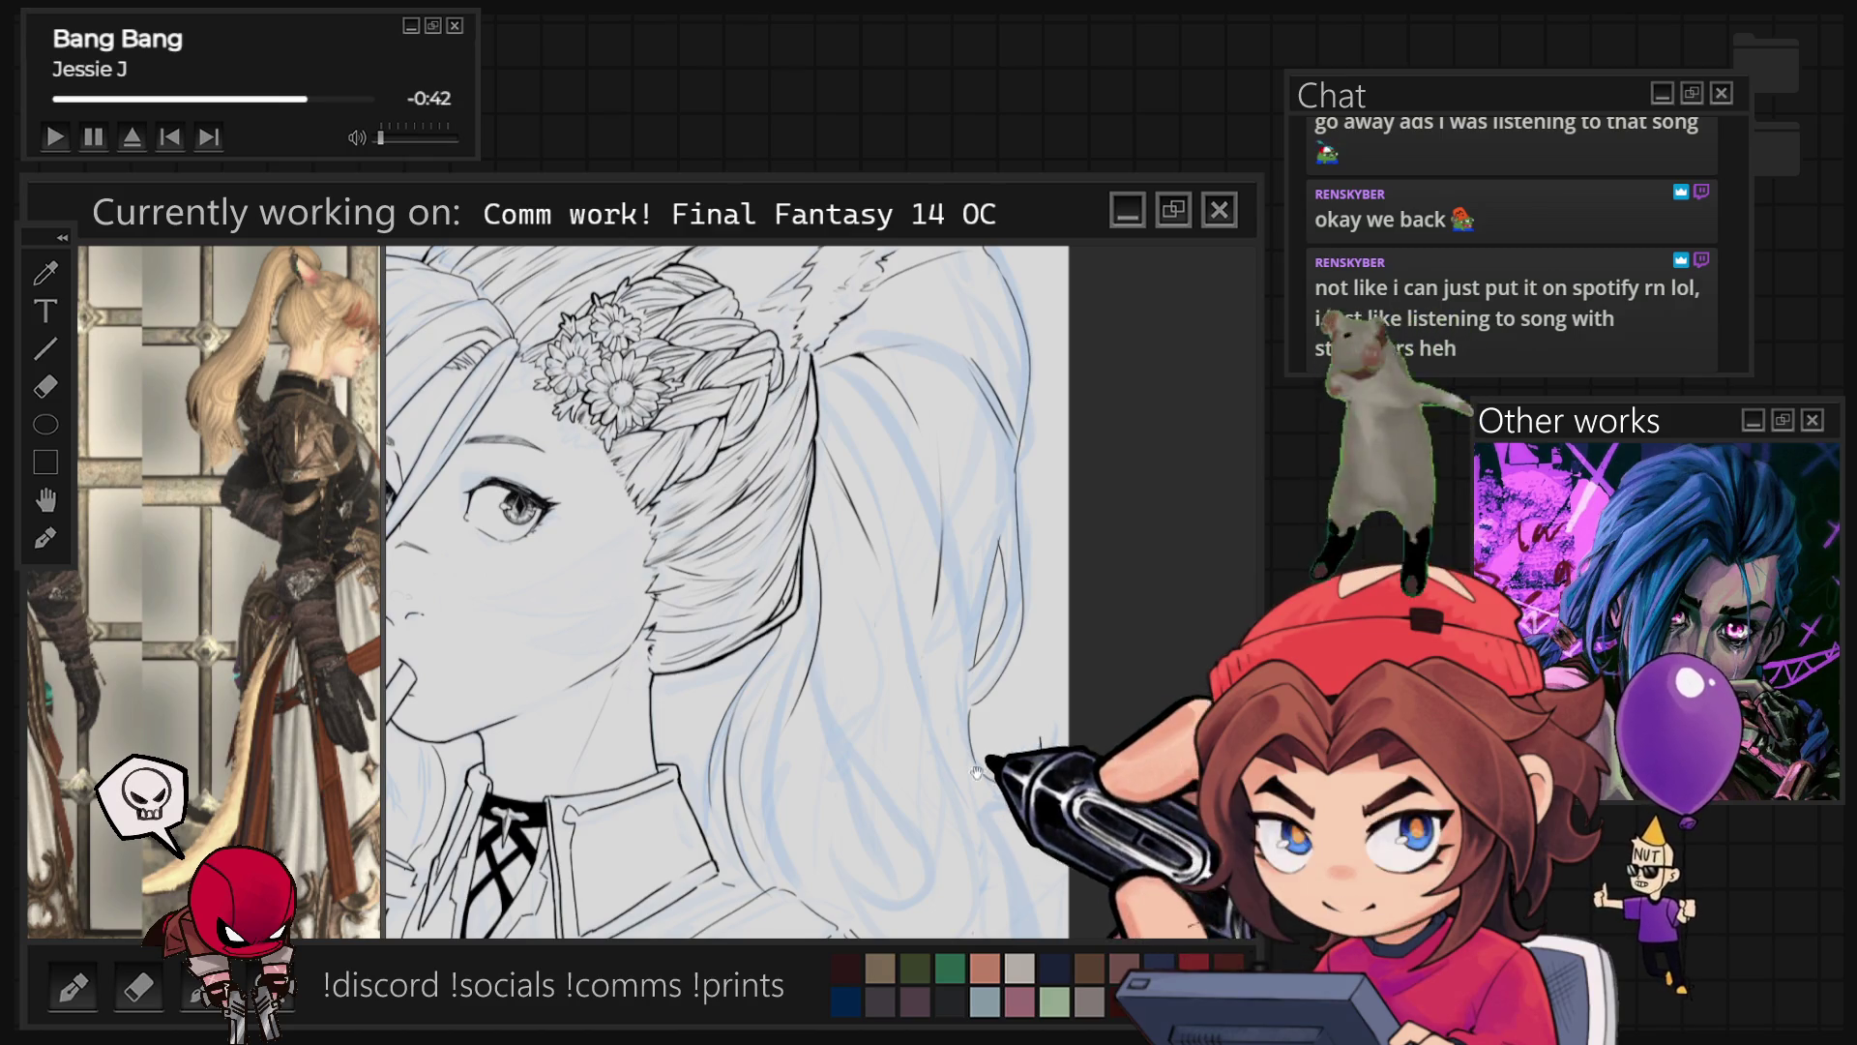
left_click_drag(977, 771, 881, 679)
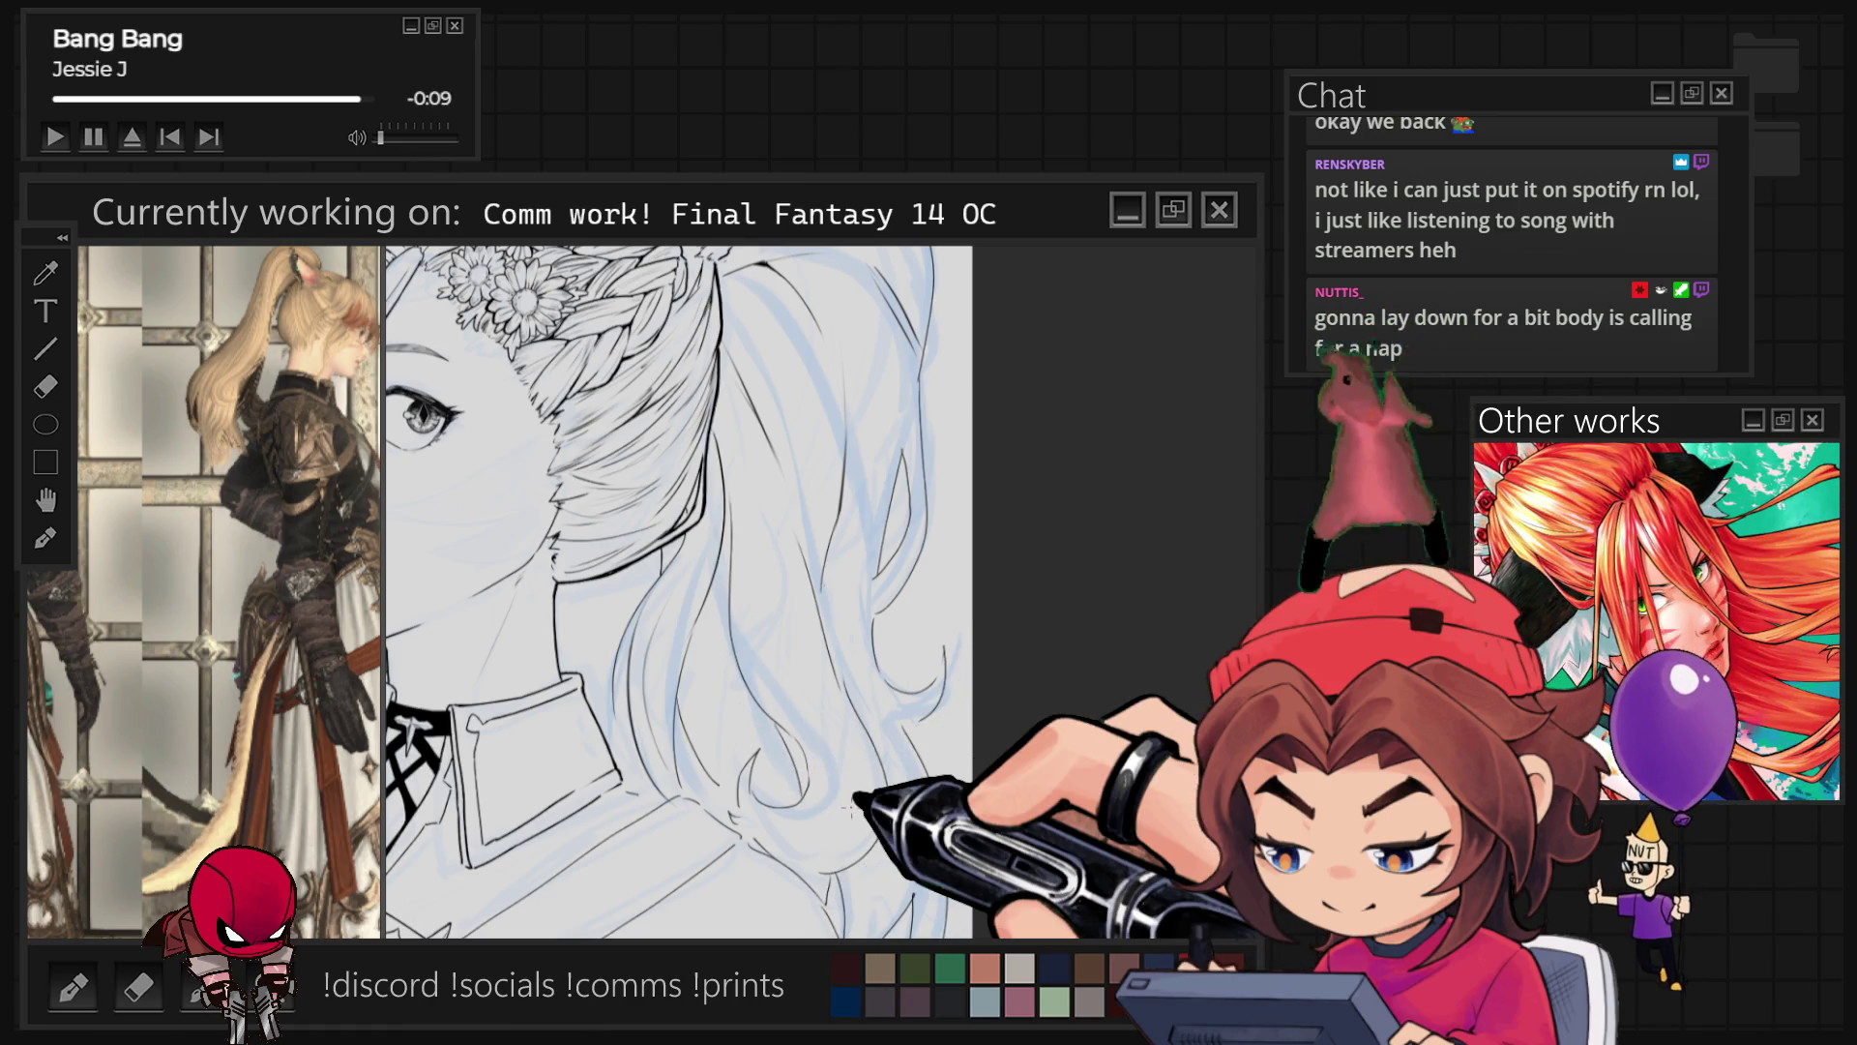
scroll(677, 590, "down", 3)
scroll(677, 590, "up", 3)
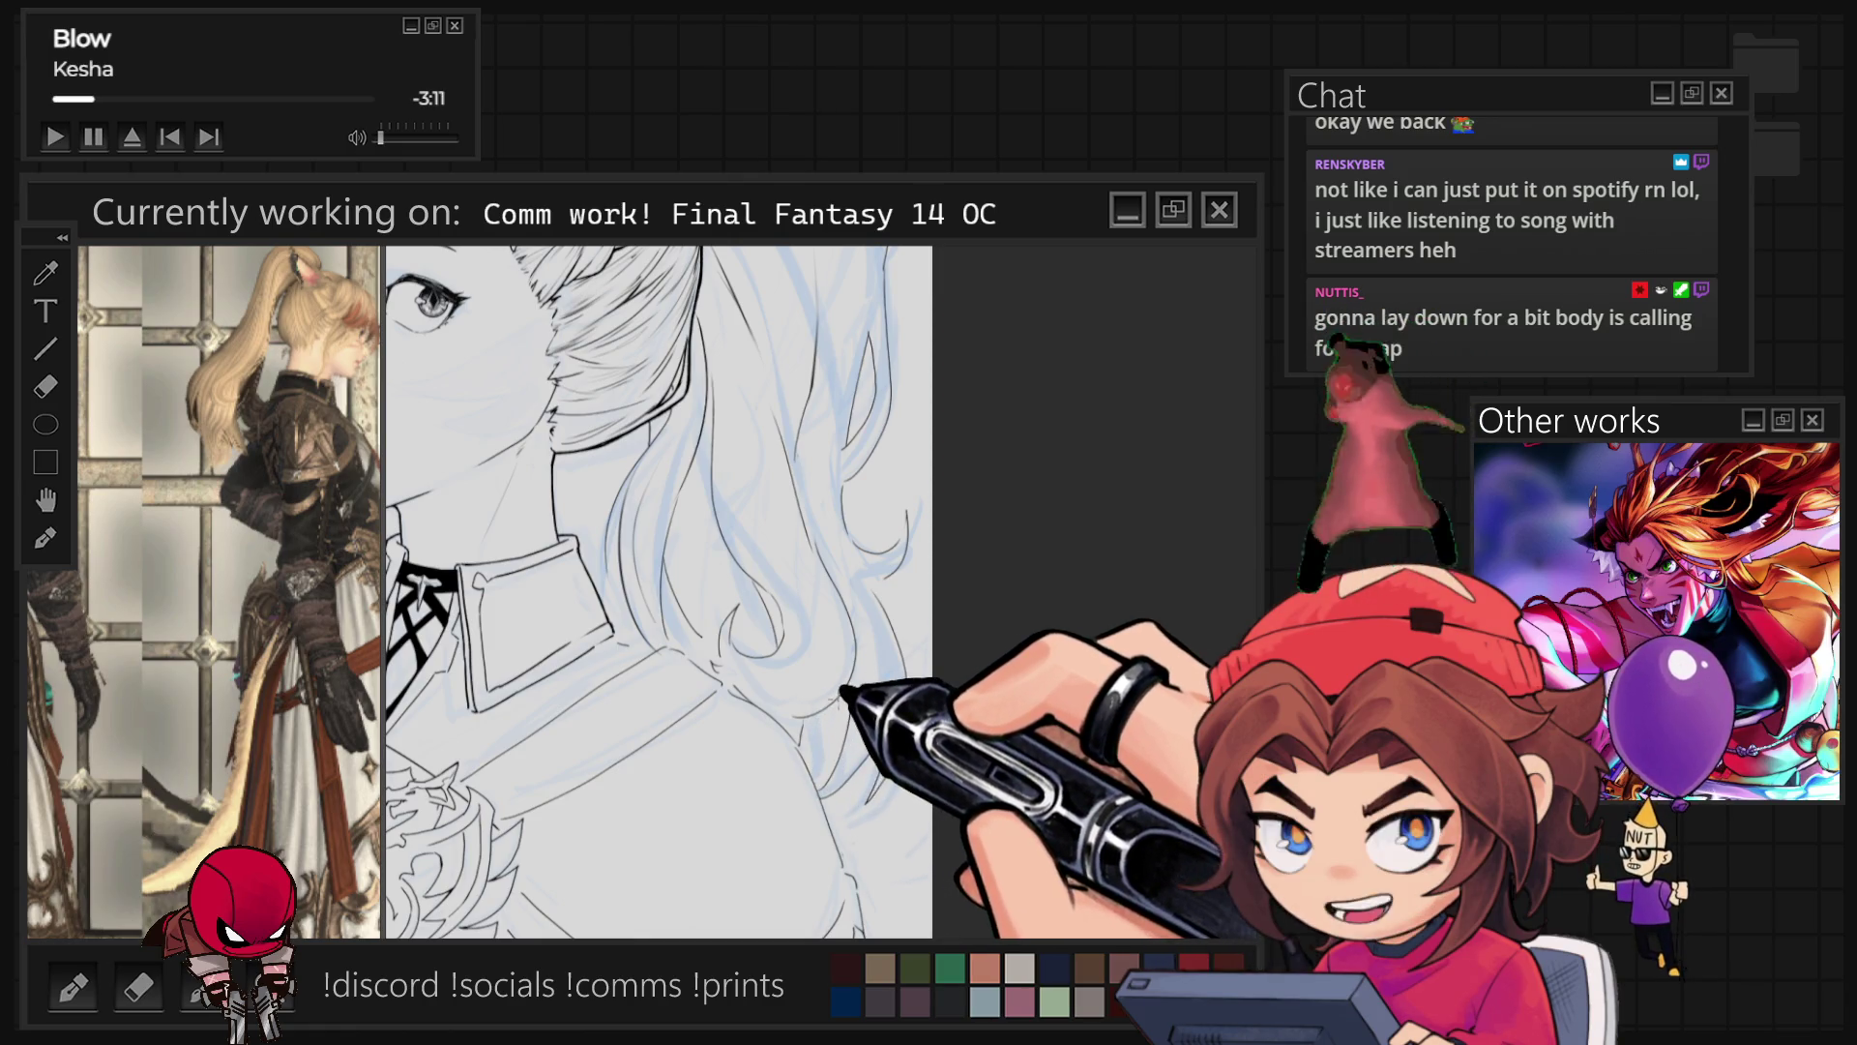
Step: Hide the blue sketch and ink a new black line down the lower hair
key("ctrl+0")
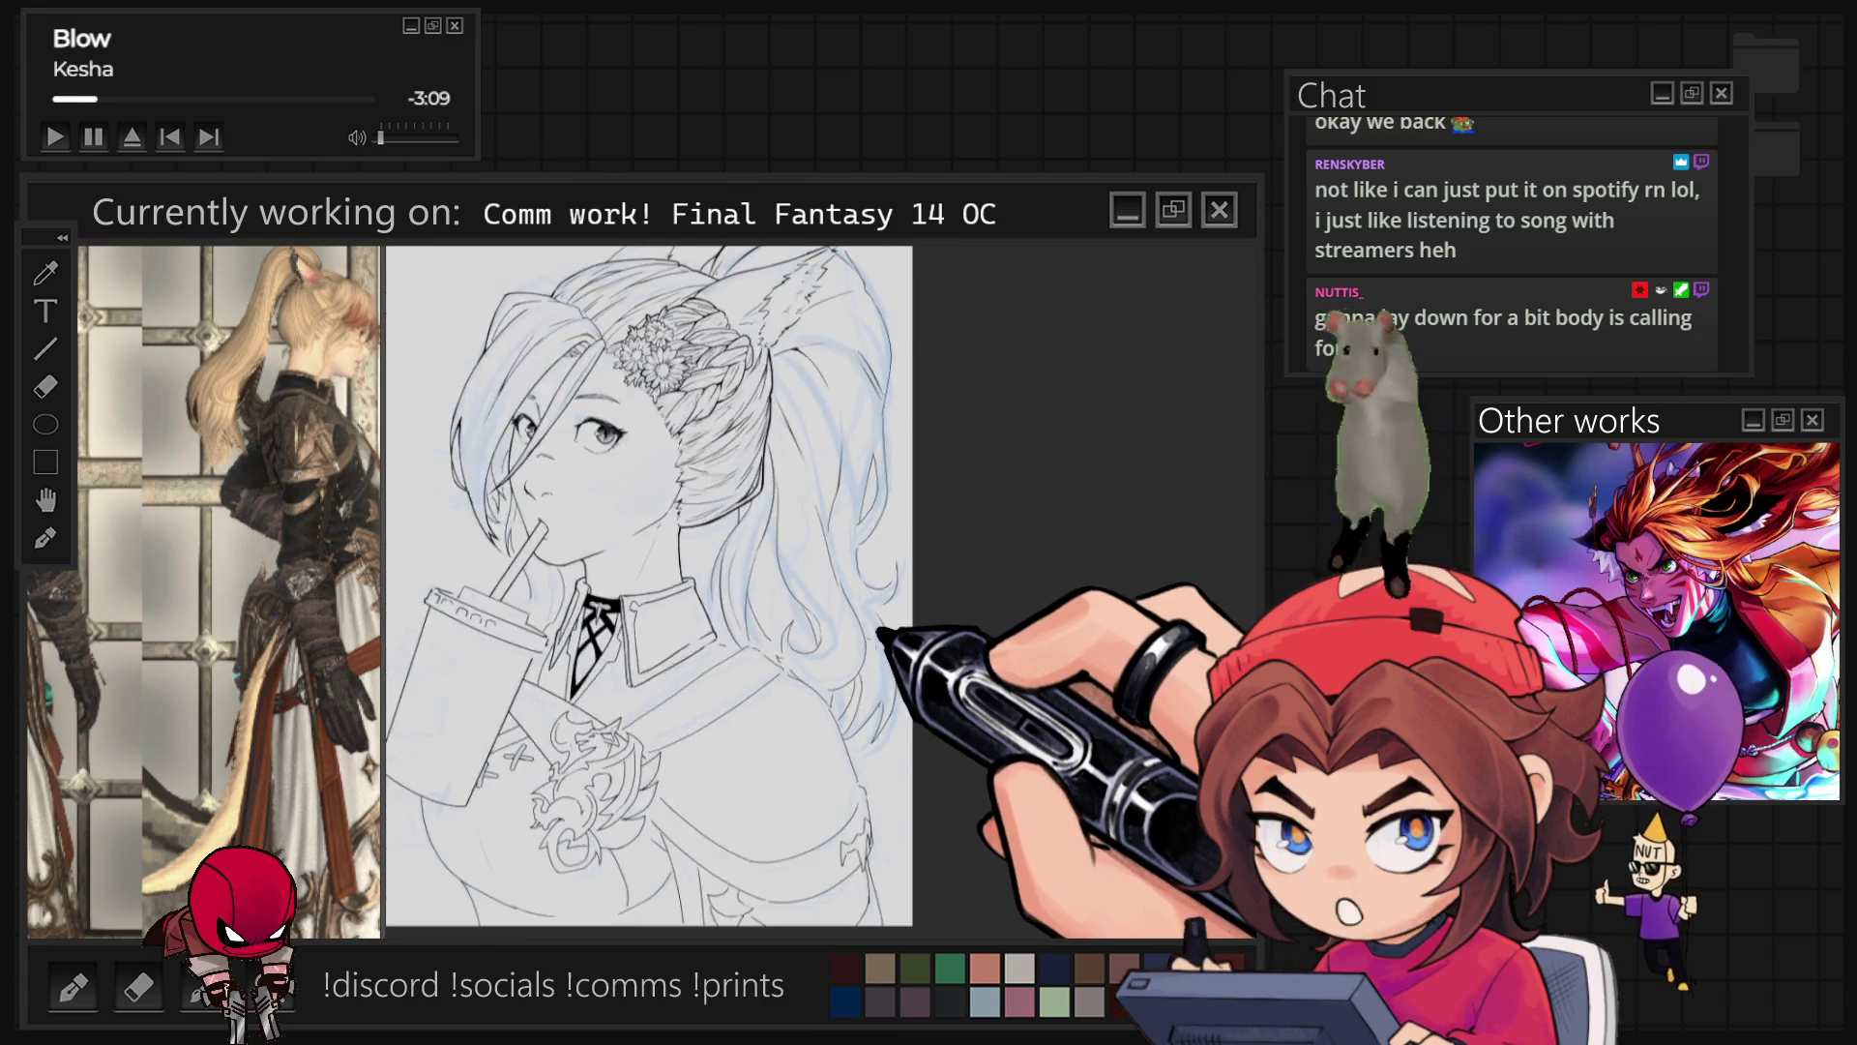
scroll(887, 605, "up", 5)
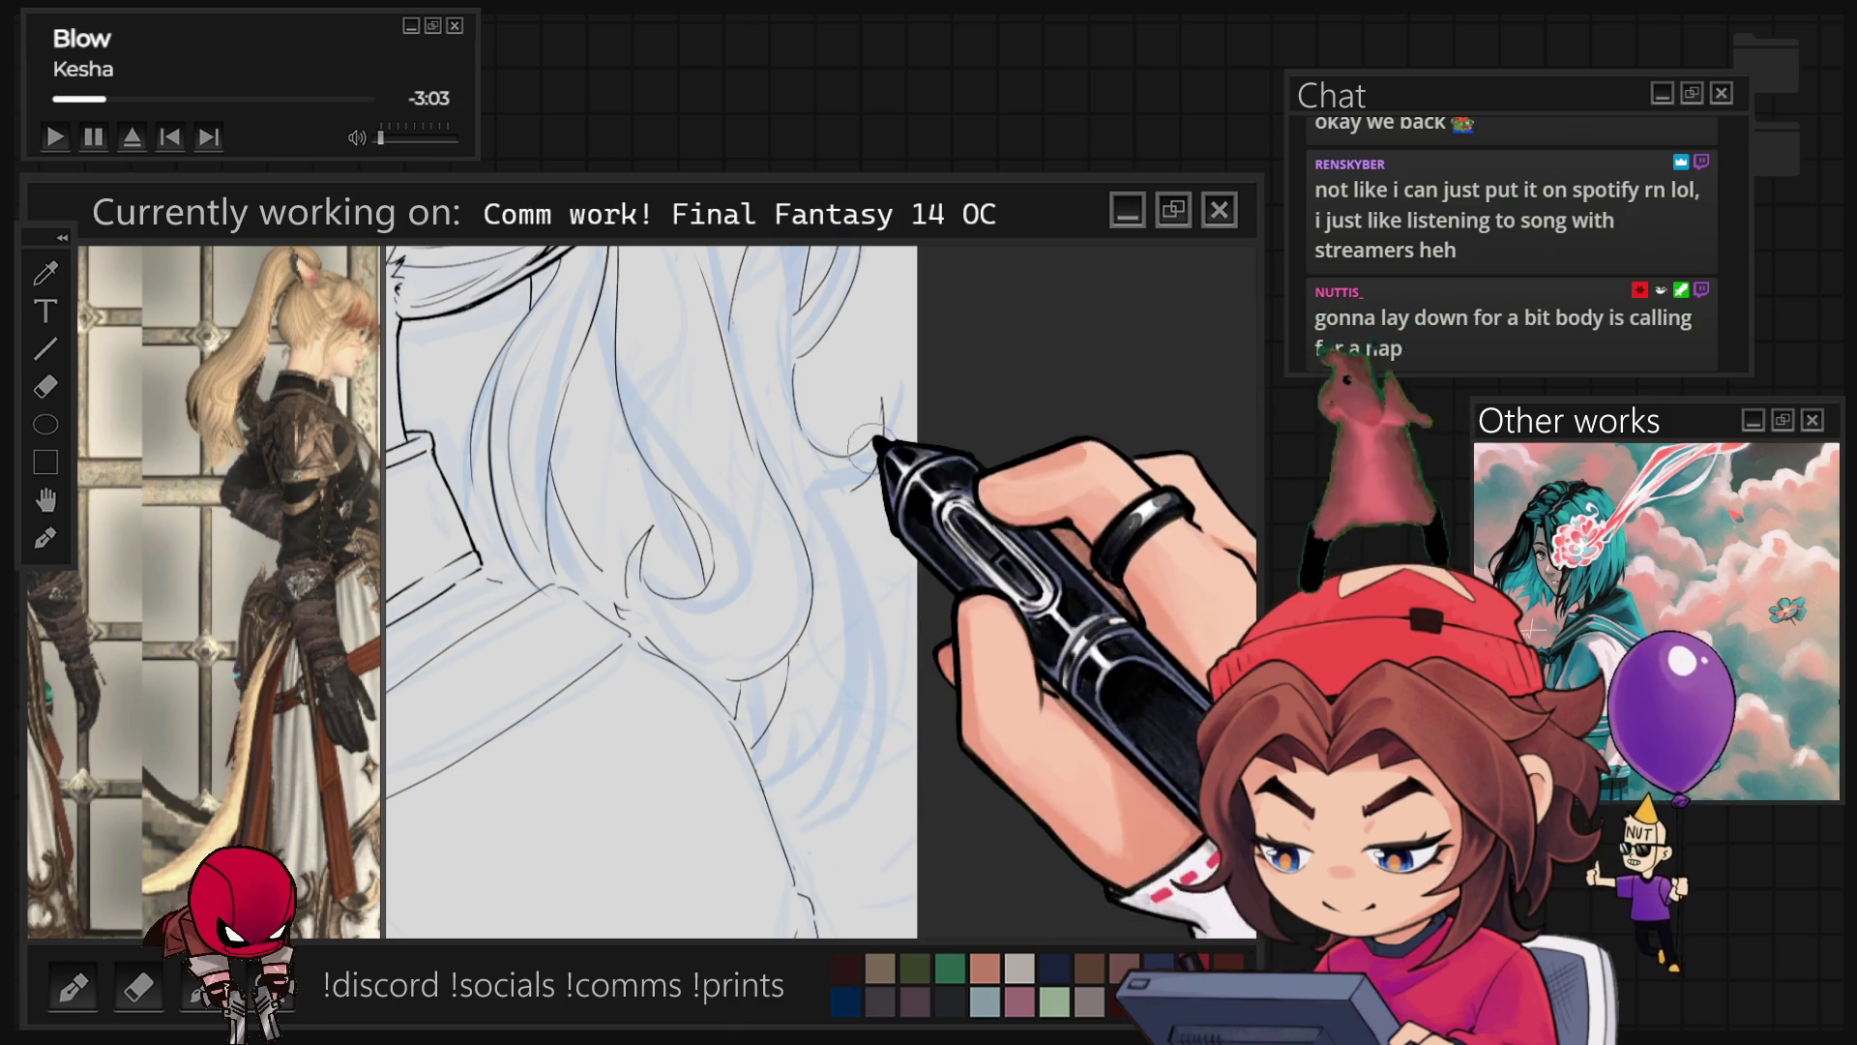
key("ctrl+comma")
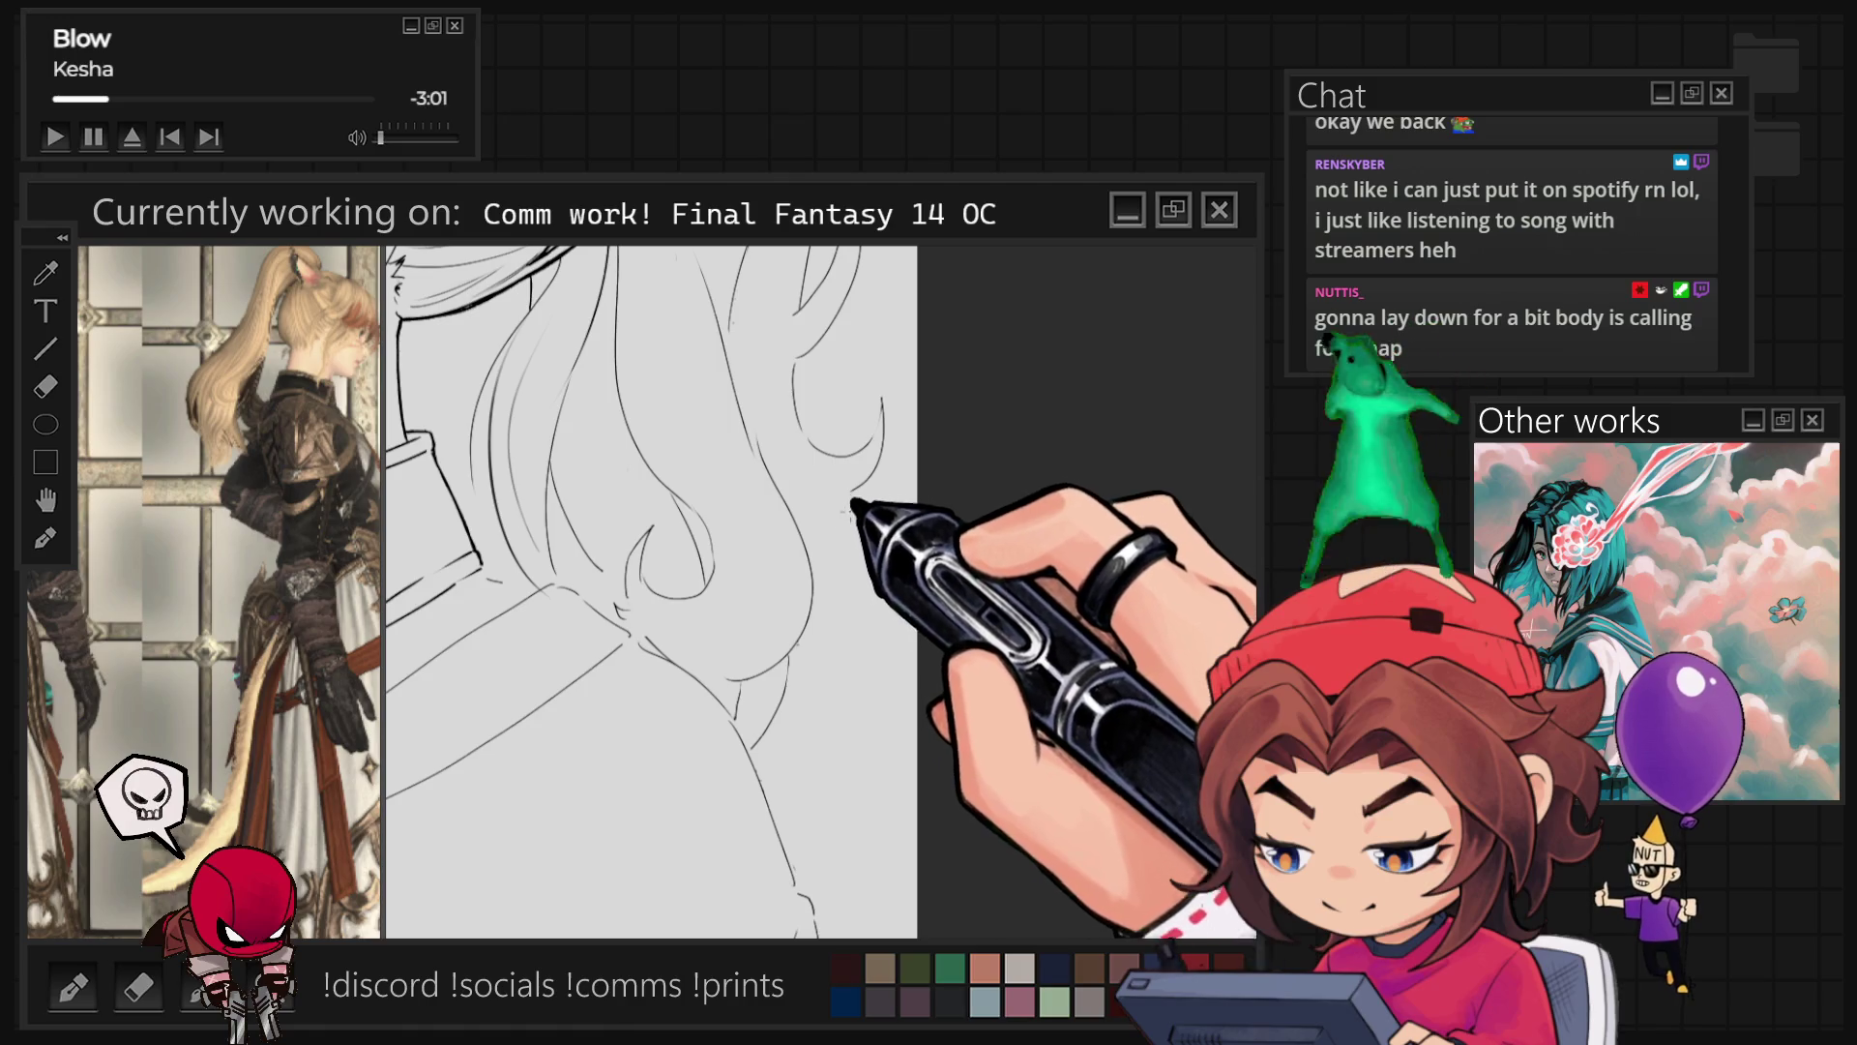
left_click_drag(852, 489, 847, 757)
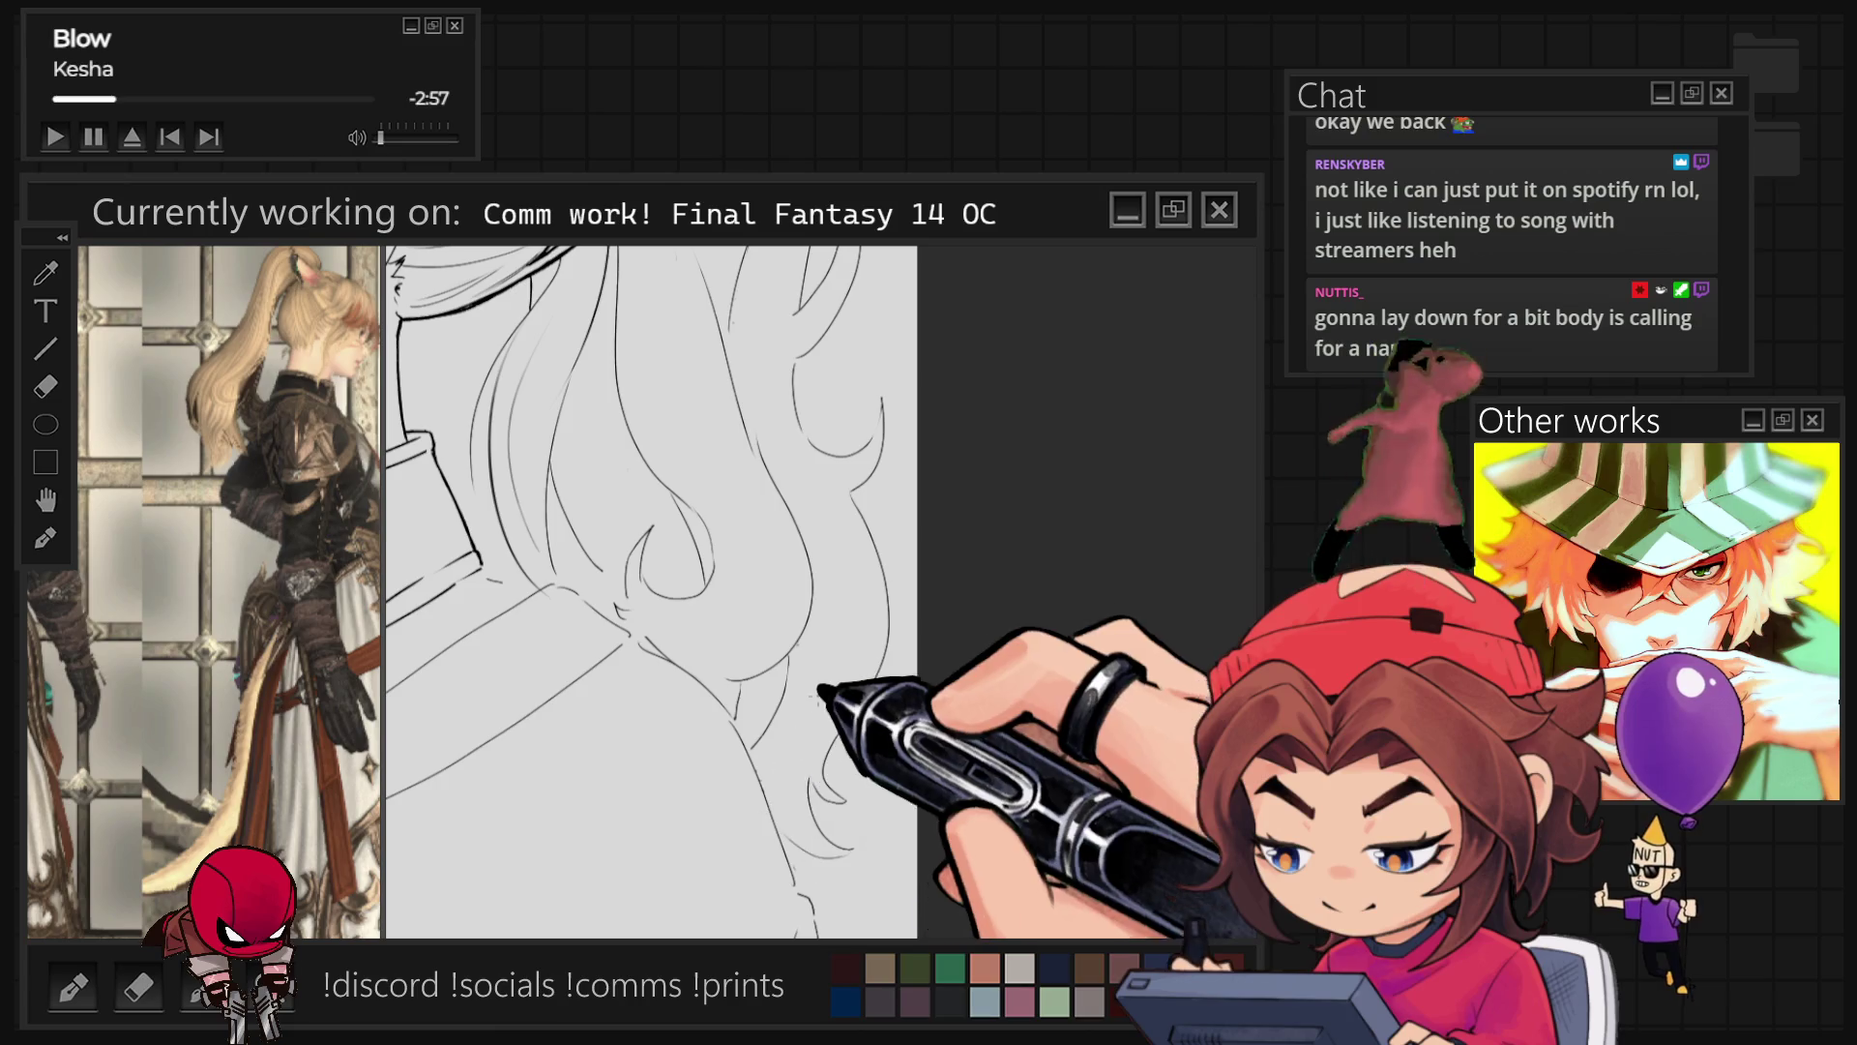
Step: Fit the drawing in view and switch the Sub View reference to a closer character image
key("ctrl+0")
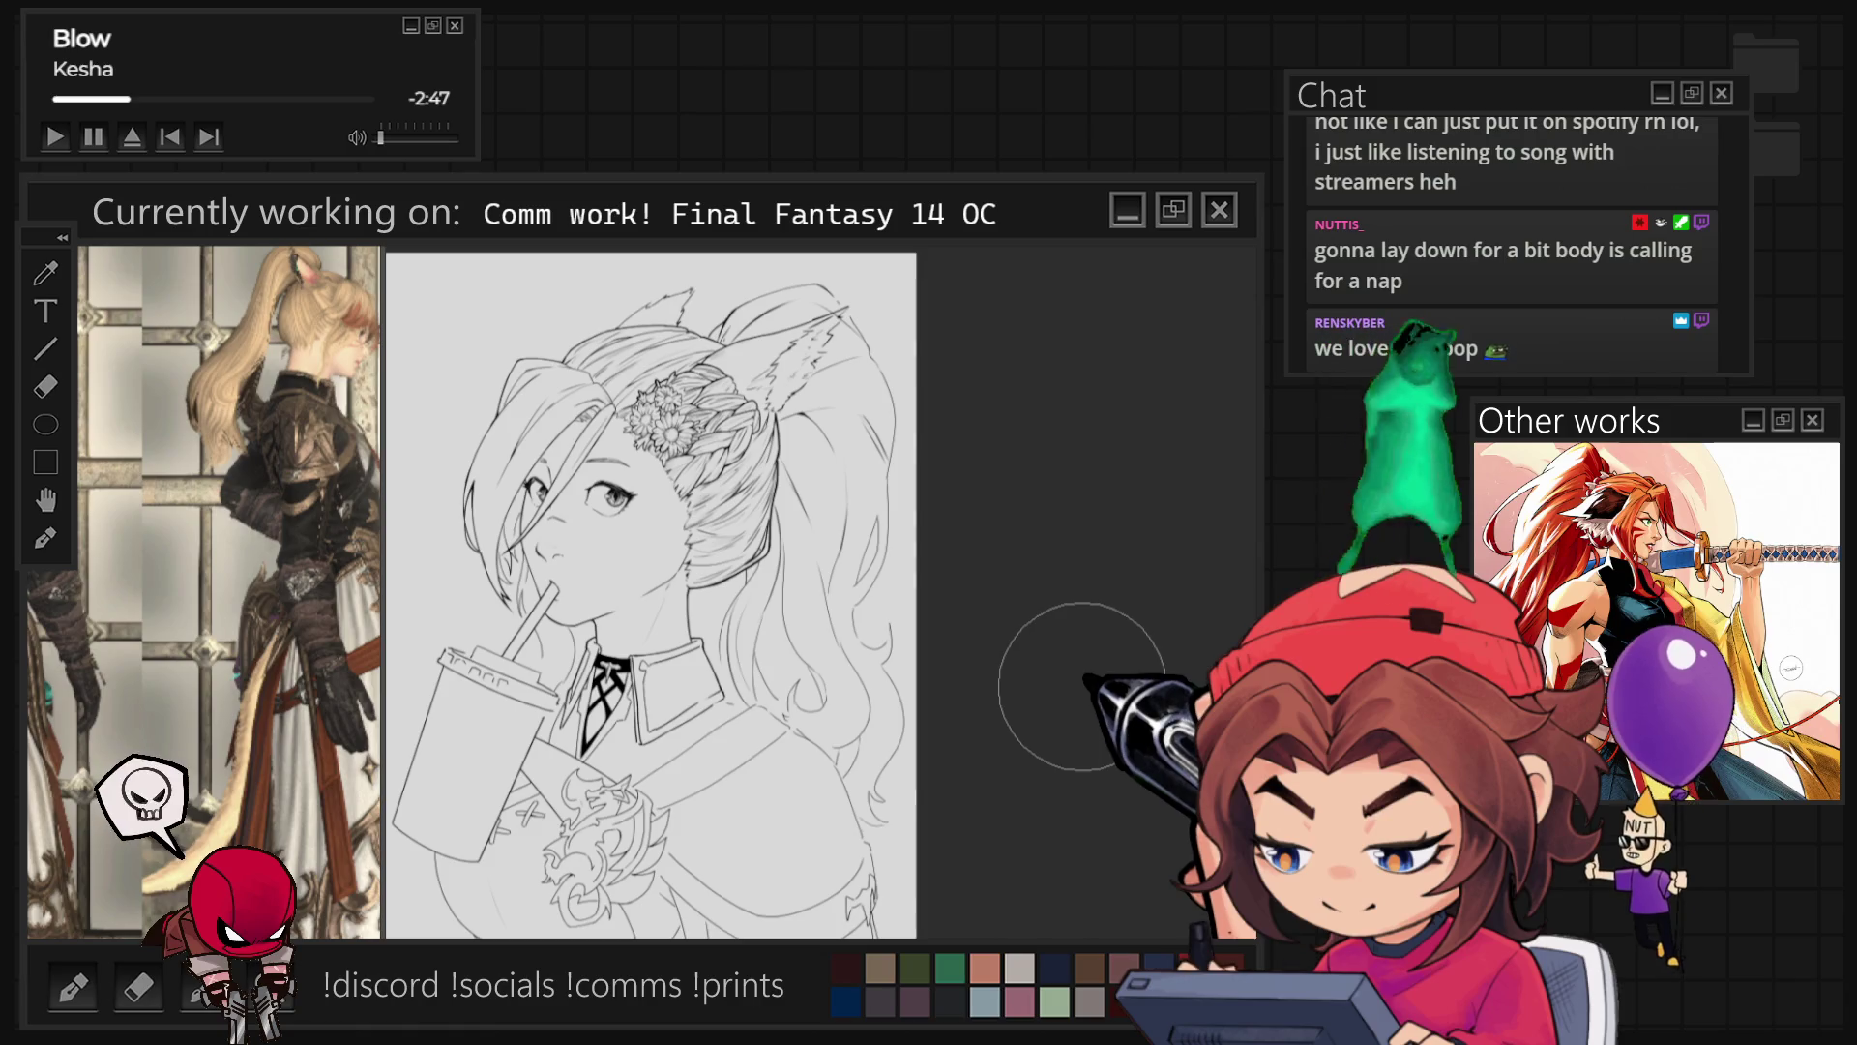
scroll(788, 714, "up", 1)
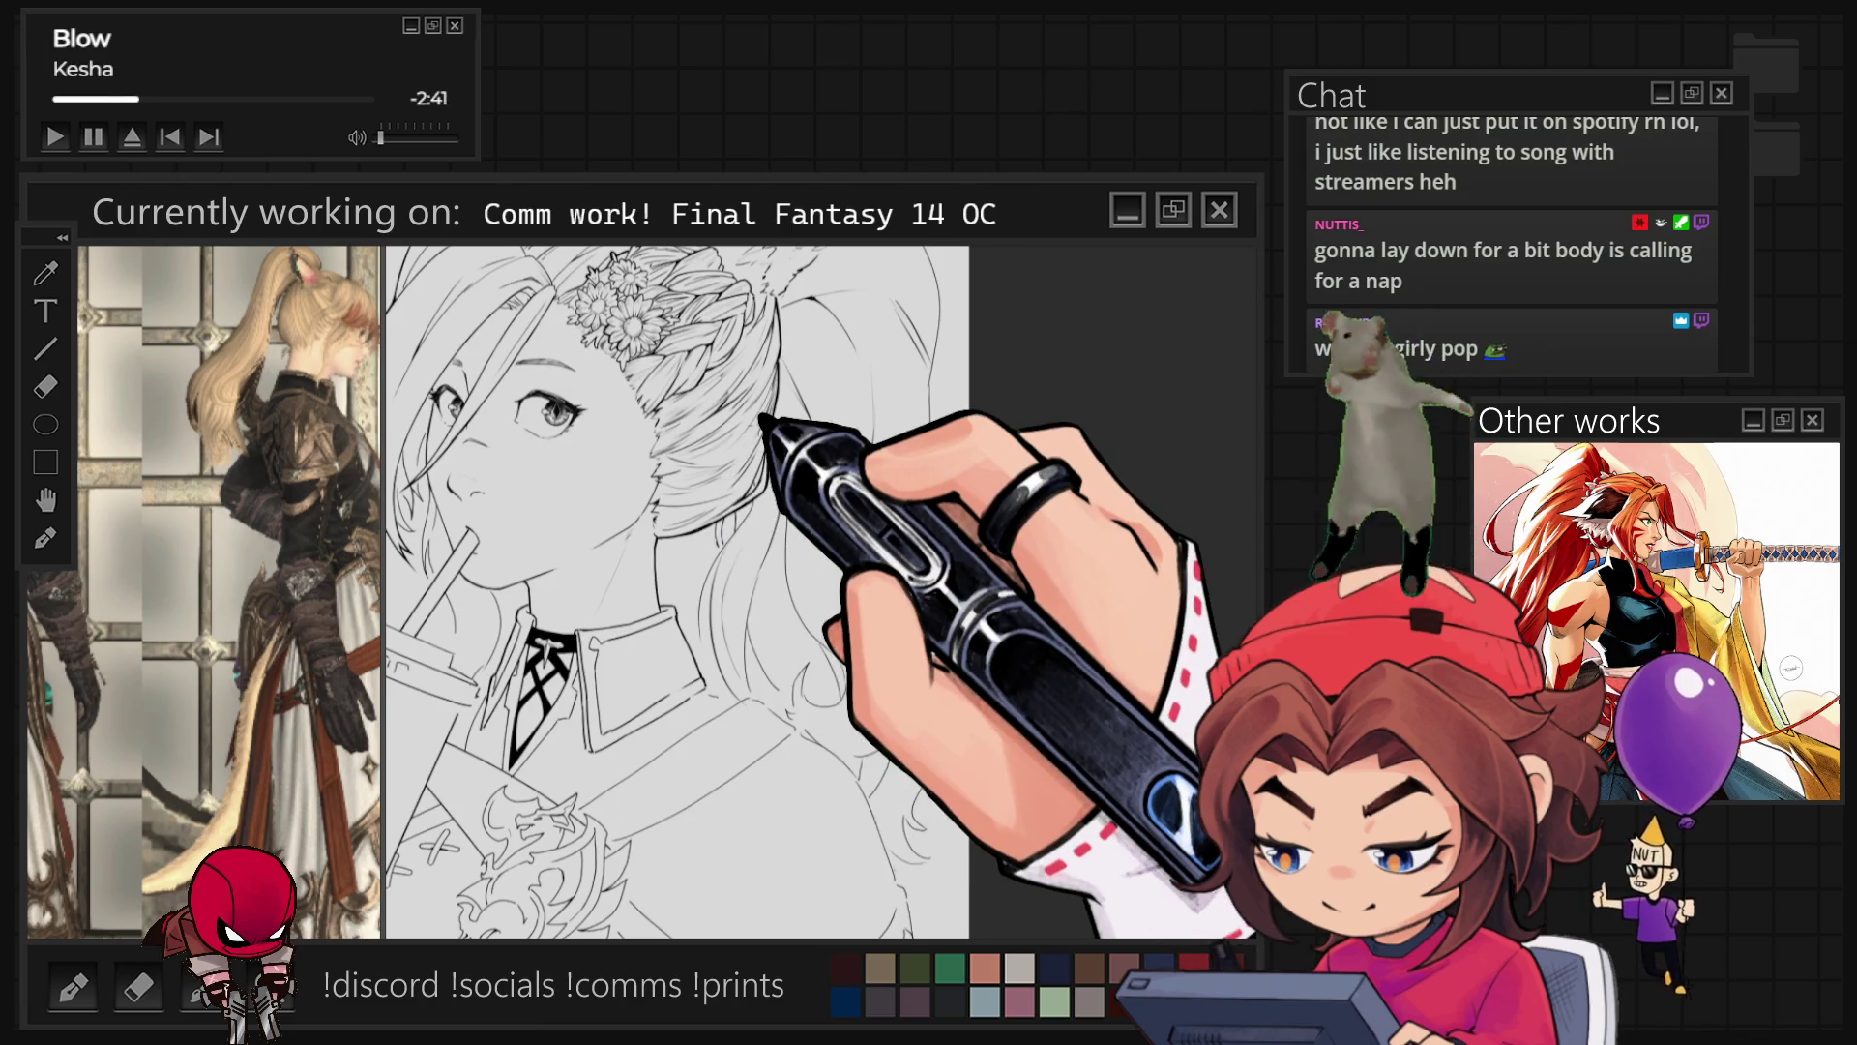
scroll(764, 421, "down", 1)
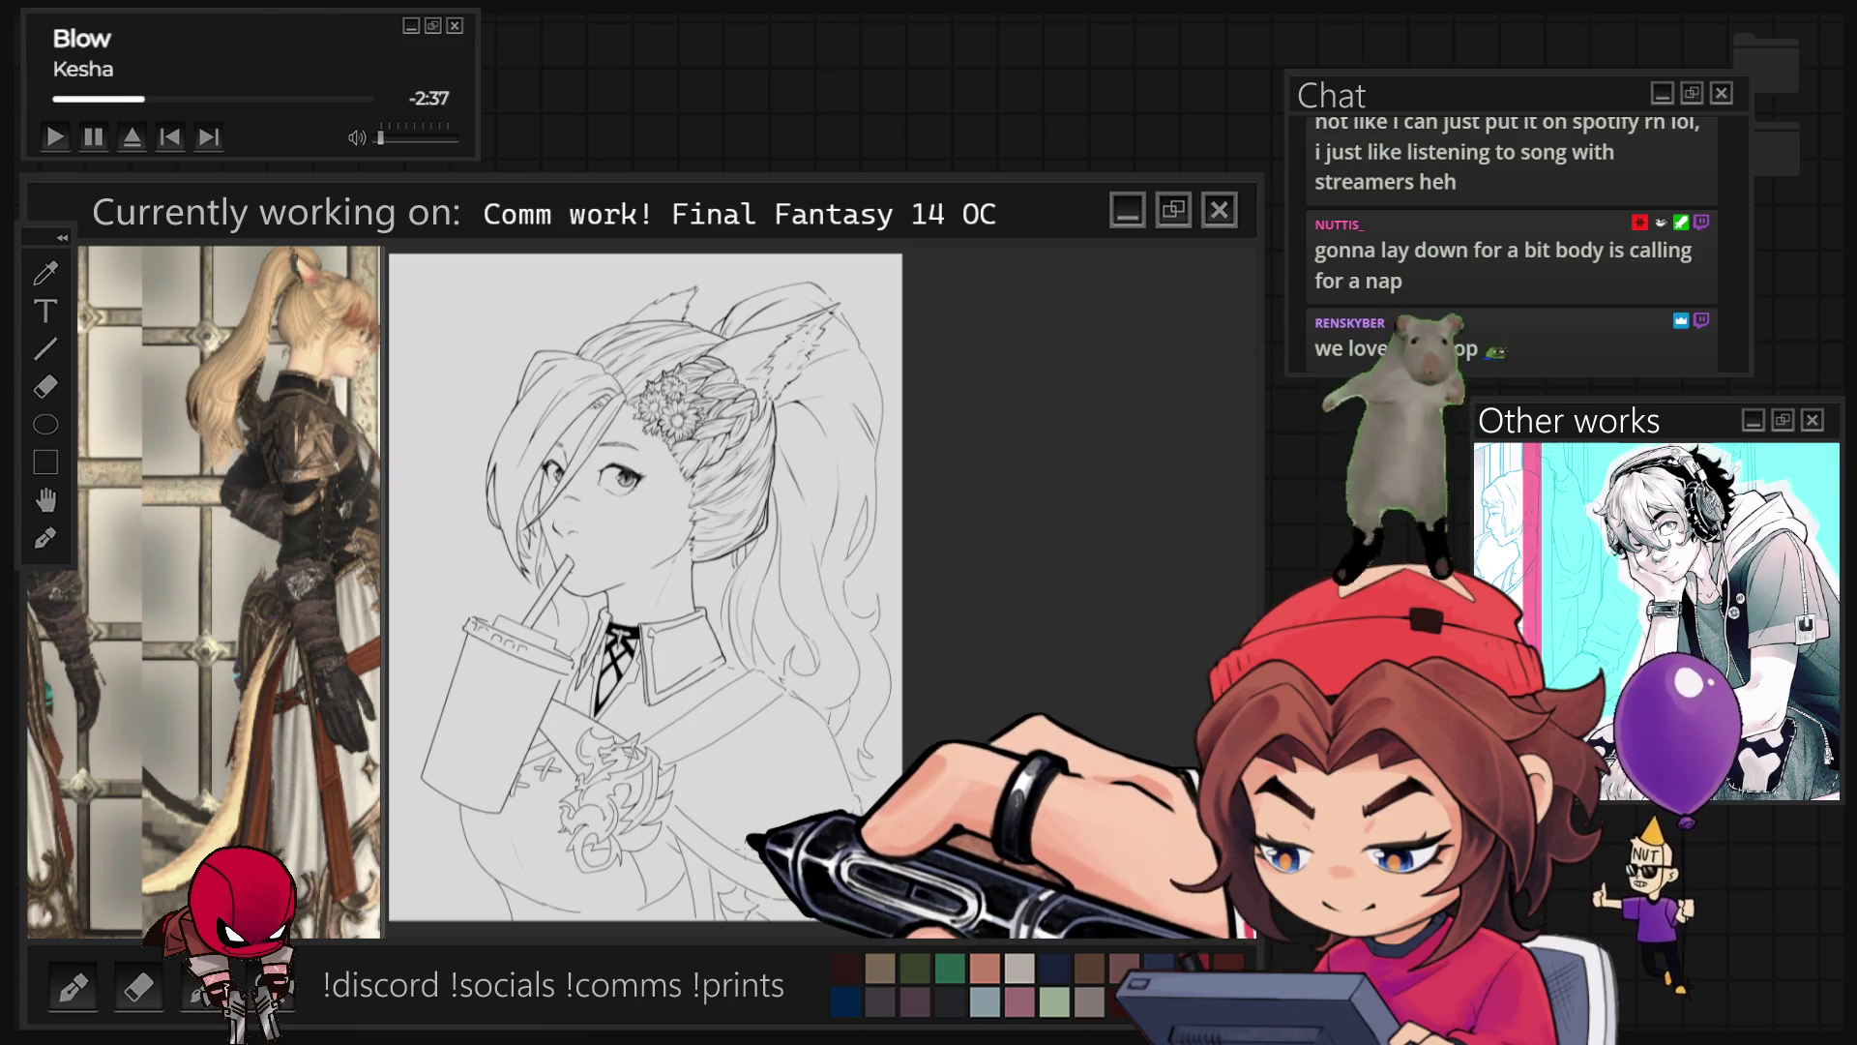
scroll(193, 483, "down", 1)
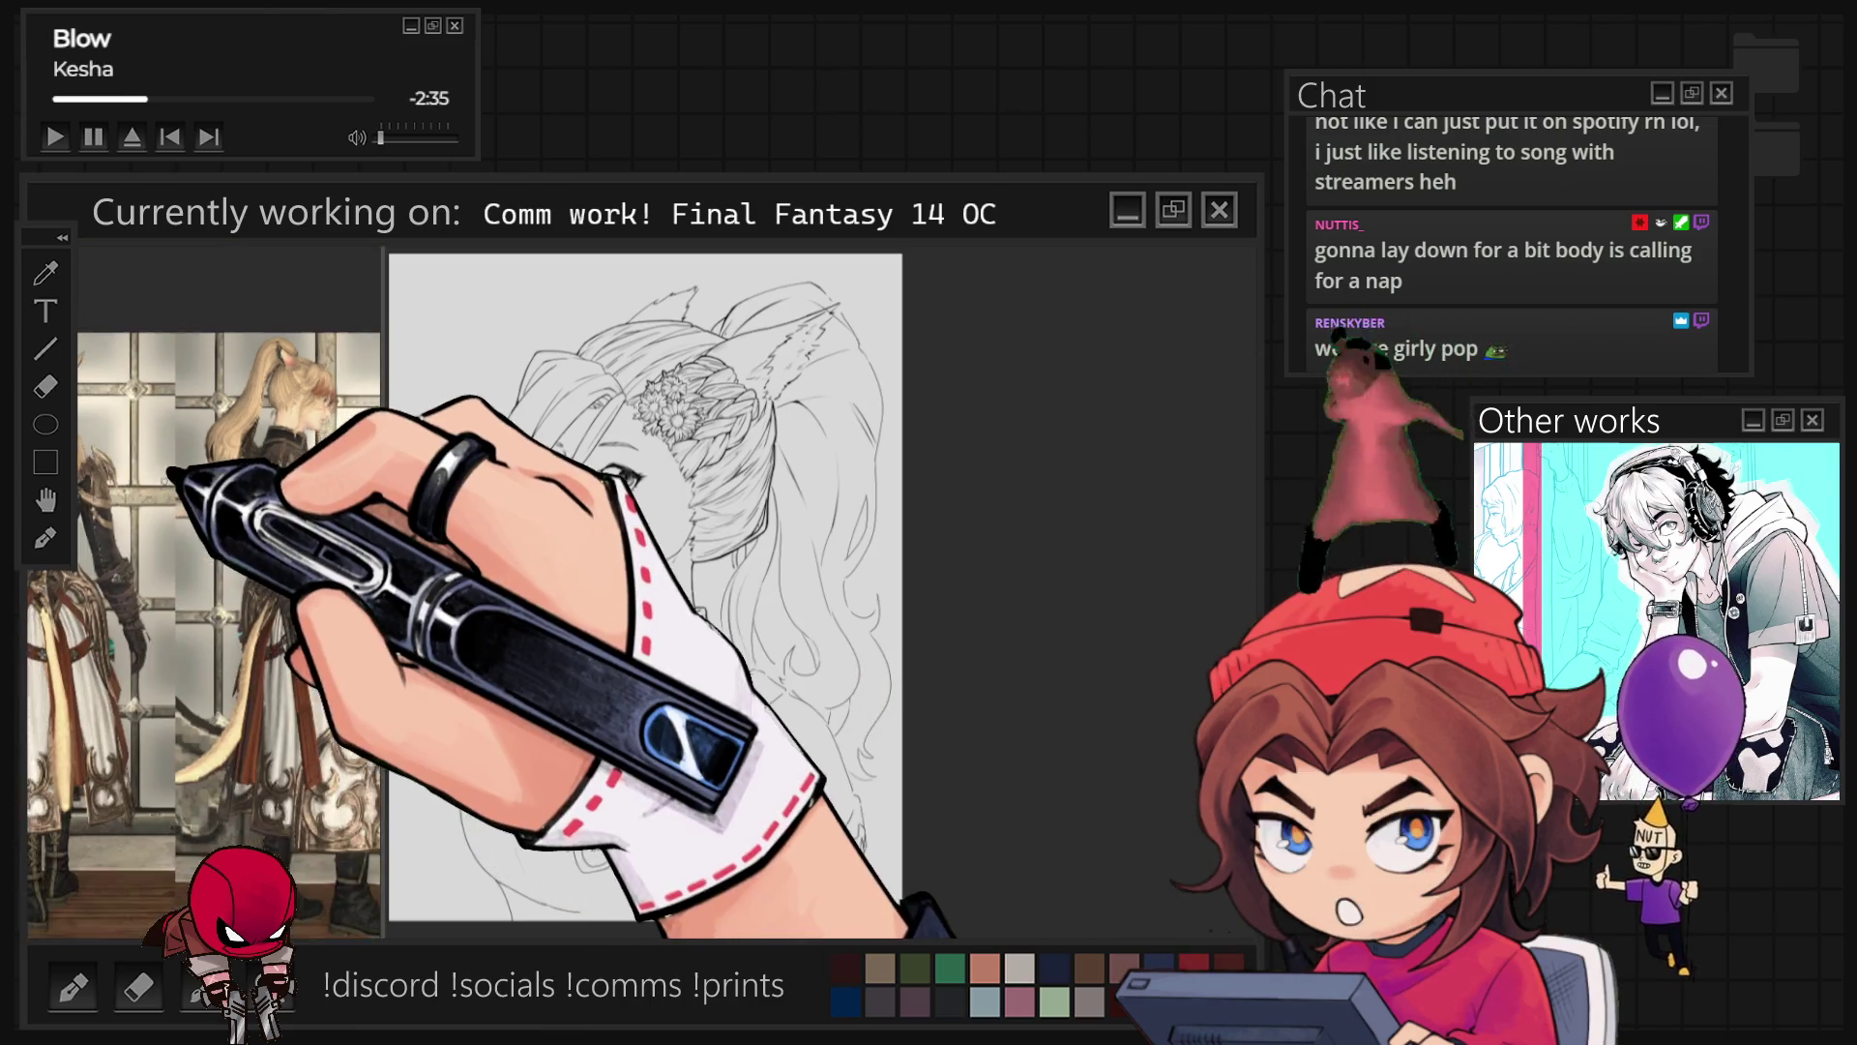
left_click(256, 484)
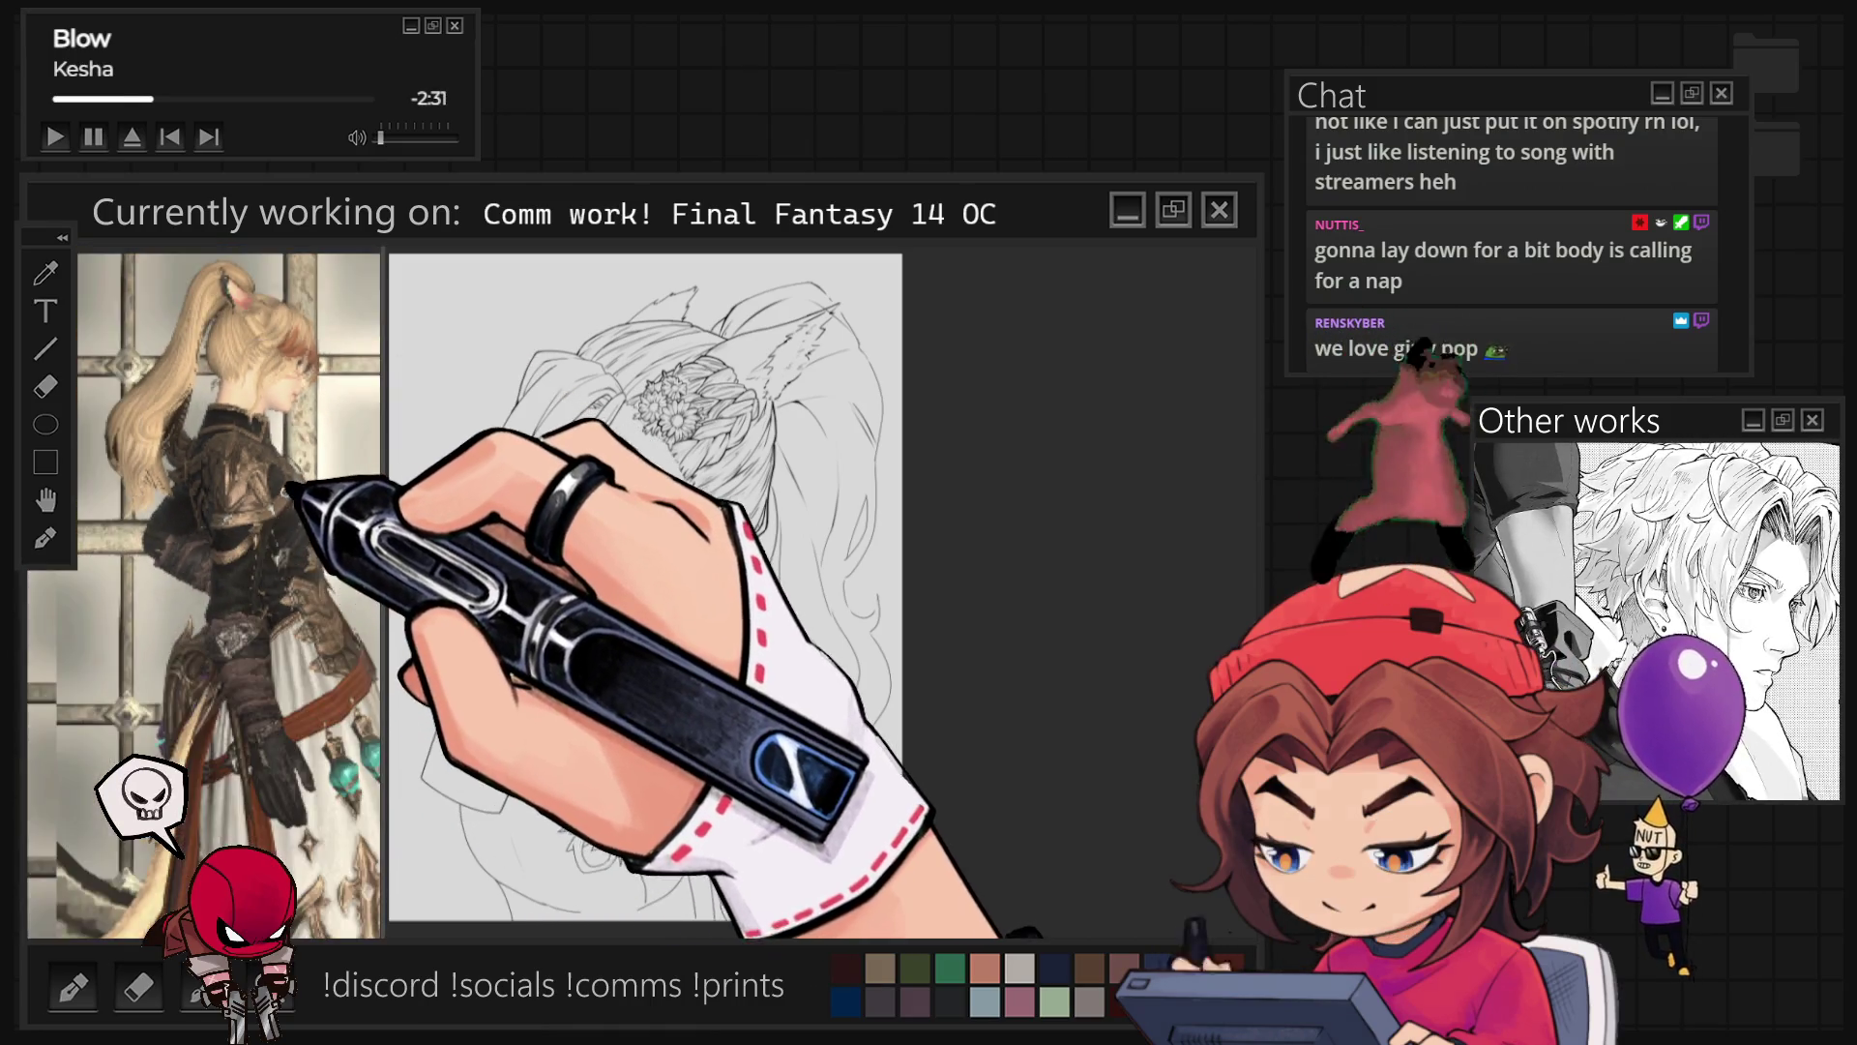
left_click(257, 483)
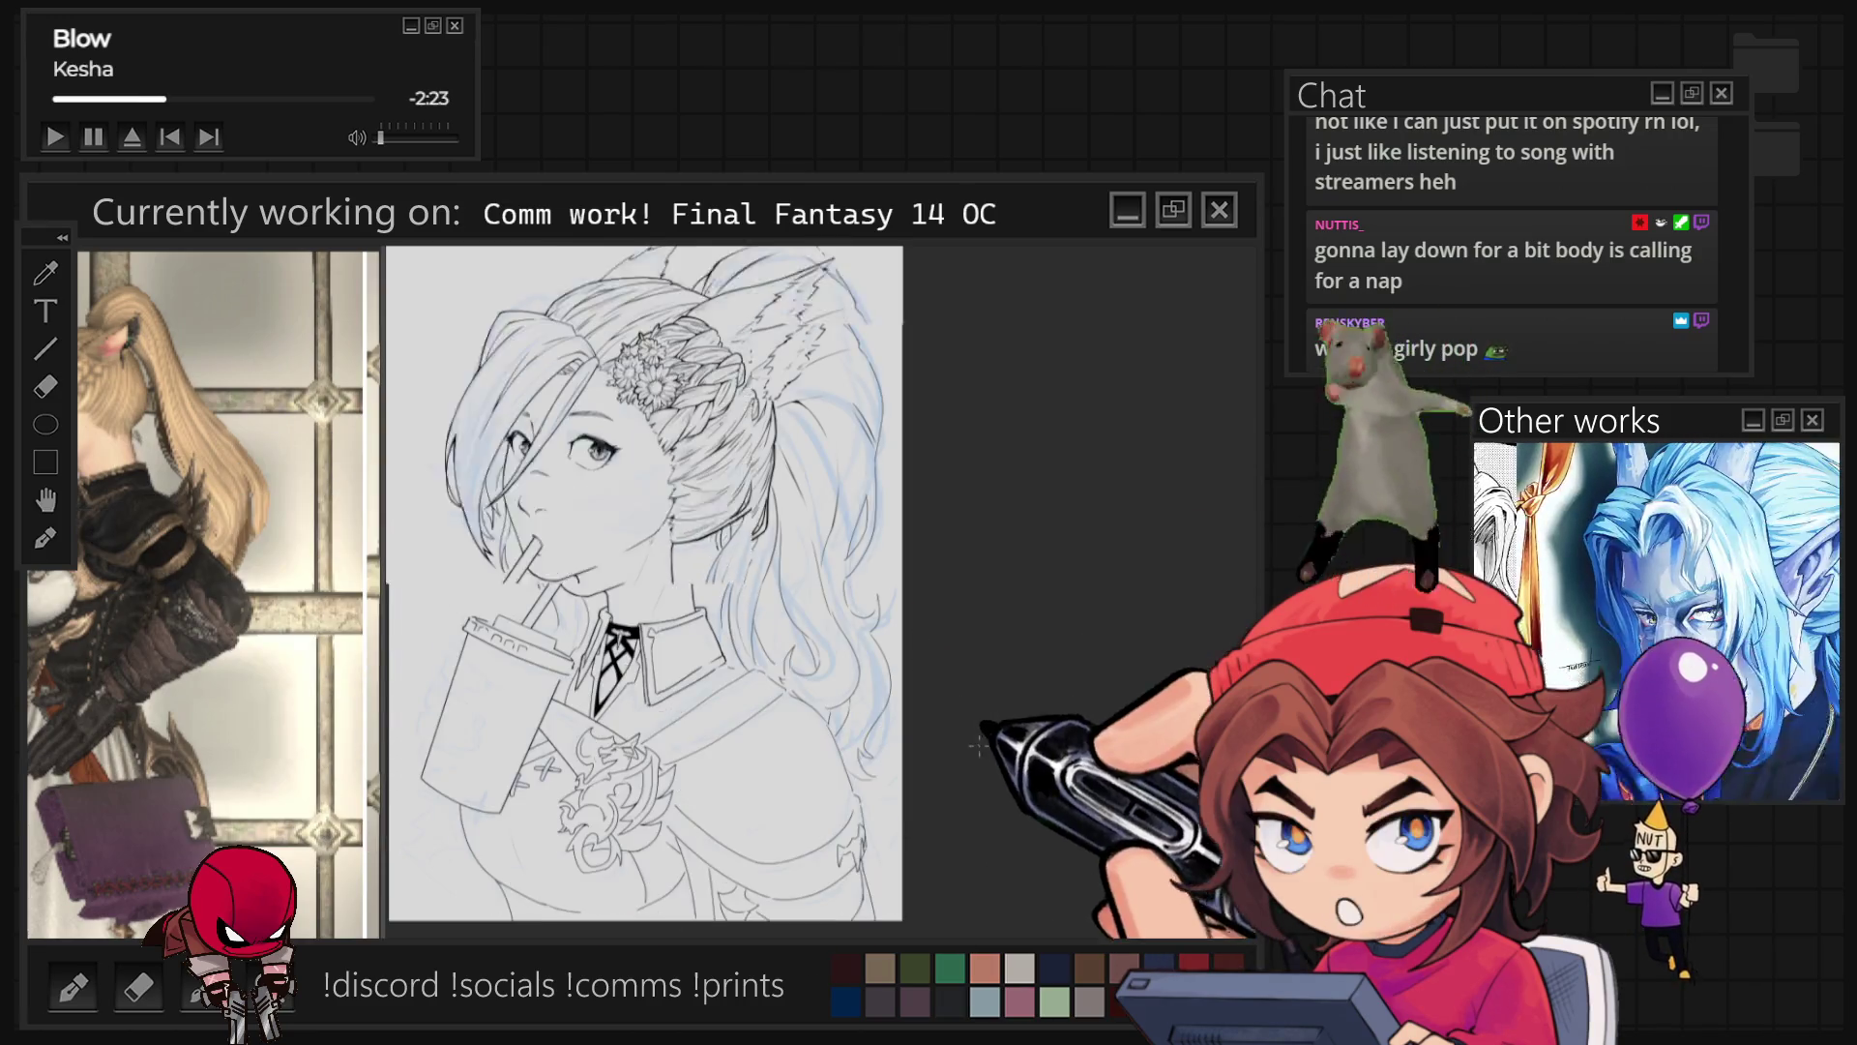
Step: Sketch two blue zigzag strokes beside the lower hair
key("ctrl+plus")
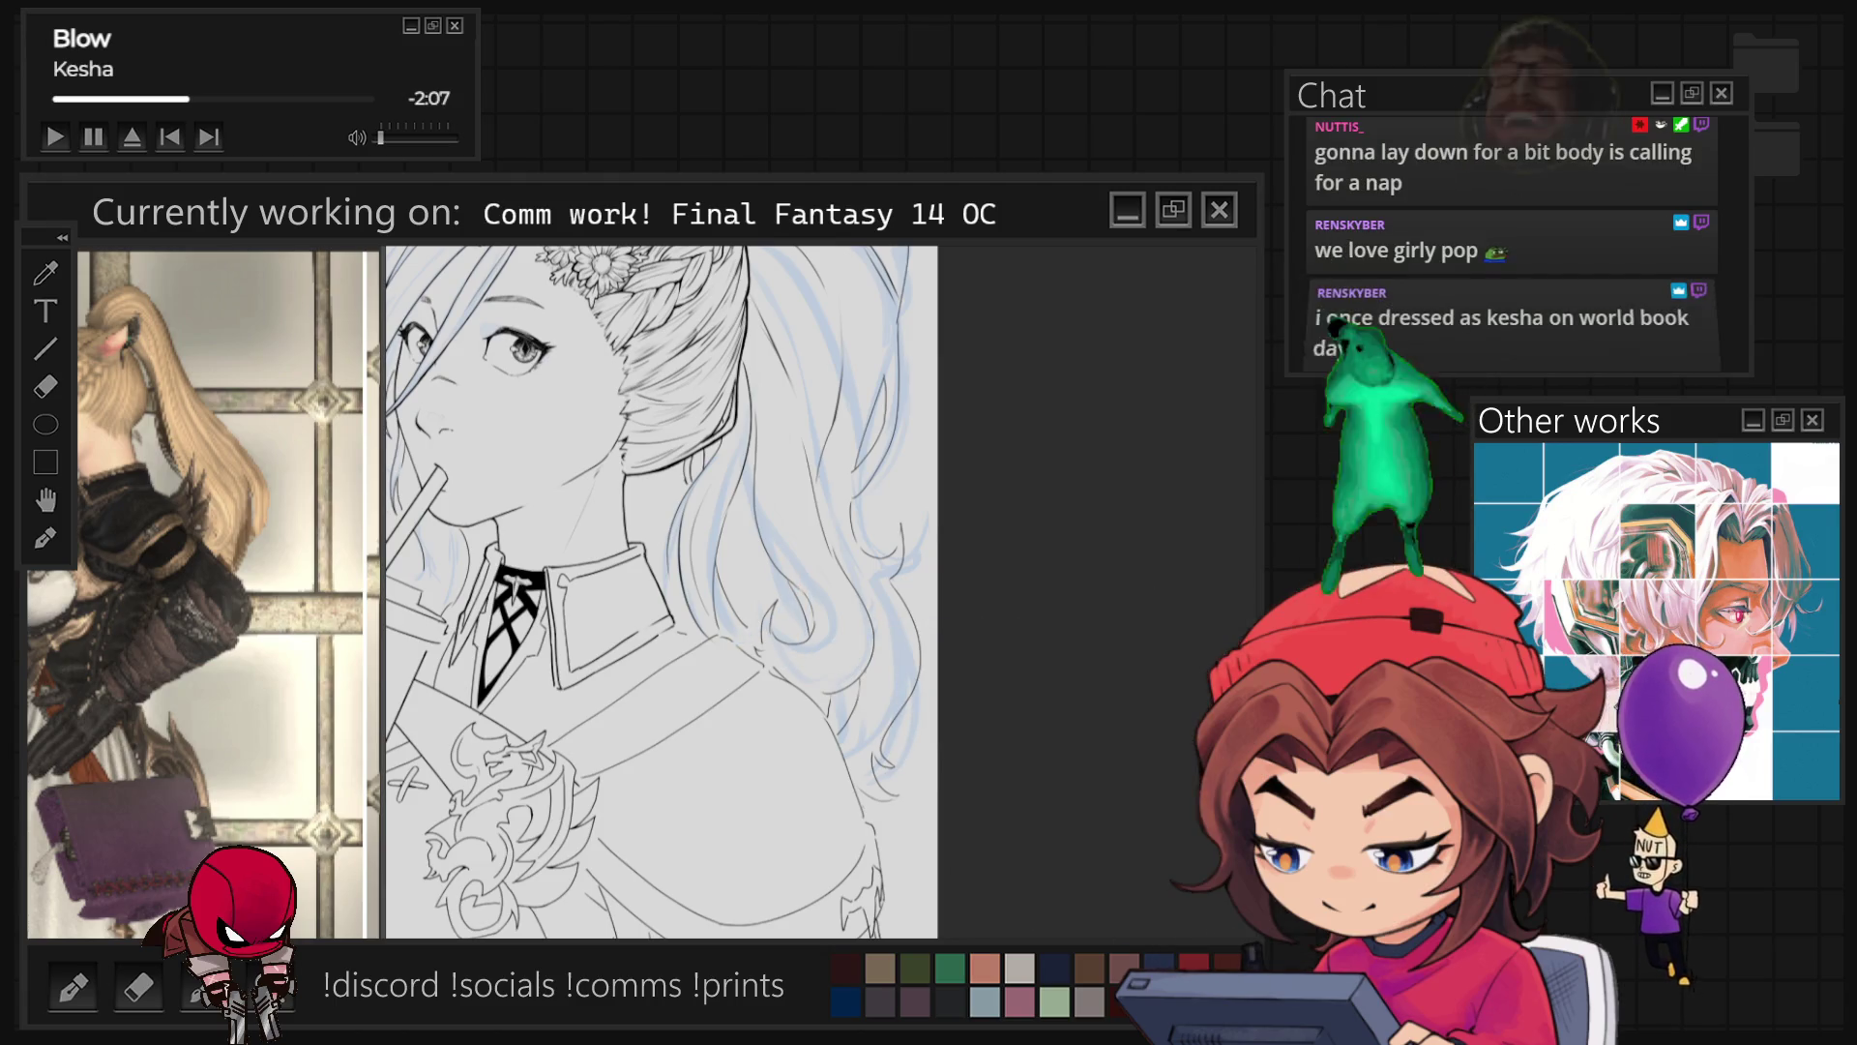
mouse_move(754, 650)
left_mouse_down()
mouse_move(834, 572)
mouse_move(876, 586)
mouse_move(851, 677)
left_mouse_up()
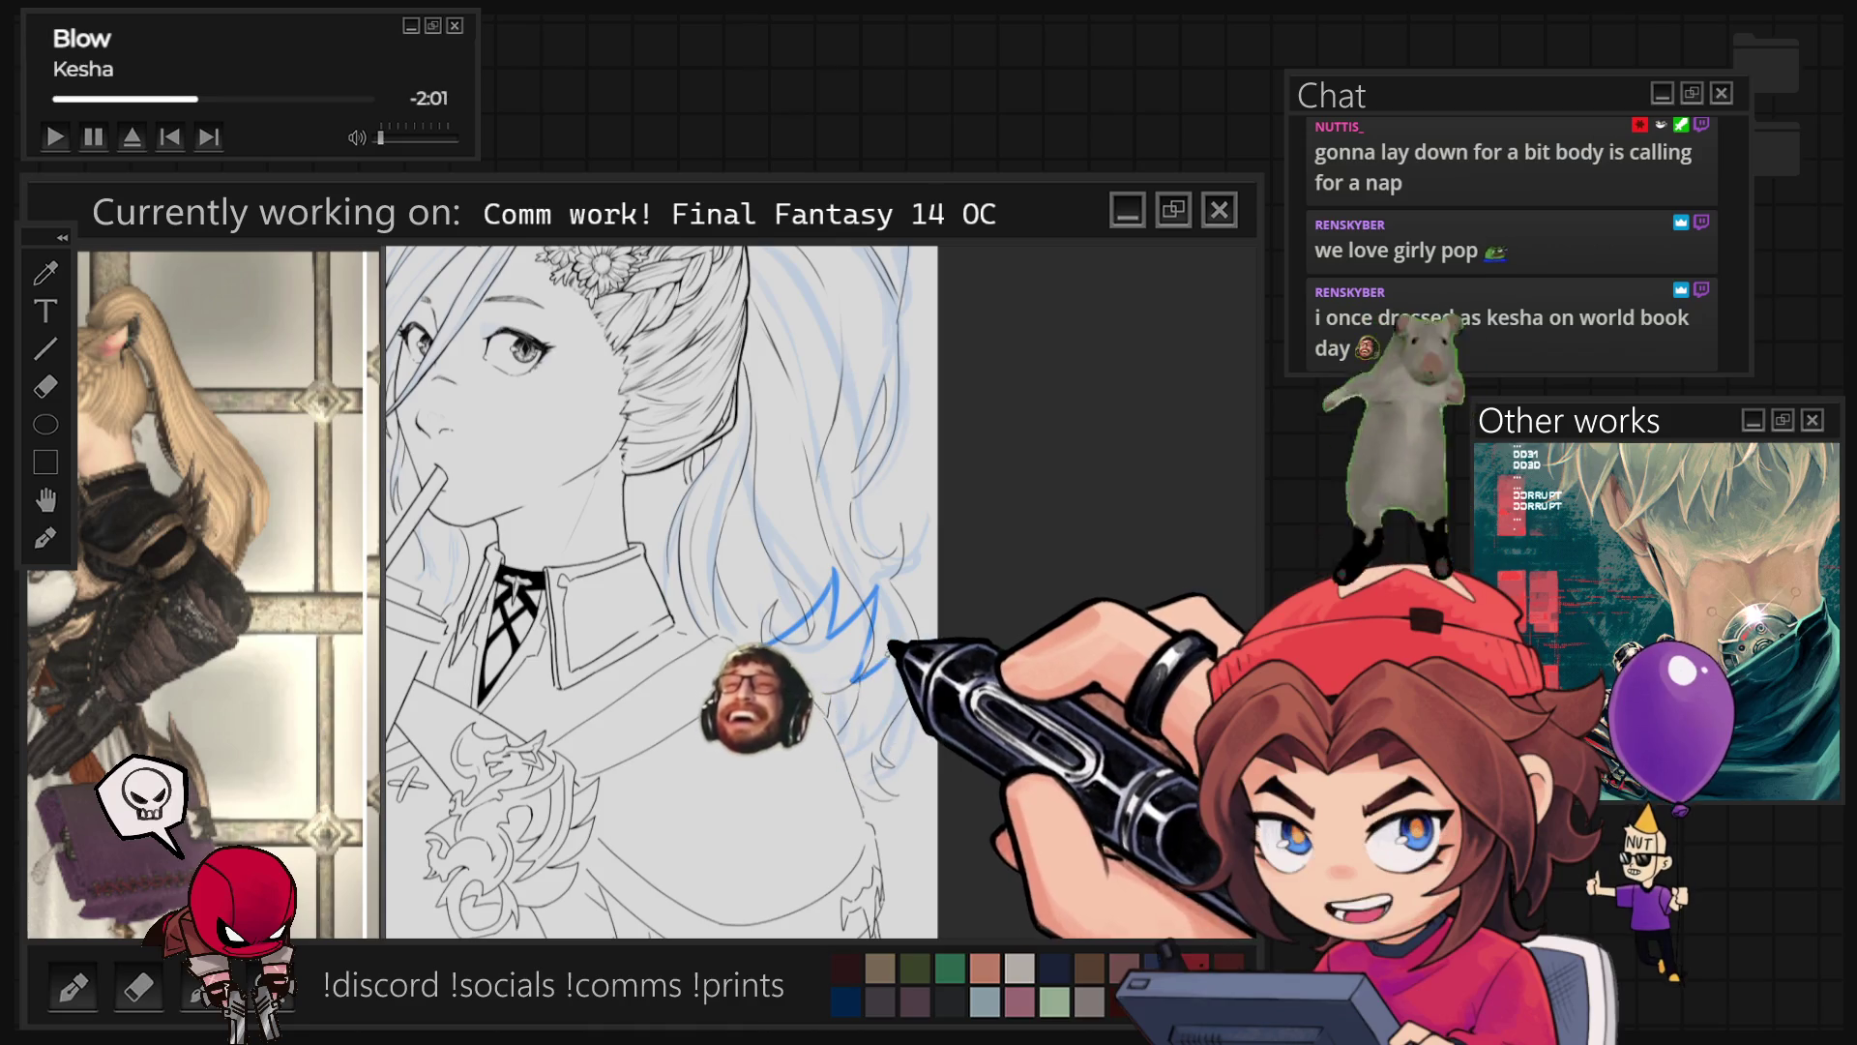
mouse_move(763, 658)
left_mouse_down()
mouse_move(851, 682)
mouse_move(827, 697)
left_mouse_up()
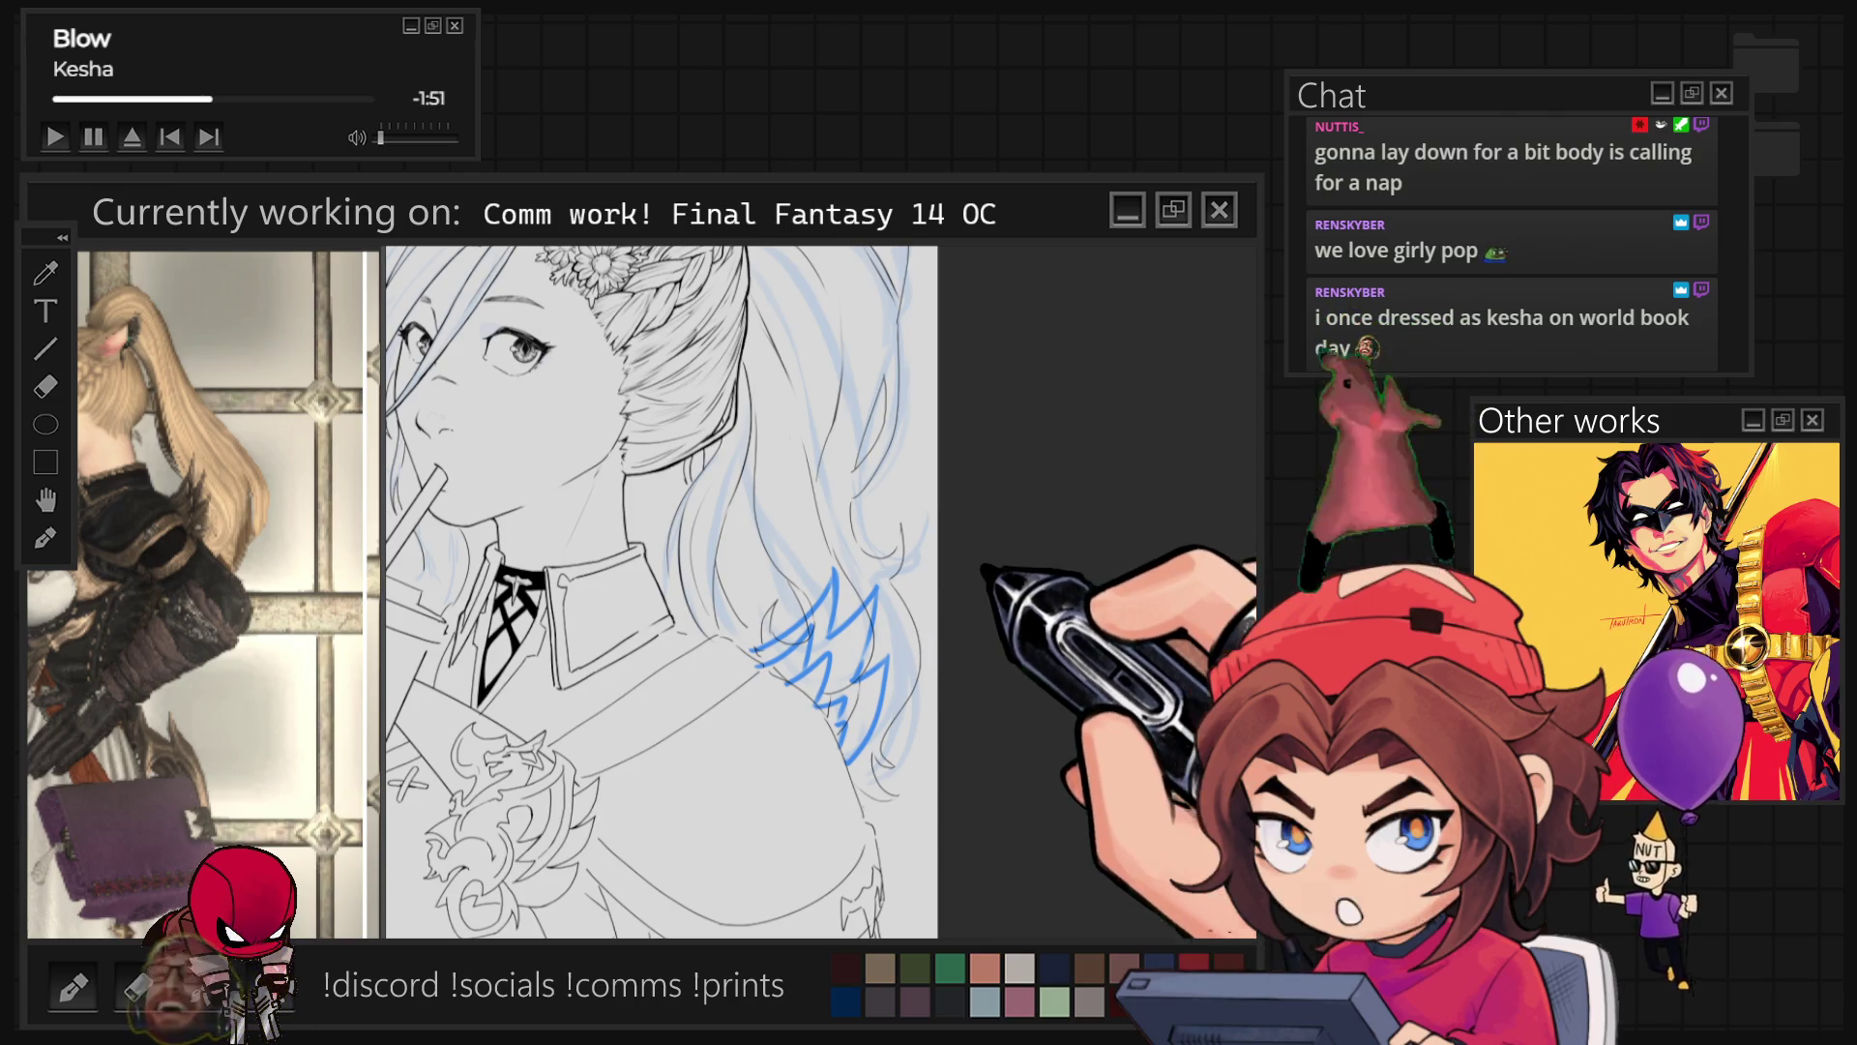
Step: Free-transform the zigzags: skew, stretch, widen, move them up-right, then commit
key("ctrl+t")
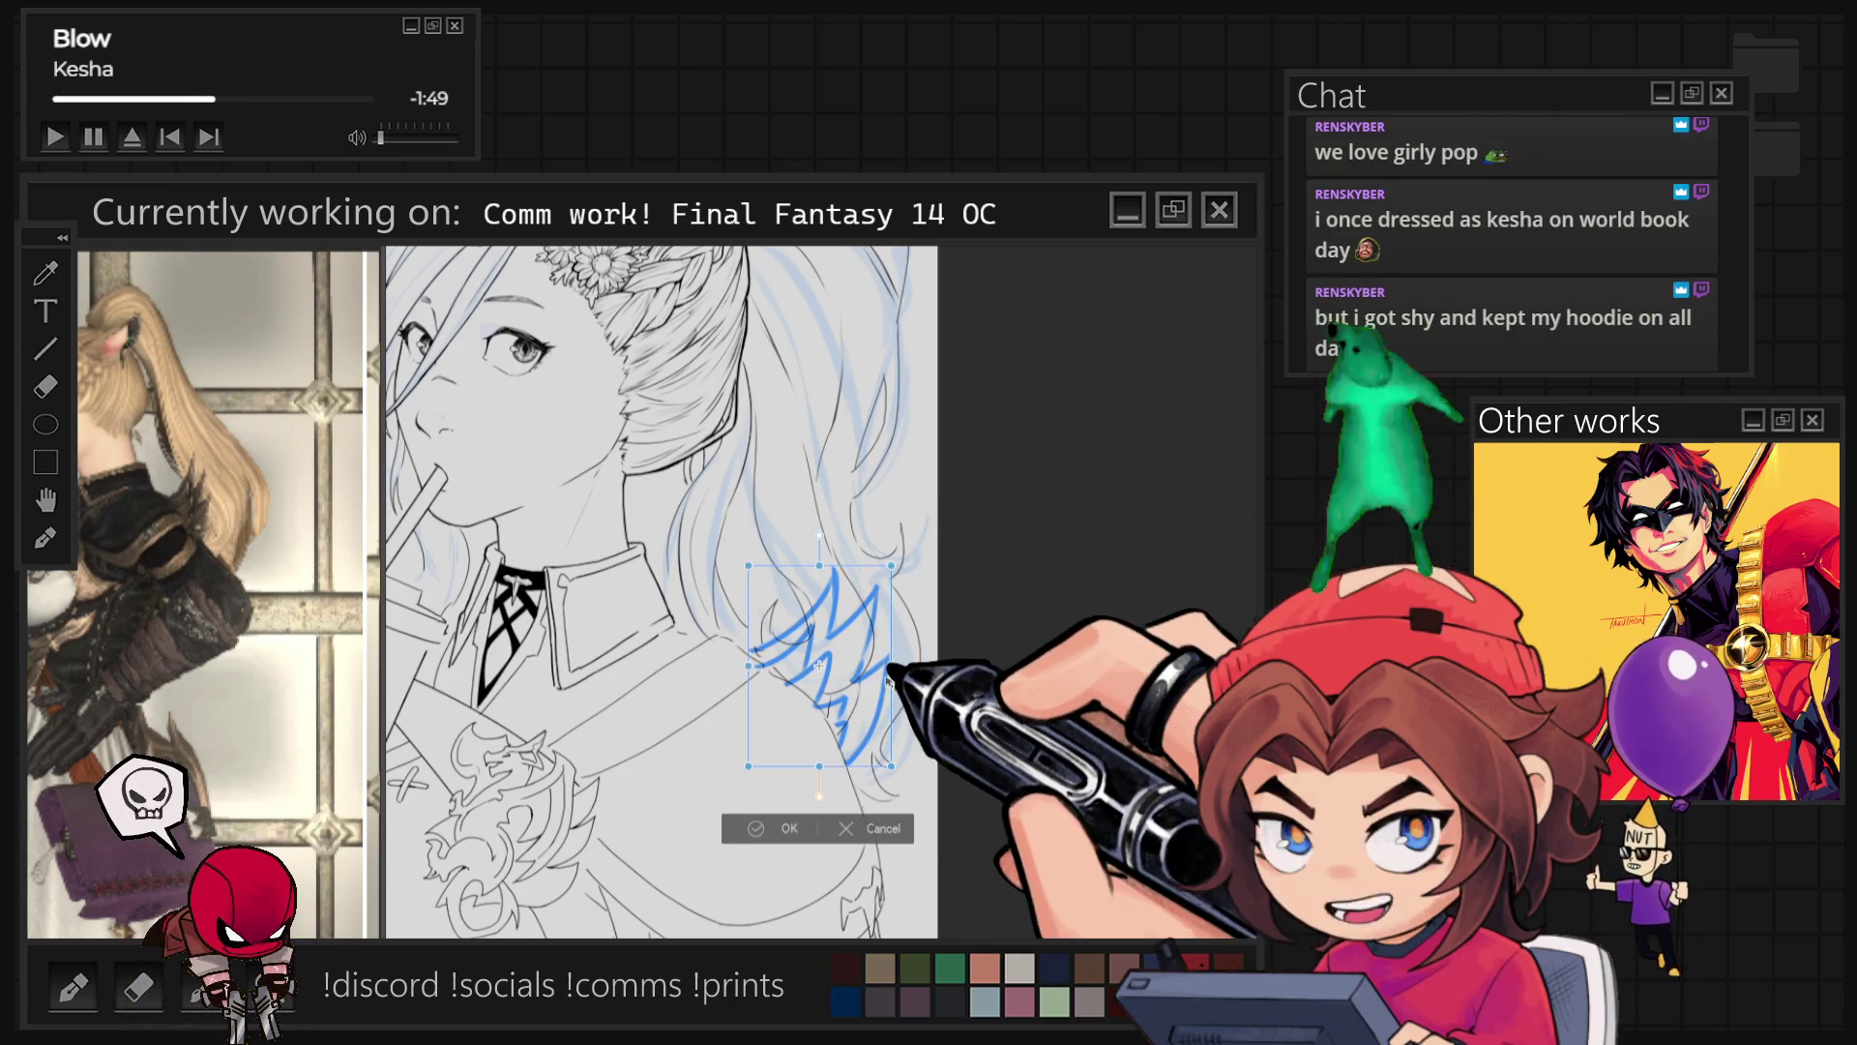
left_click_drag(891, 683, 888, 656)
left_click_drag(814, 752, 817, 793)
mouse_move(751, 684)
left_mouse_down()
mouse_move(722, 683)
mouse_move(810, 711)
mouse_move(808, 683)
left_mouse_up()
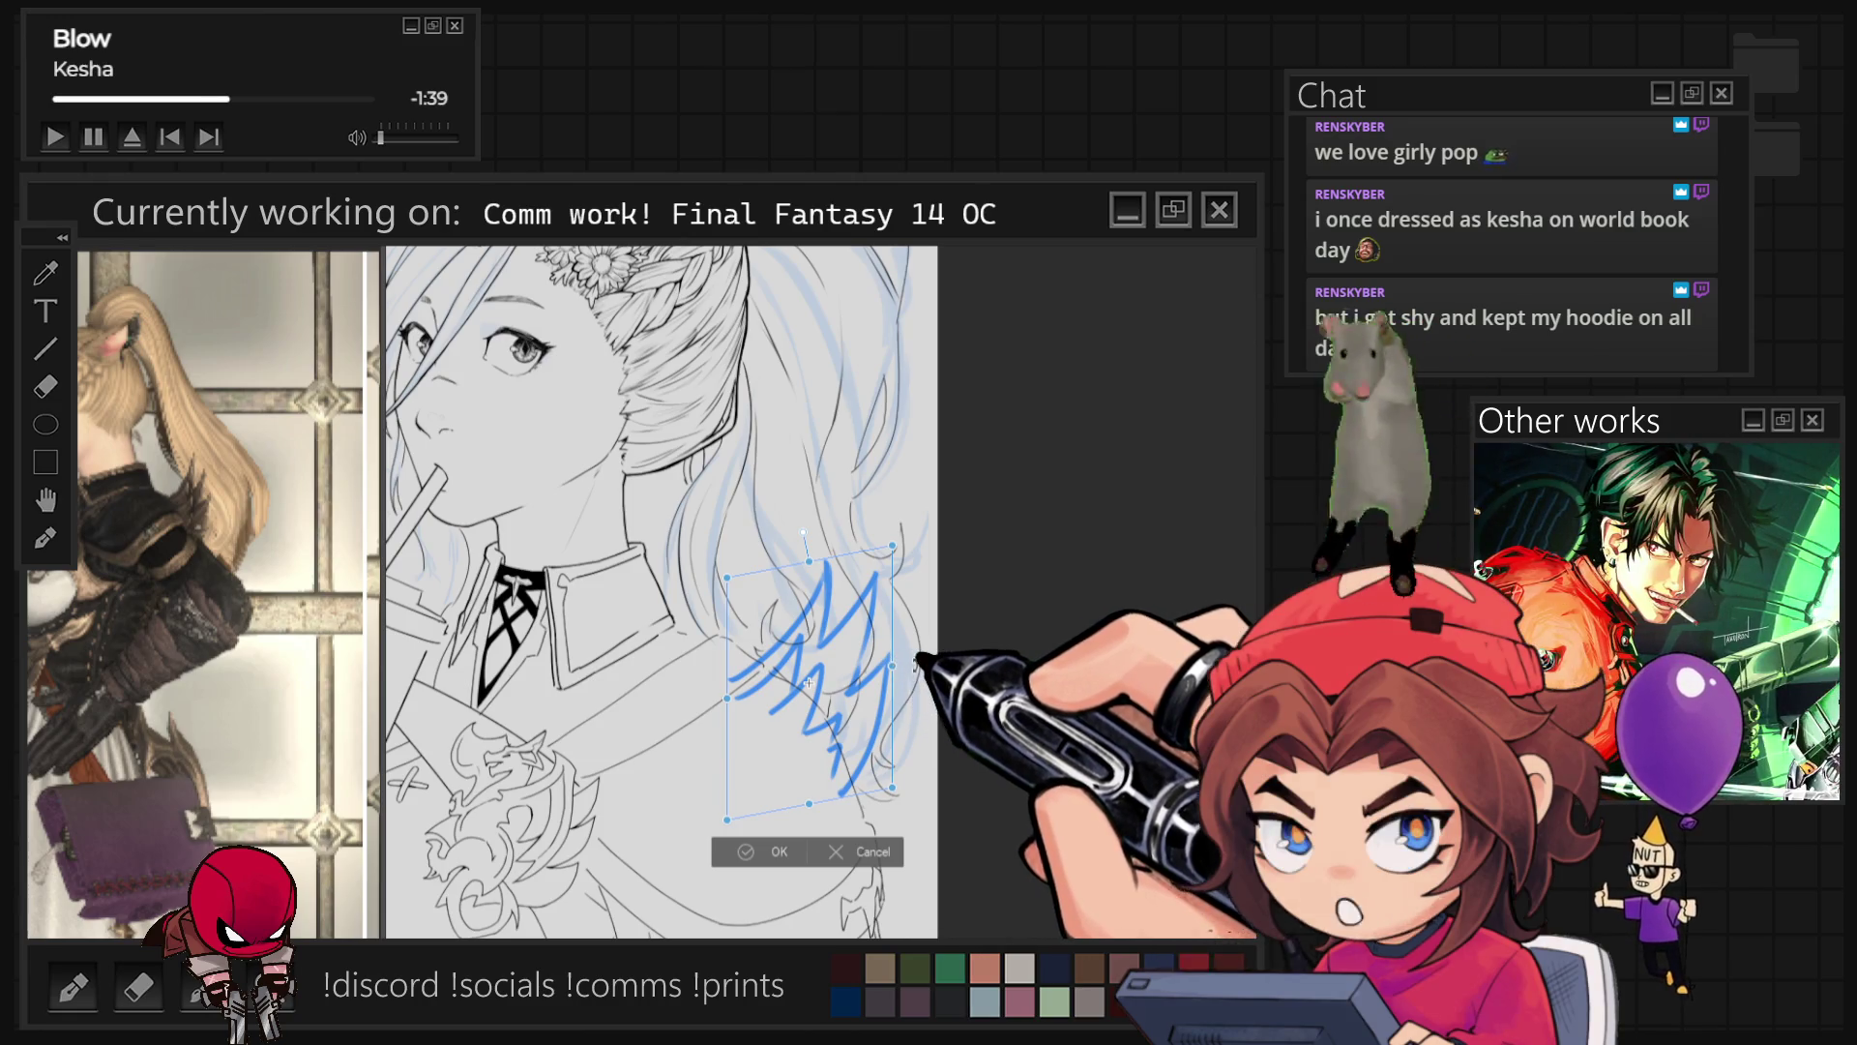
left_click_drag(809, 683, 808, 701)
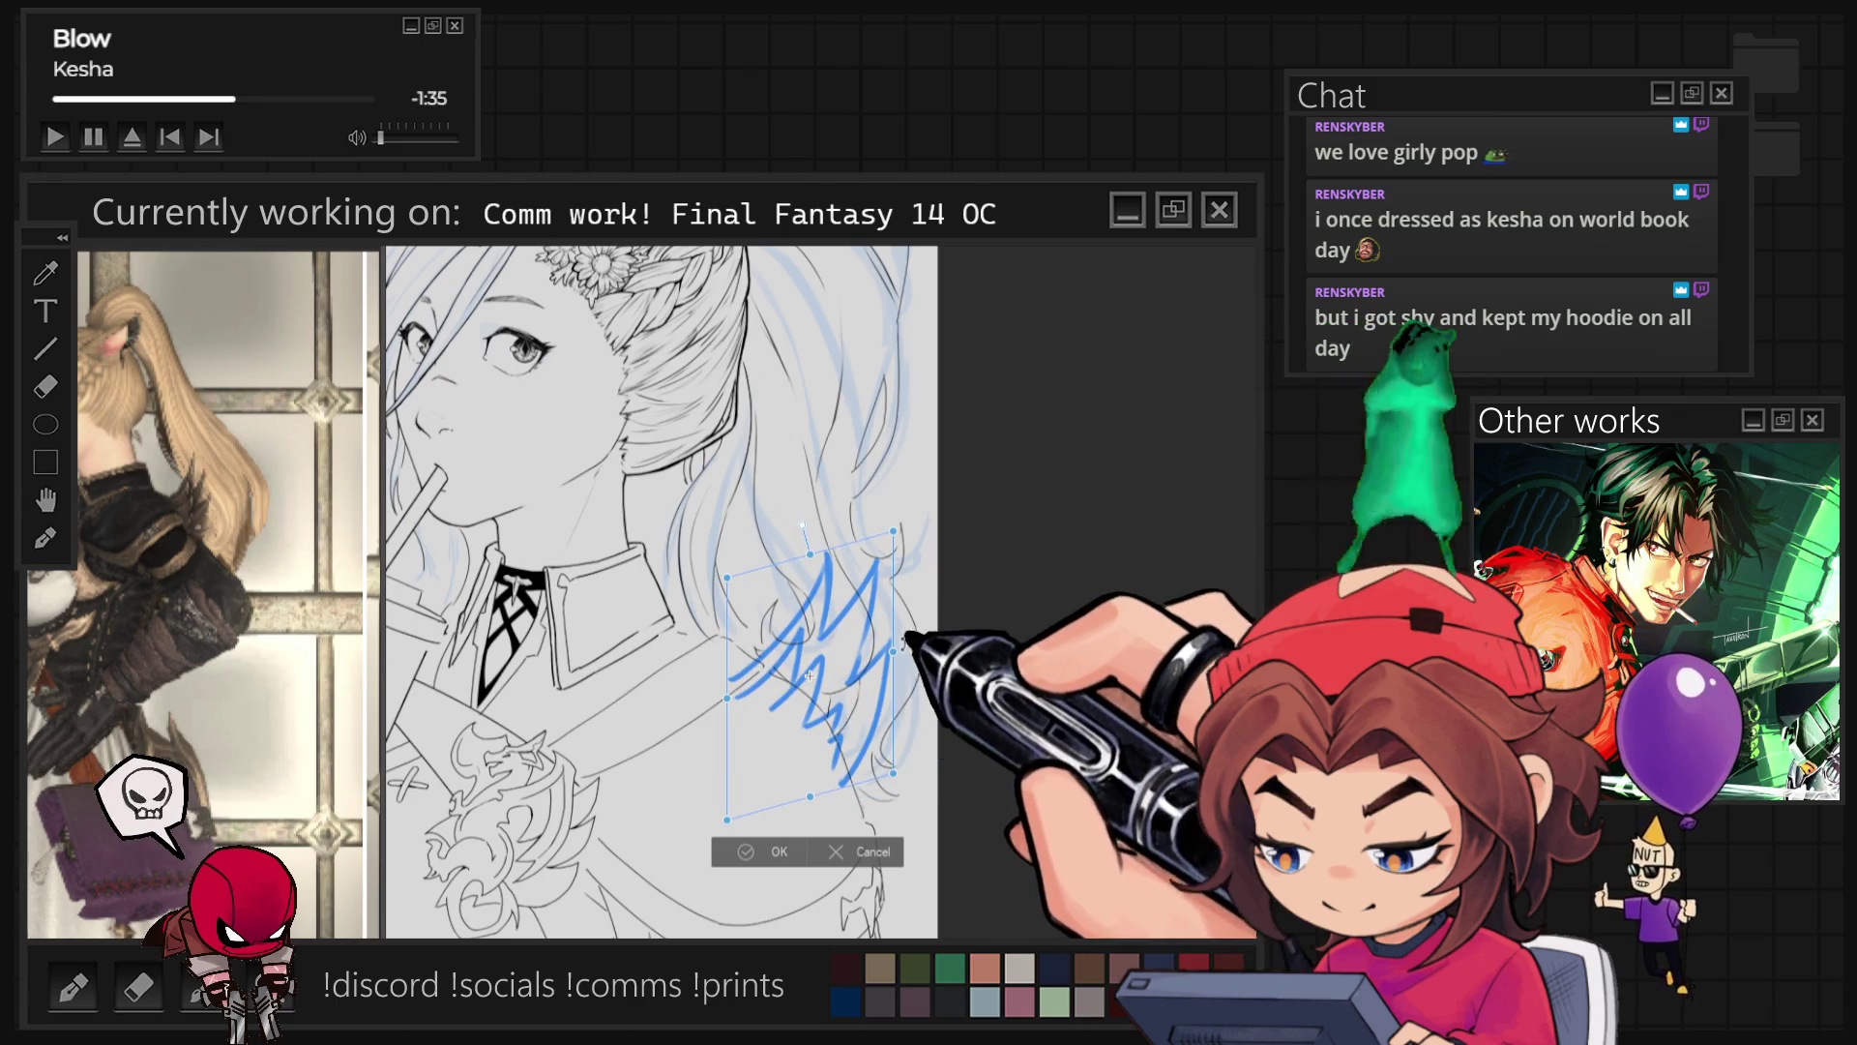
left_click_drag(840, 658, 850, 634)
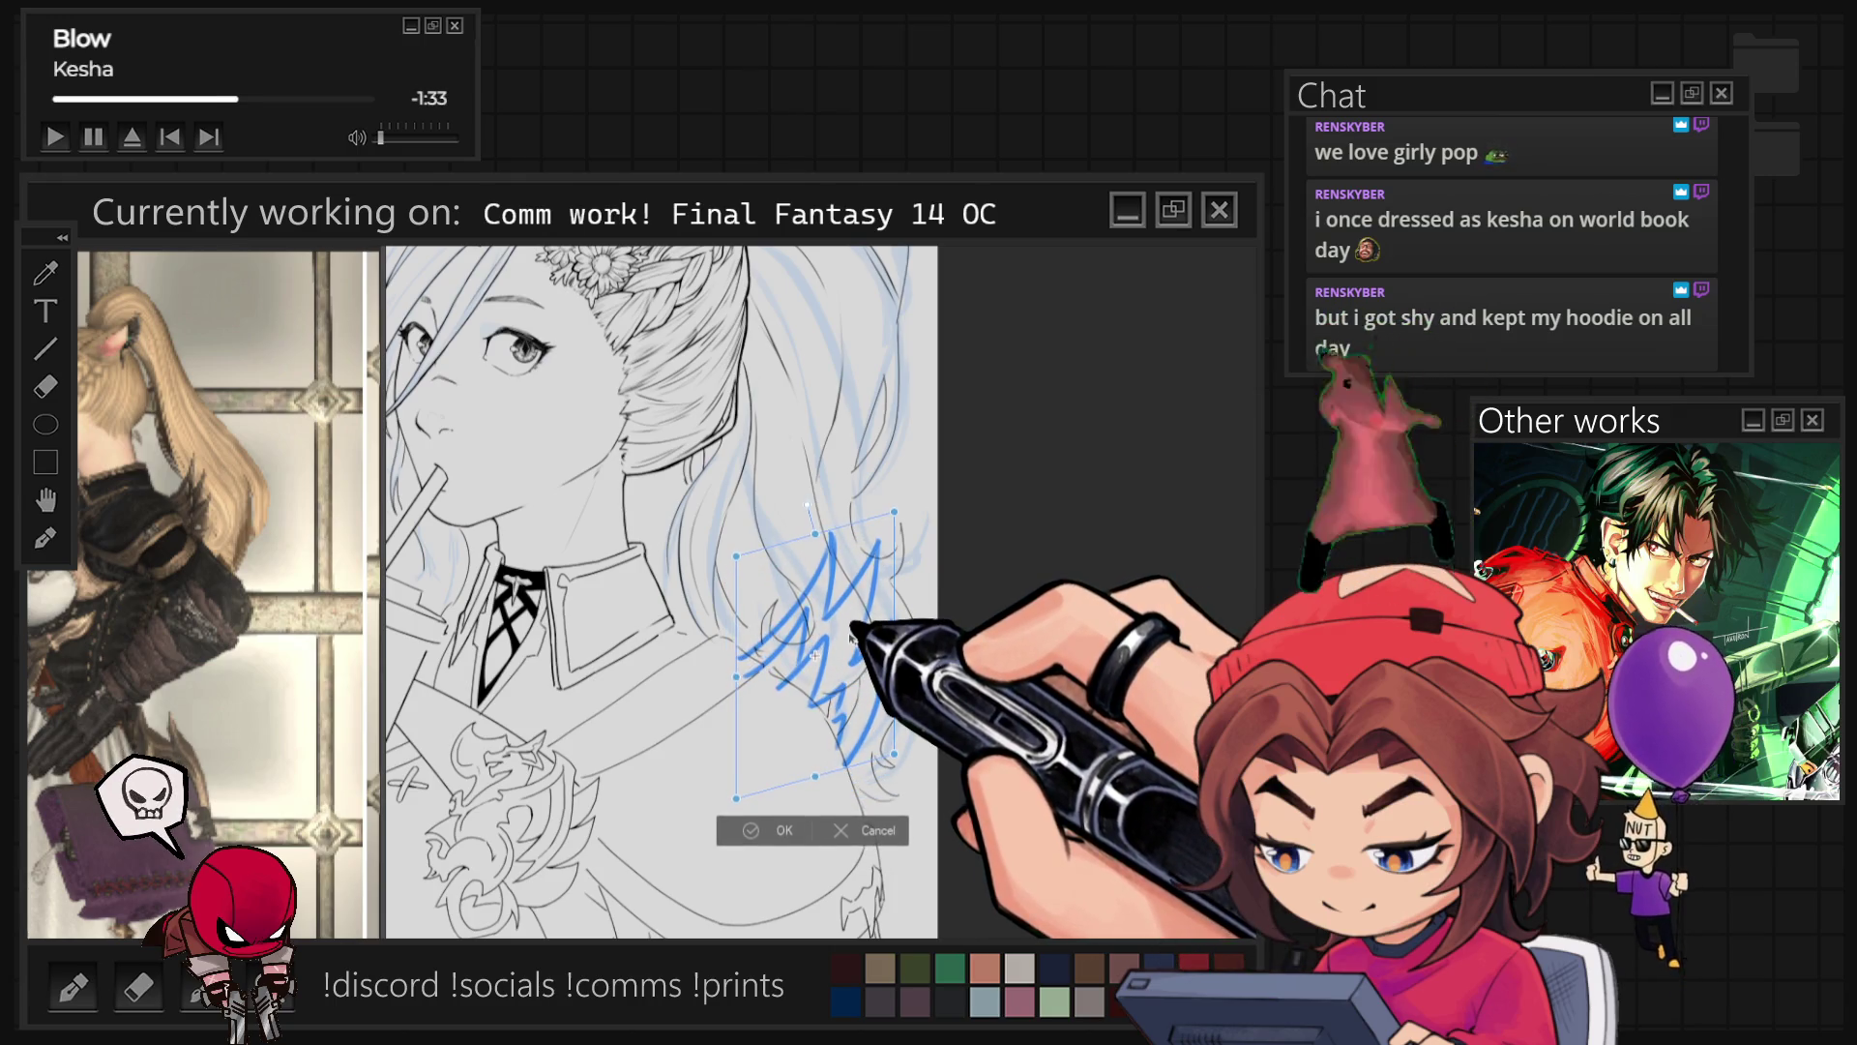
mouse_move(895, 514)
left_mouse_down()
mouse_move(881, 544)
mouse_move(891, 518)
left_mouse_up()
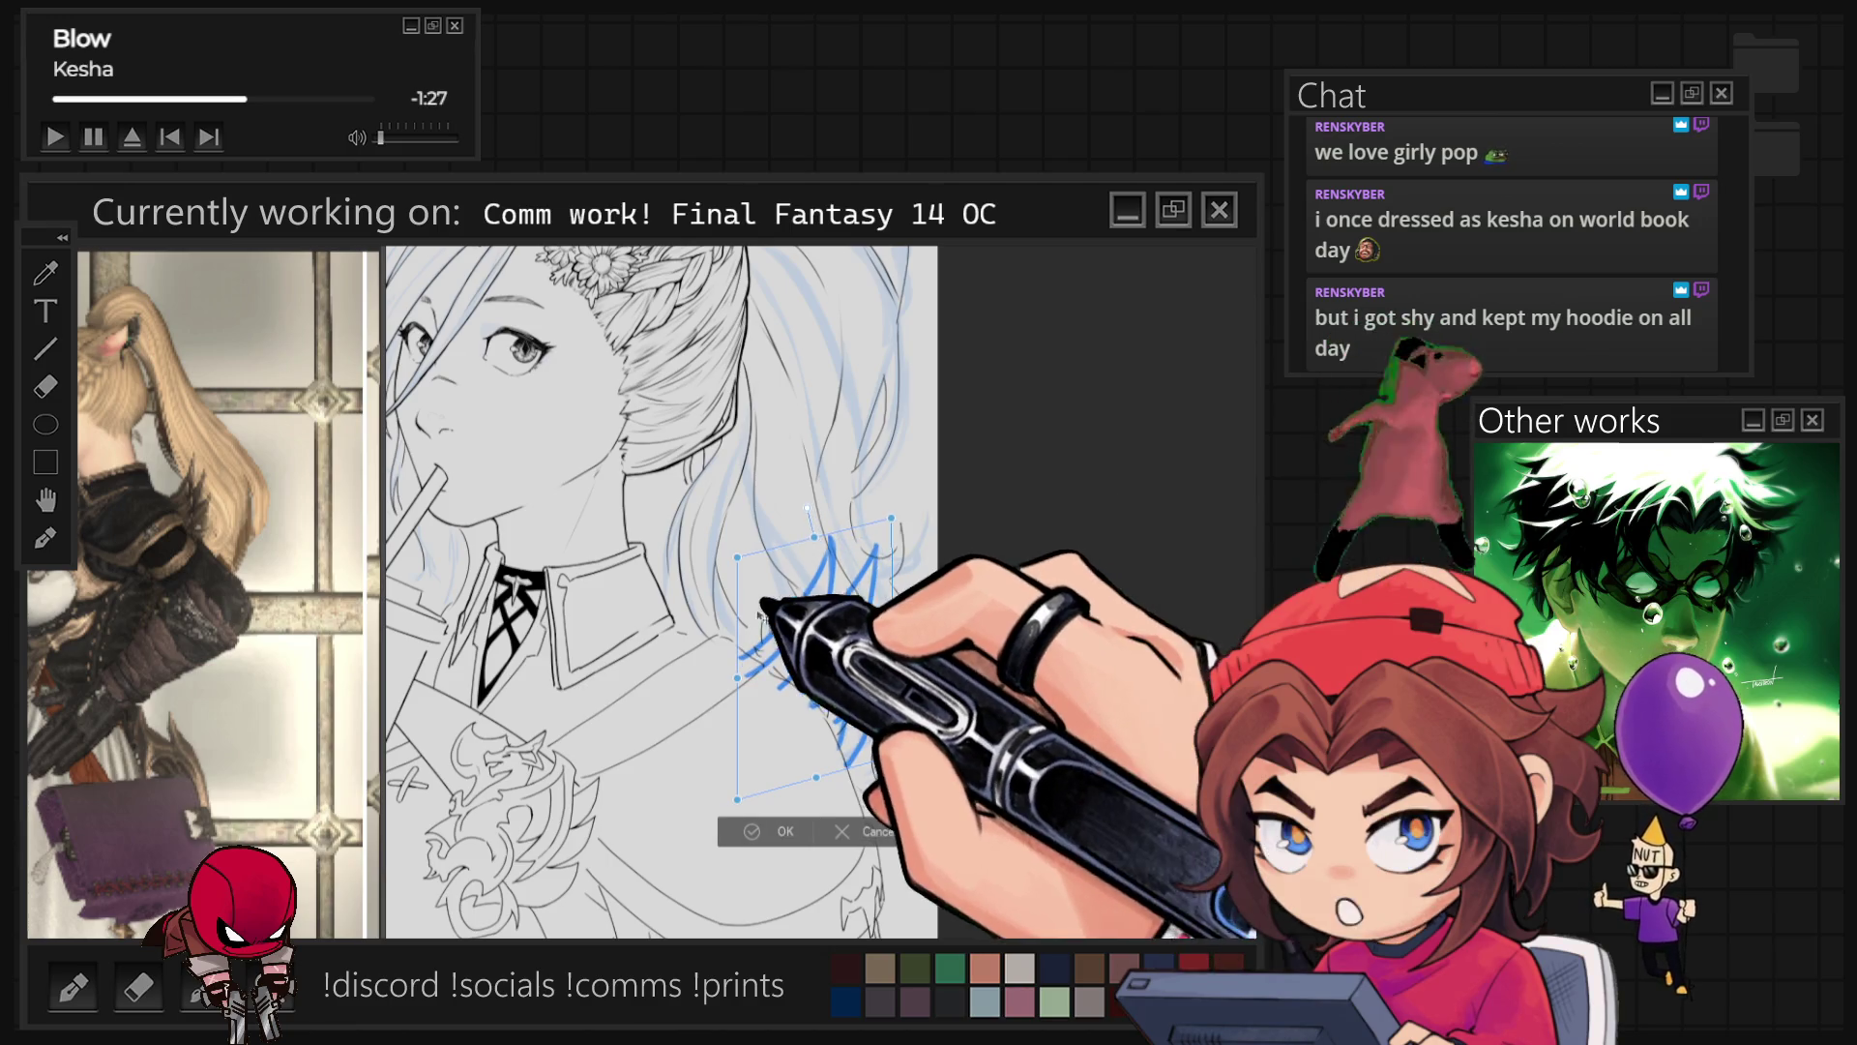
mouse_move(738, 676)
left_mouse_down()
mouse_move(716, 643)
mouse_move(720, 658)
left_mouse_up()
scroll(720, 657, "down", 4)
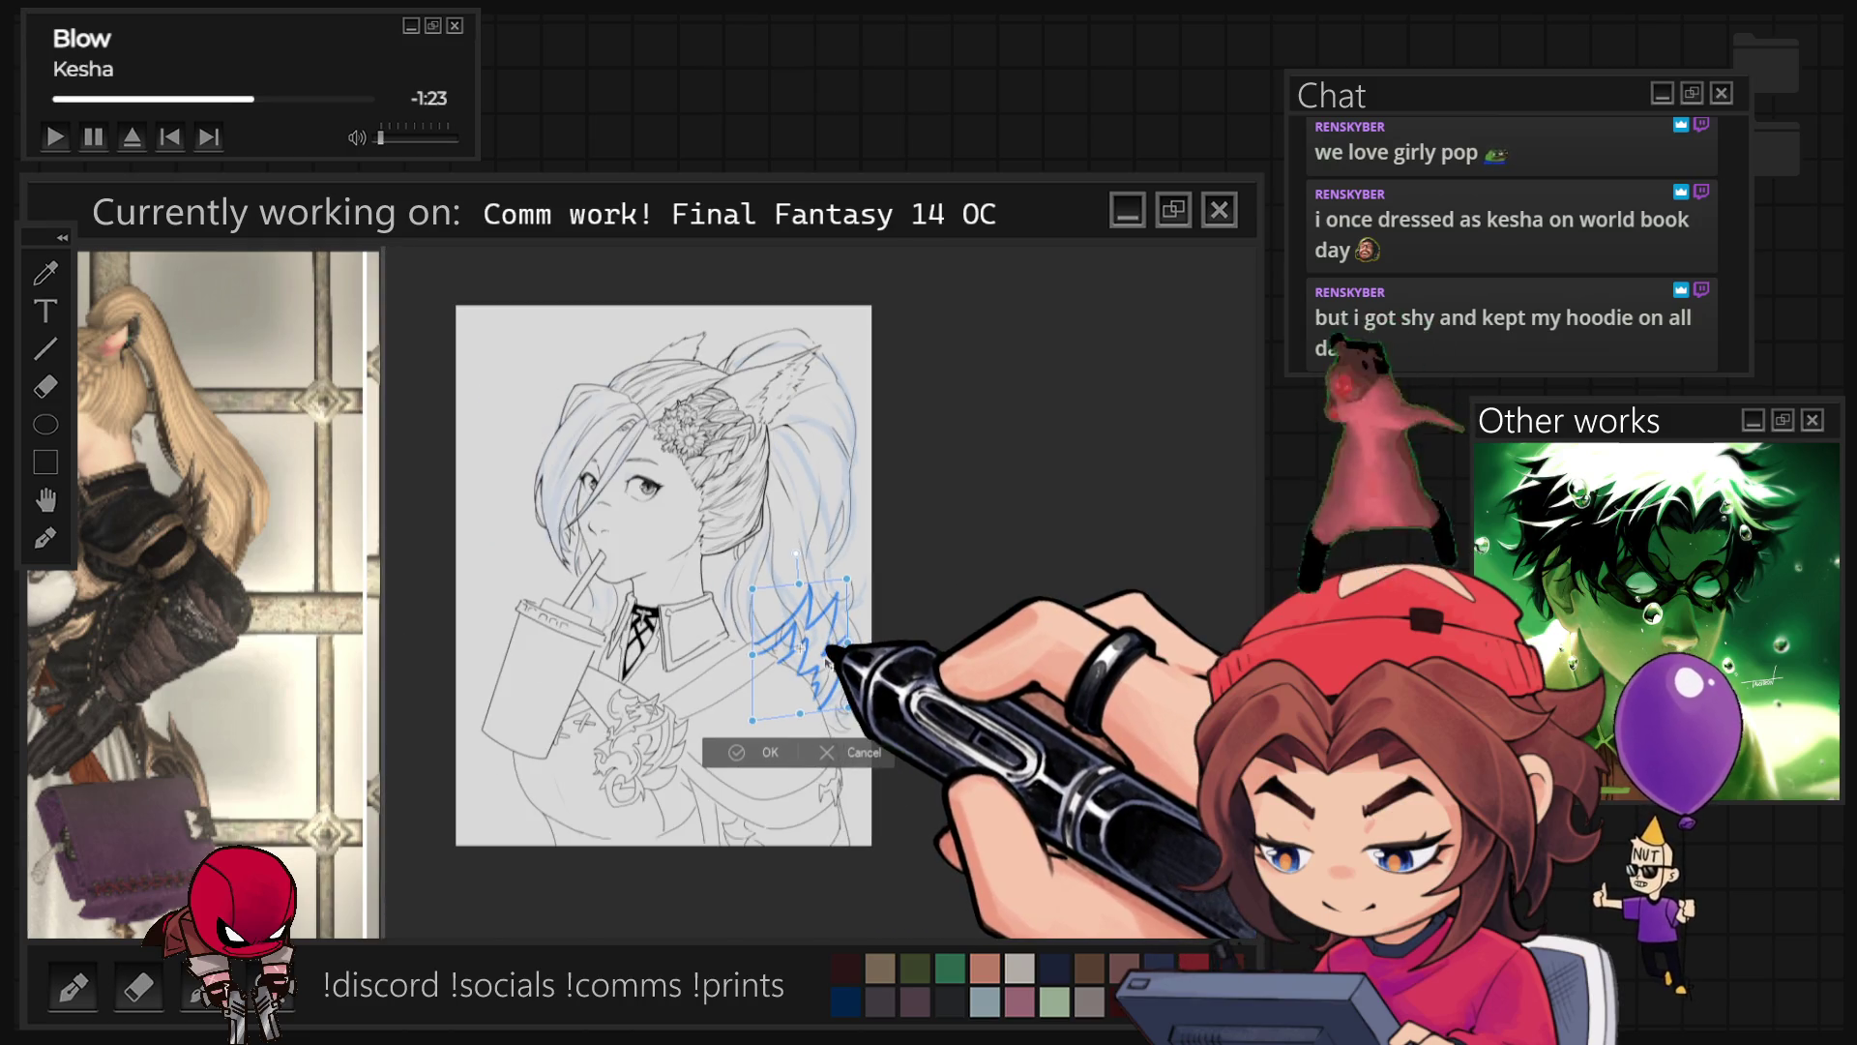
left_click(750, 757)
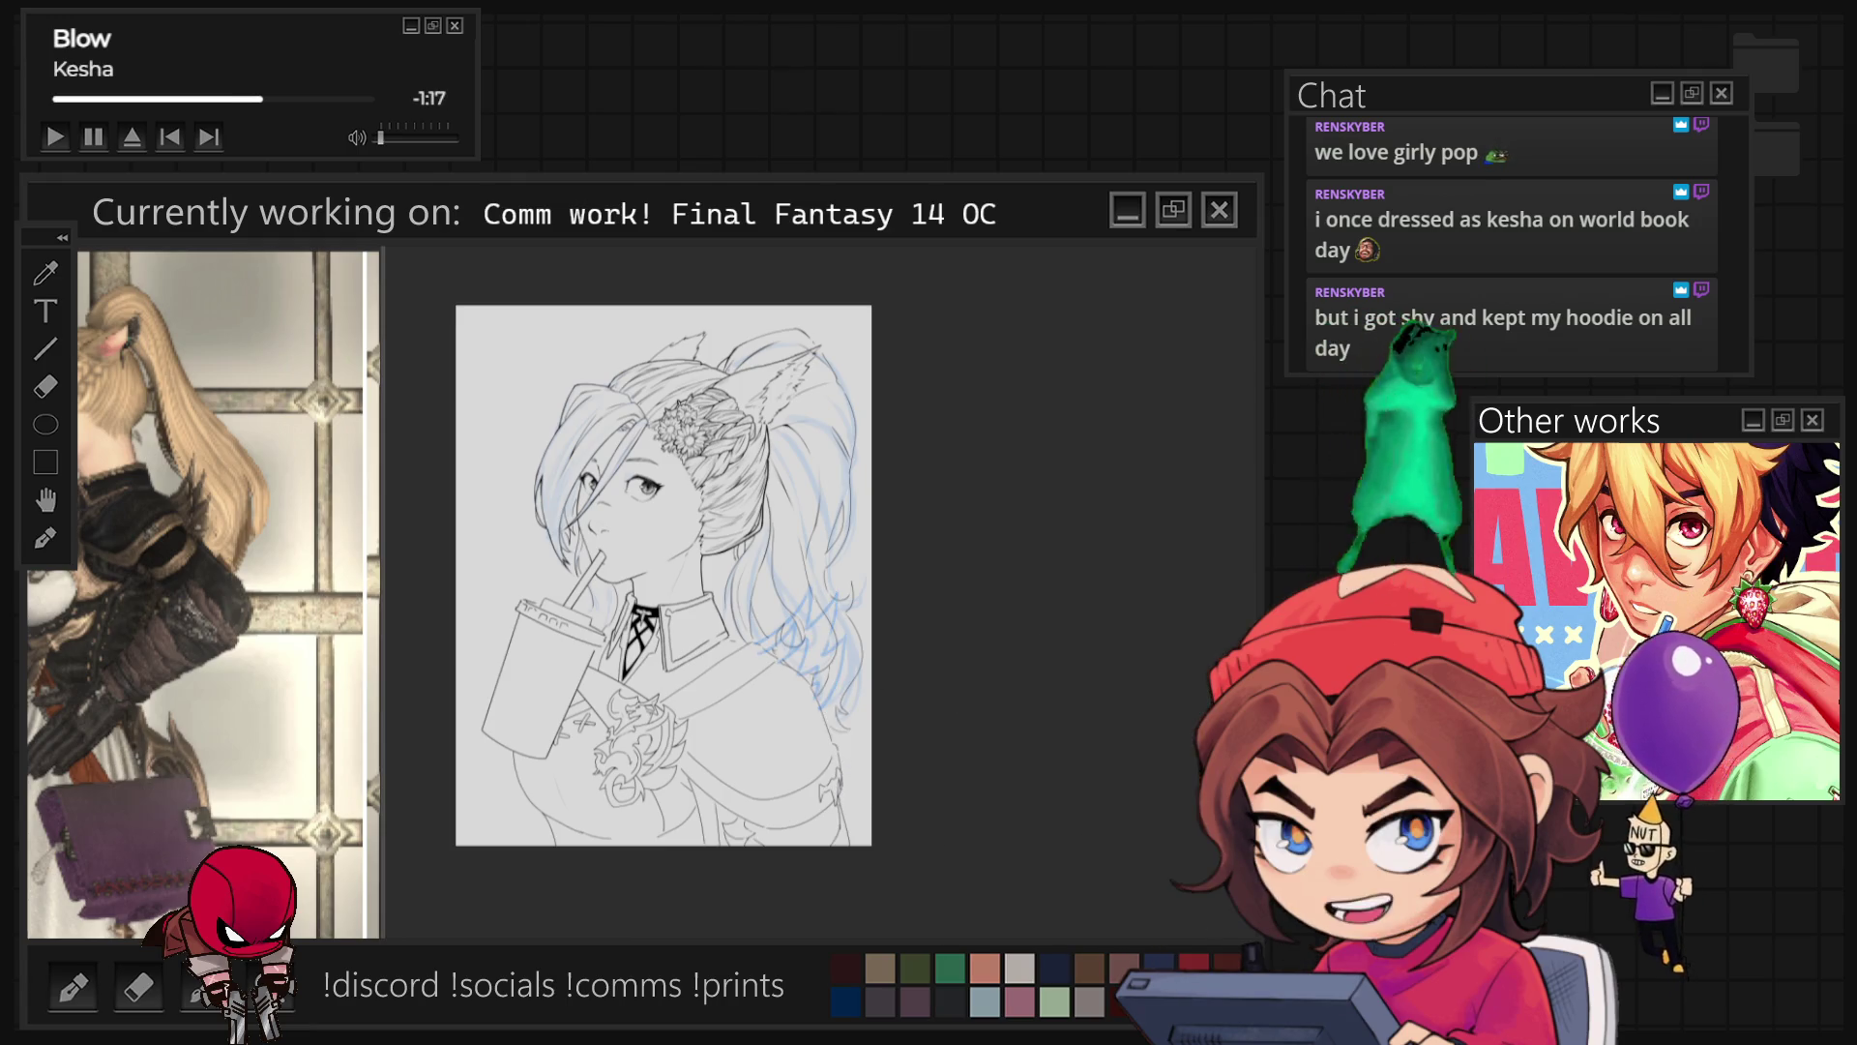
Step: Shift the blue hair sketch strokes right and tilt them slightly counterclockwise
scroll(725, 633, "up", 5)
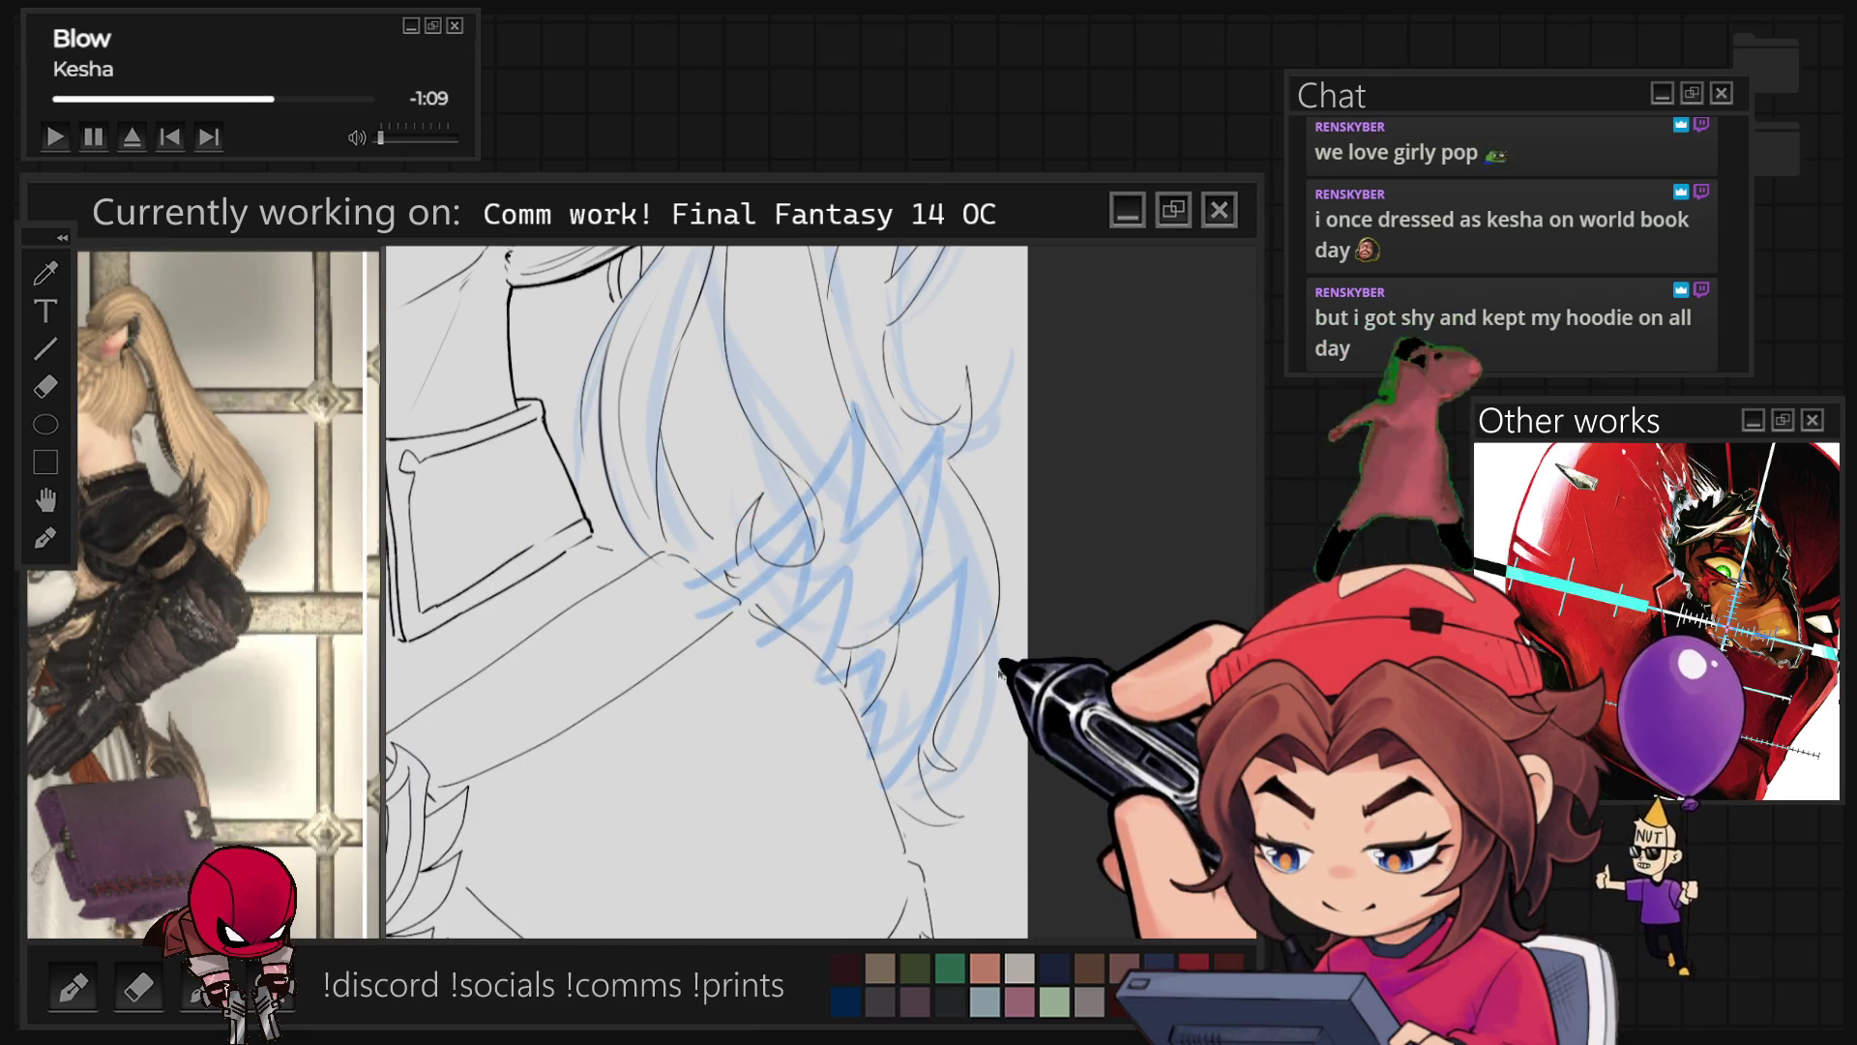
key("ctrl+t")
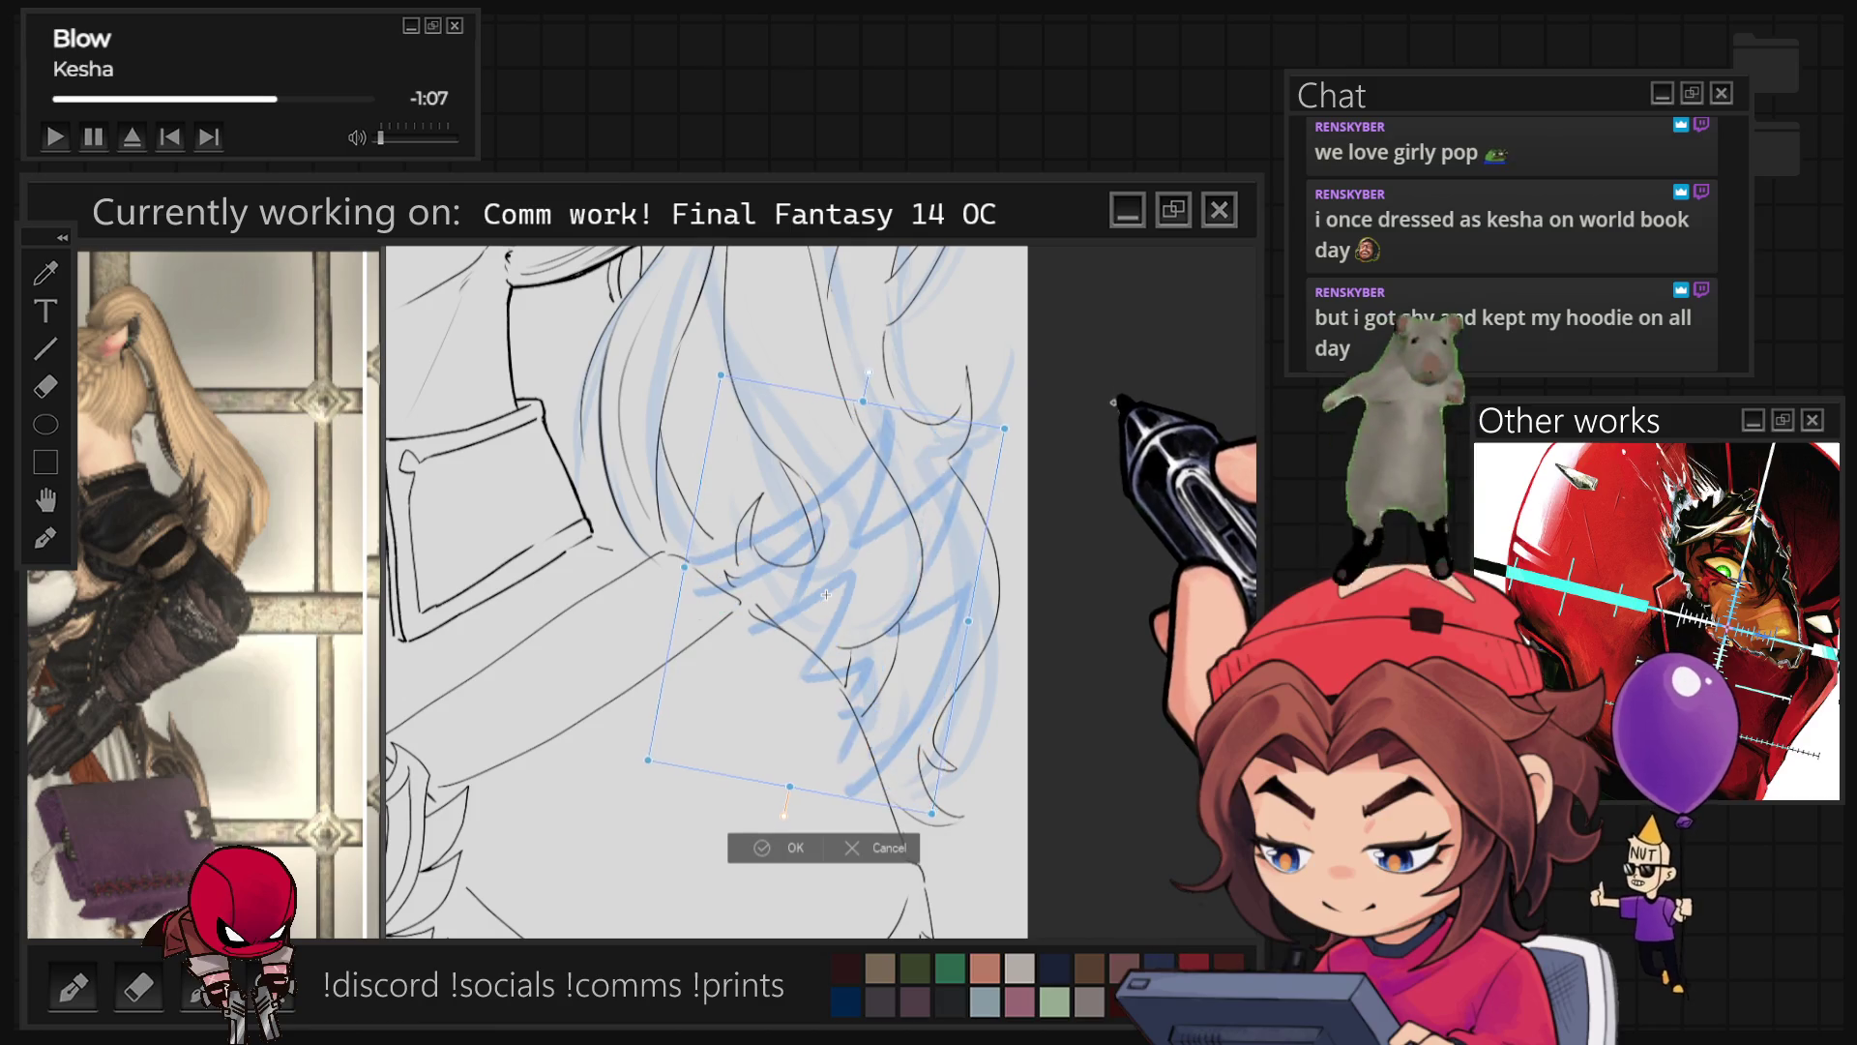
left_click_drag(826, 594, 908, 612)
left_click_drag(1081, 479, 1003, 552)
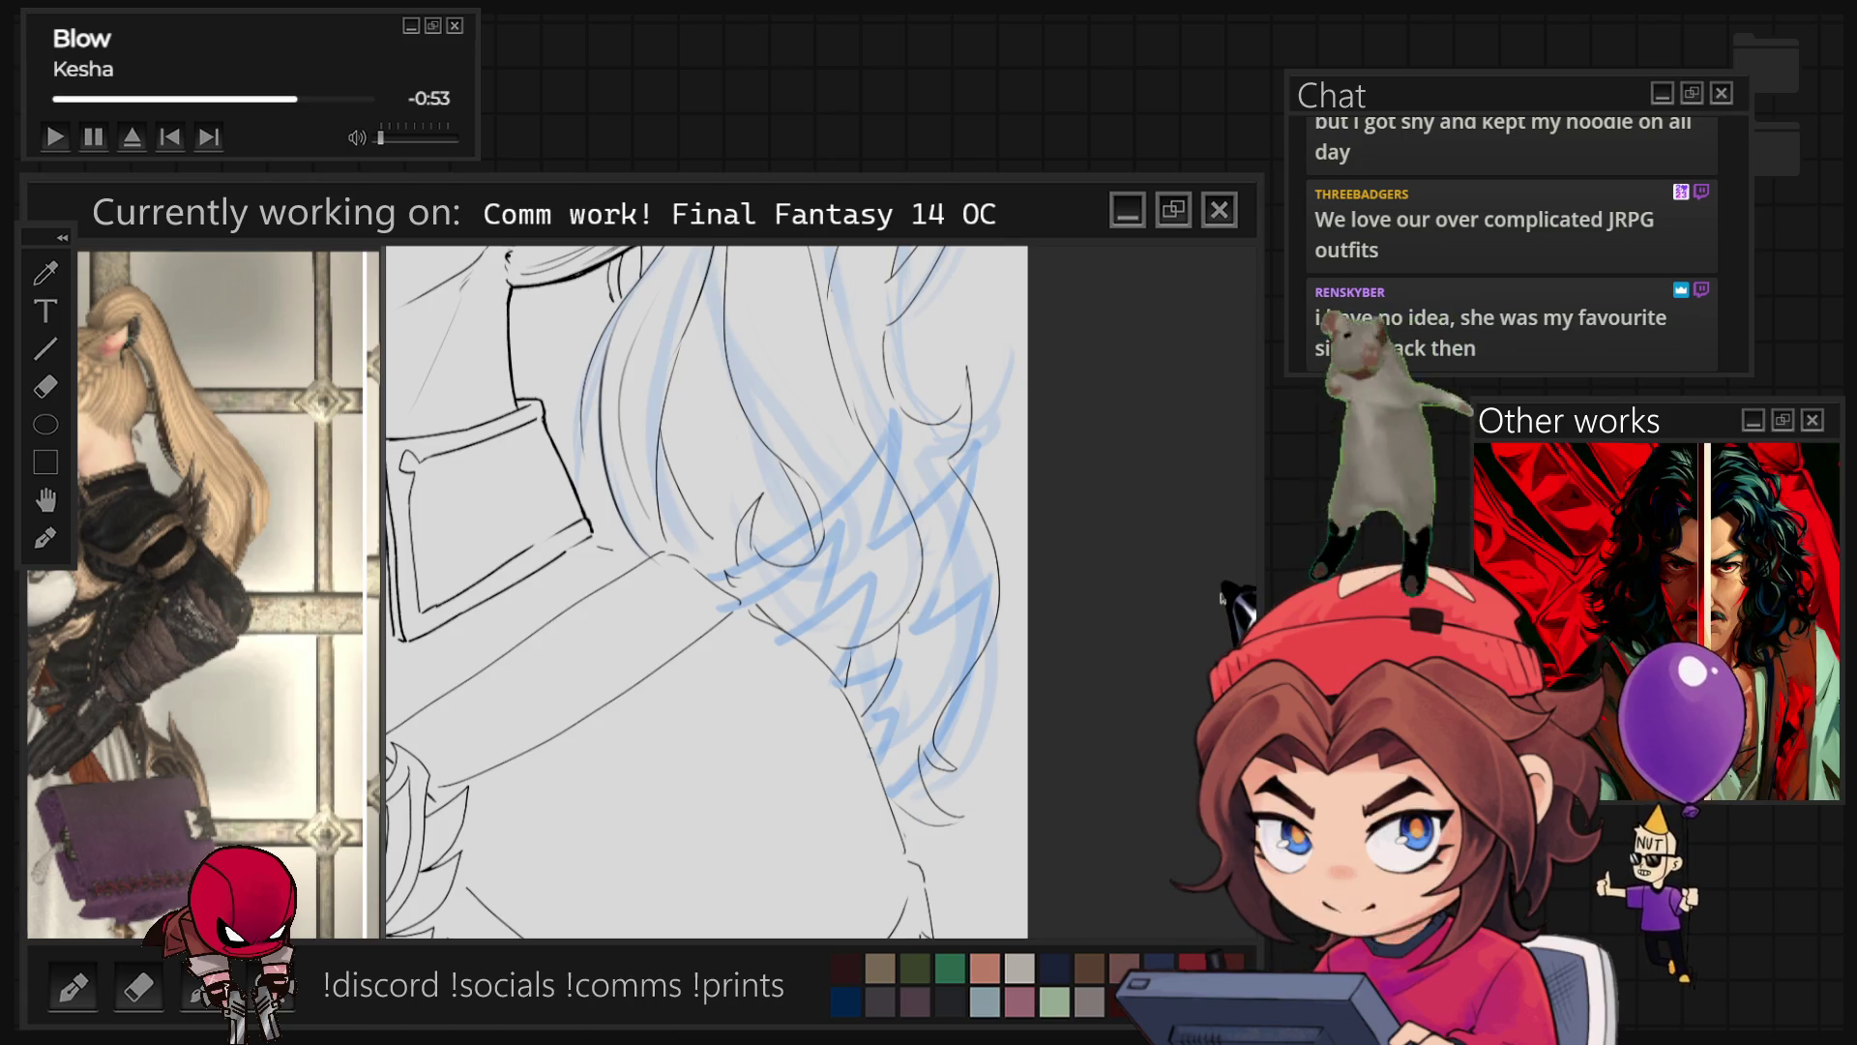
key("r")
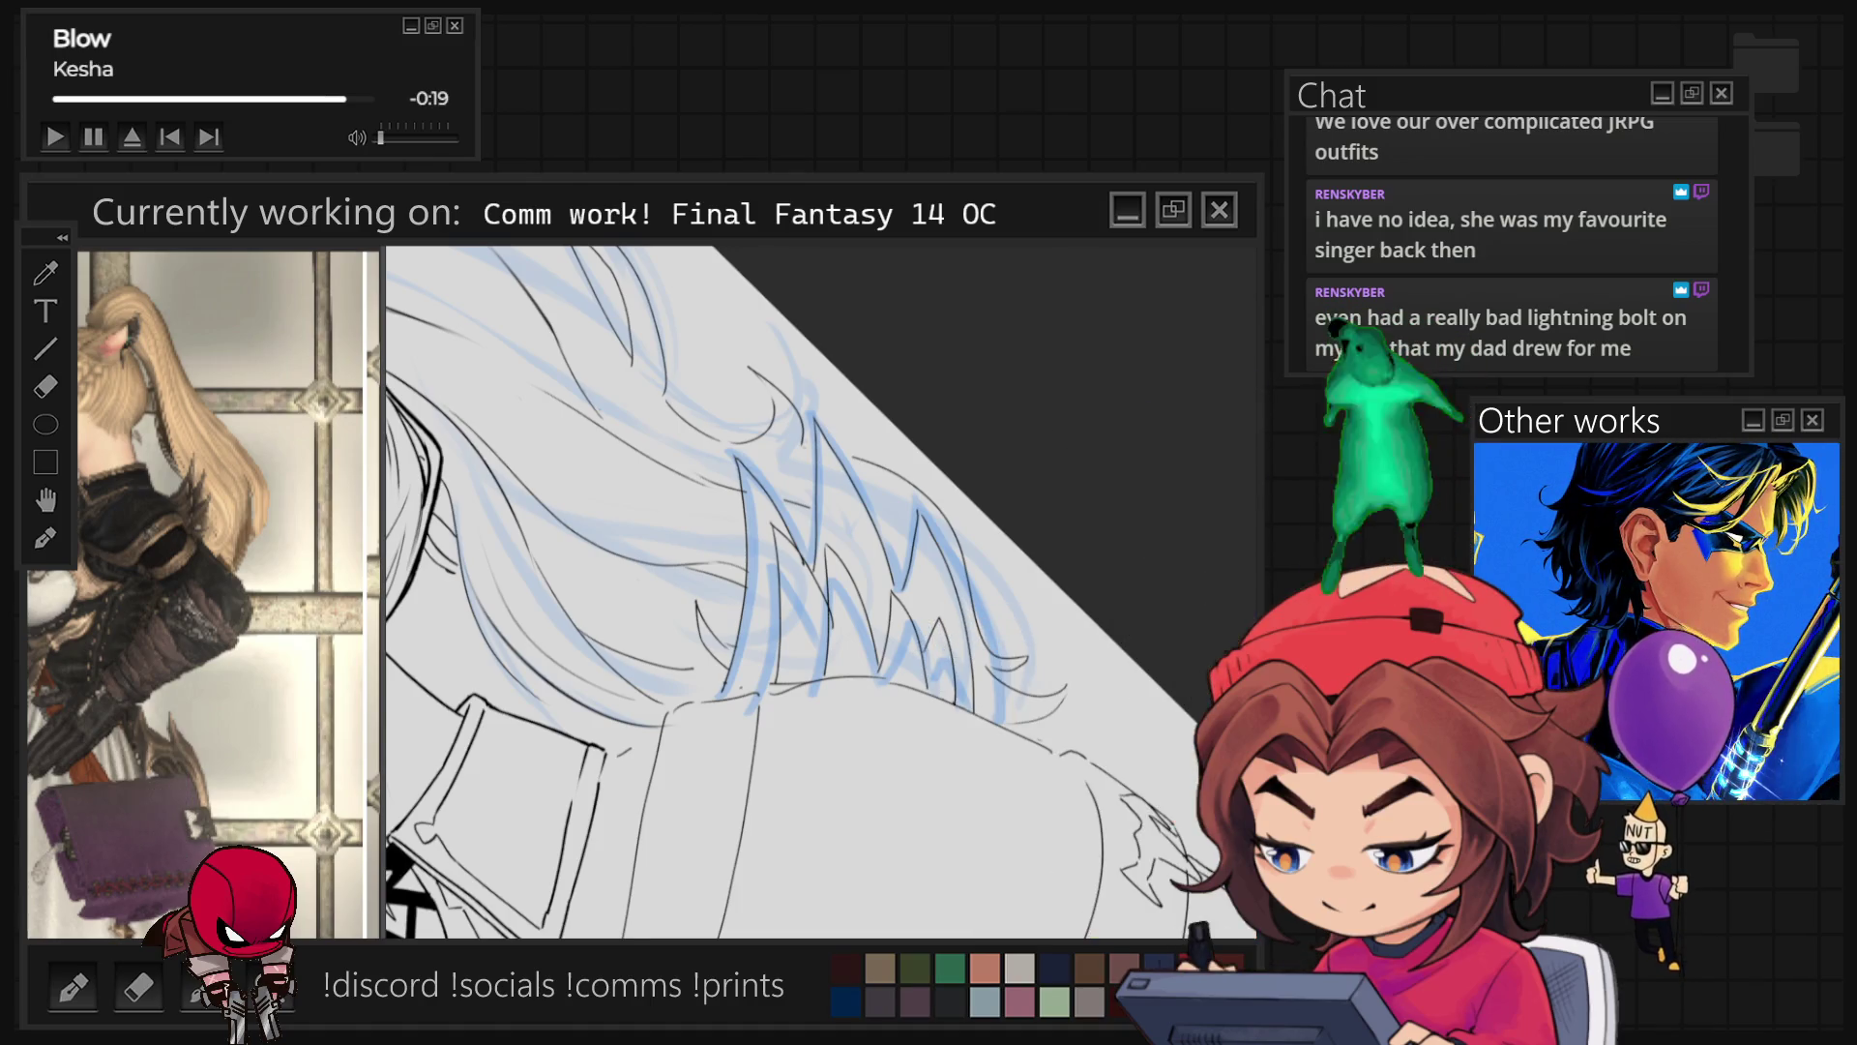
scroll(677, 590, "down", 5)
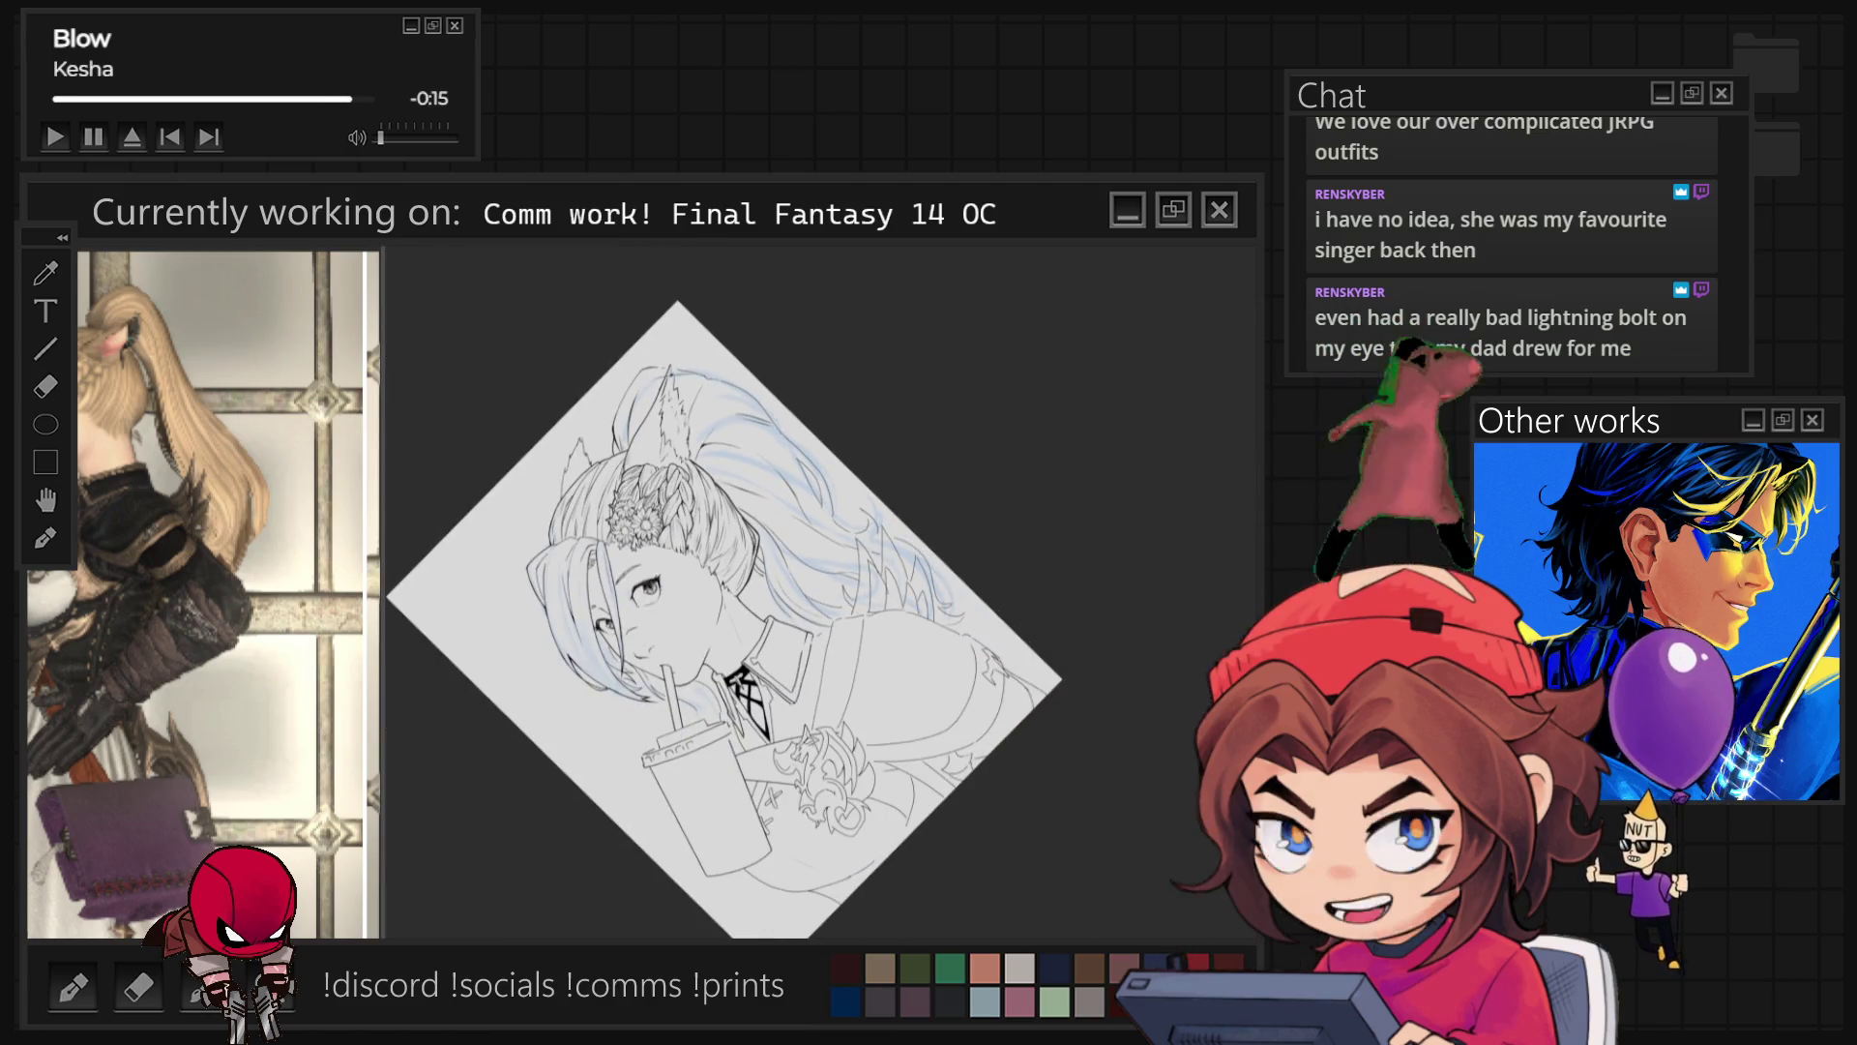
Step: Reset the view upright and zoom in on the drink cup and hand sketch
key("ctrl+0")
scroll(803, 580, "up", 4)
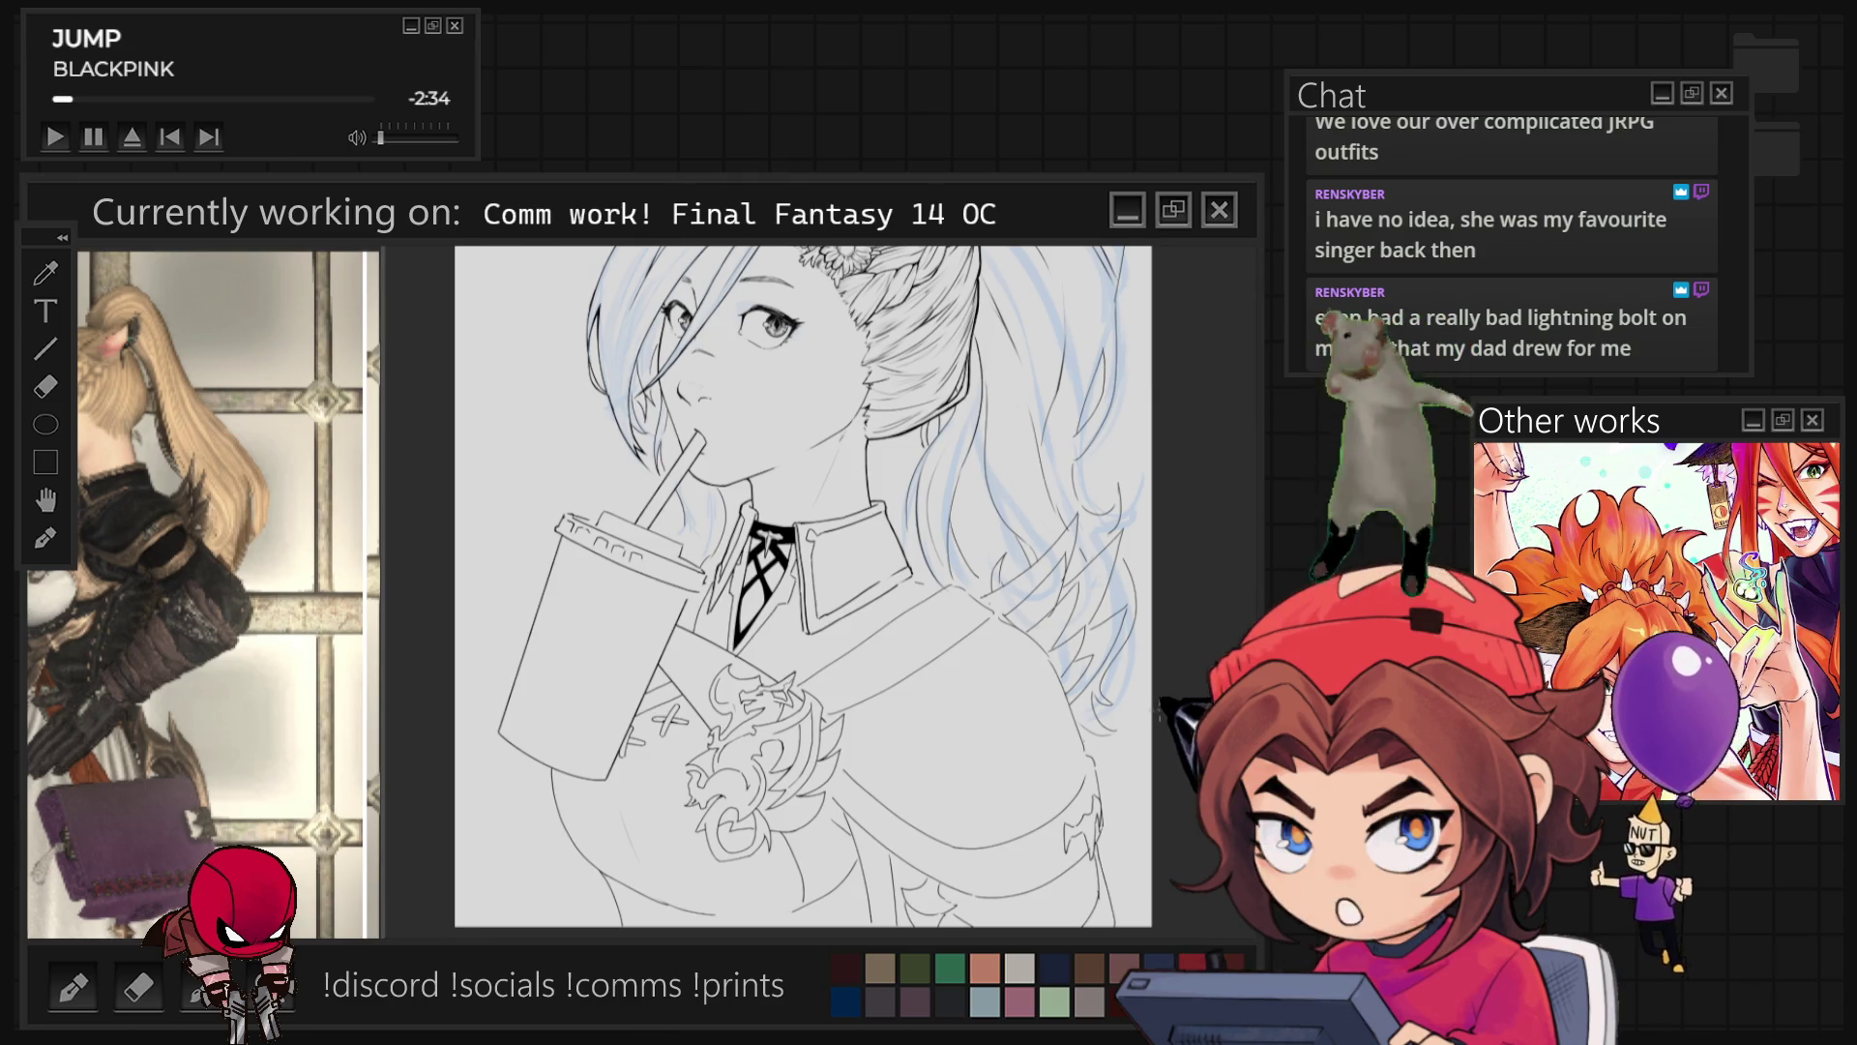
scroll(1131, 638, "up", 3)
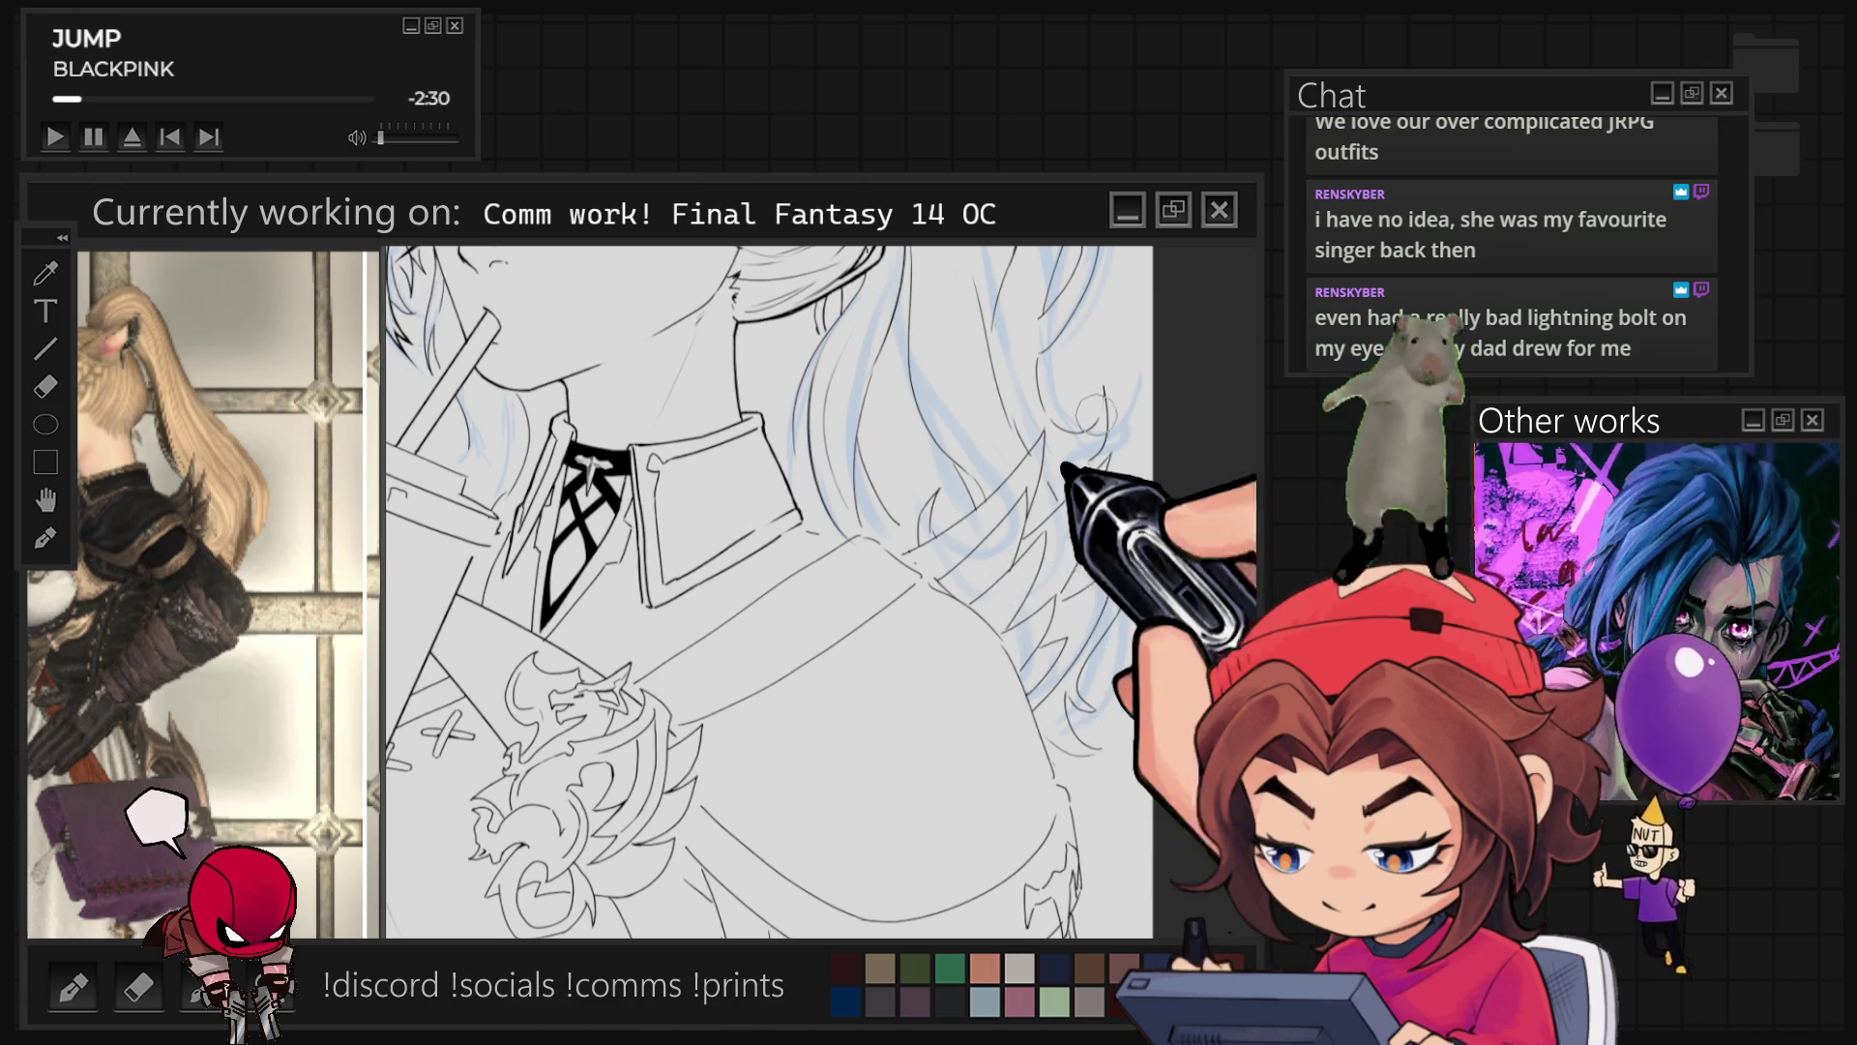
scroll(948, 747, "down", 5)
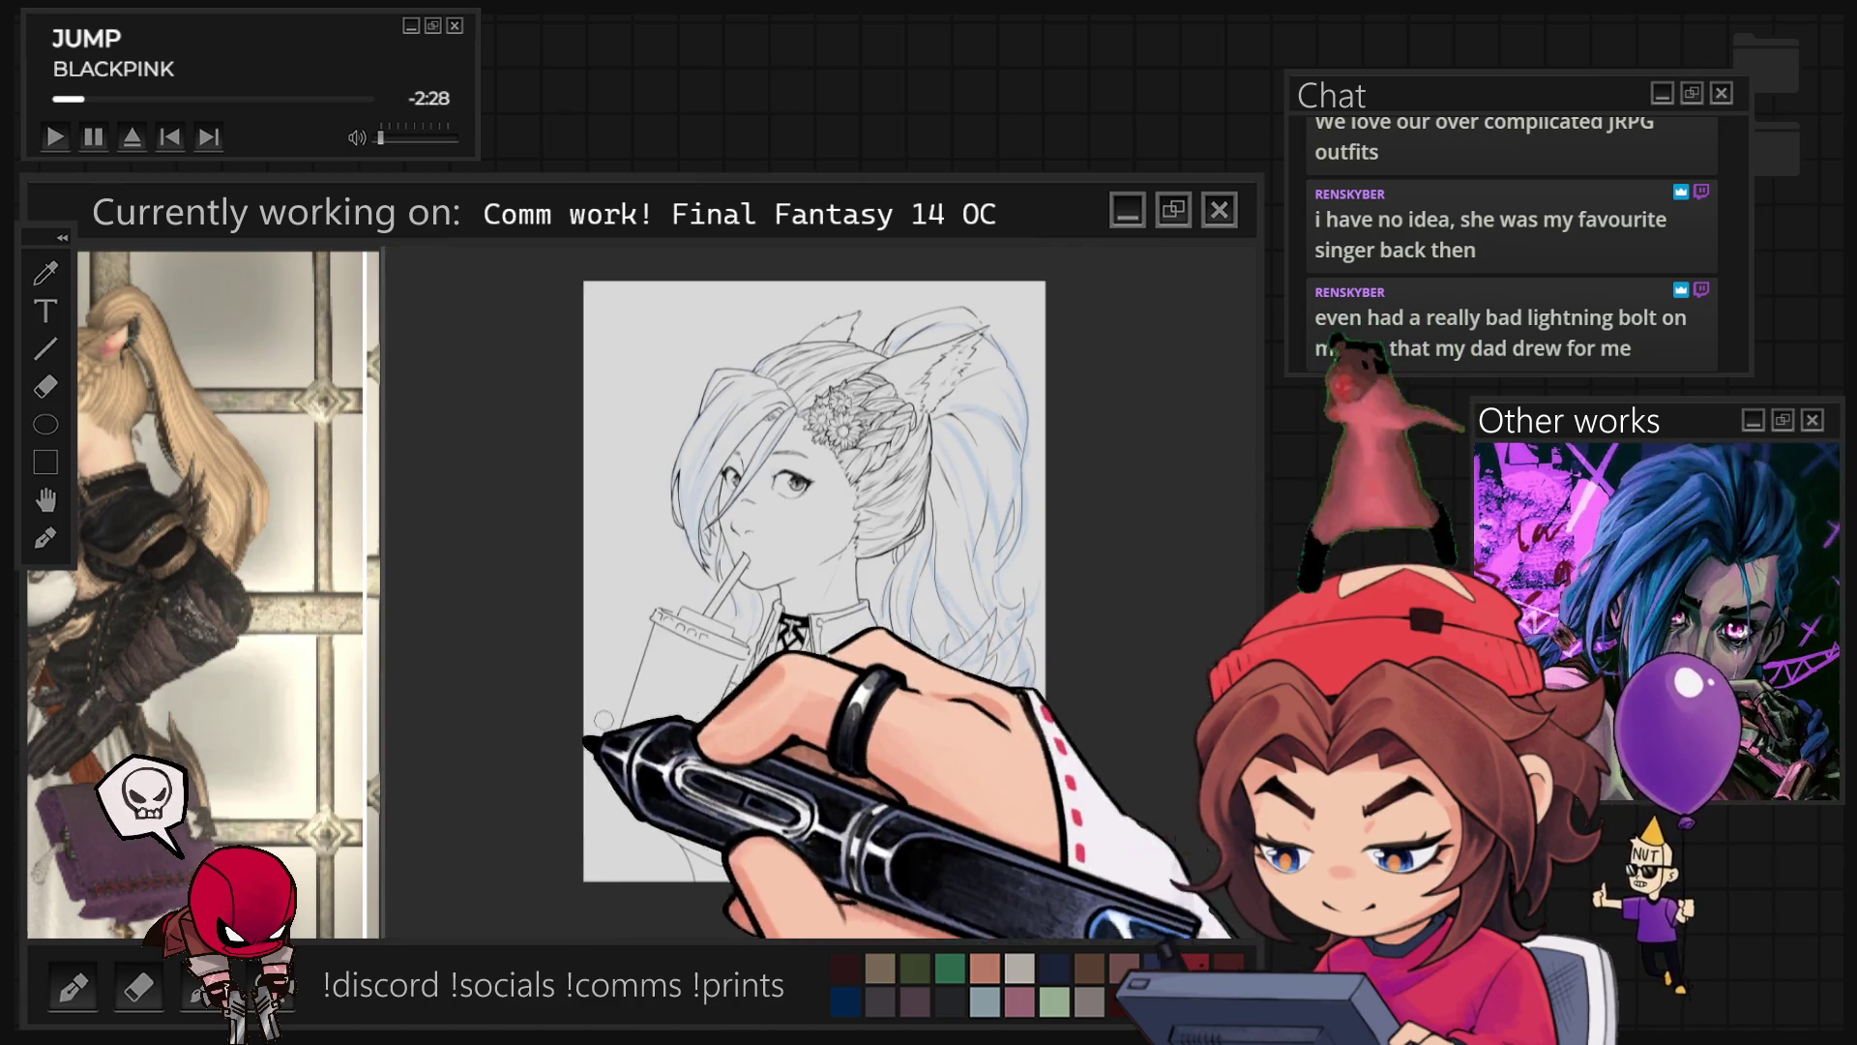
scroll(774, 532, "up", 5)
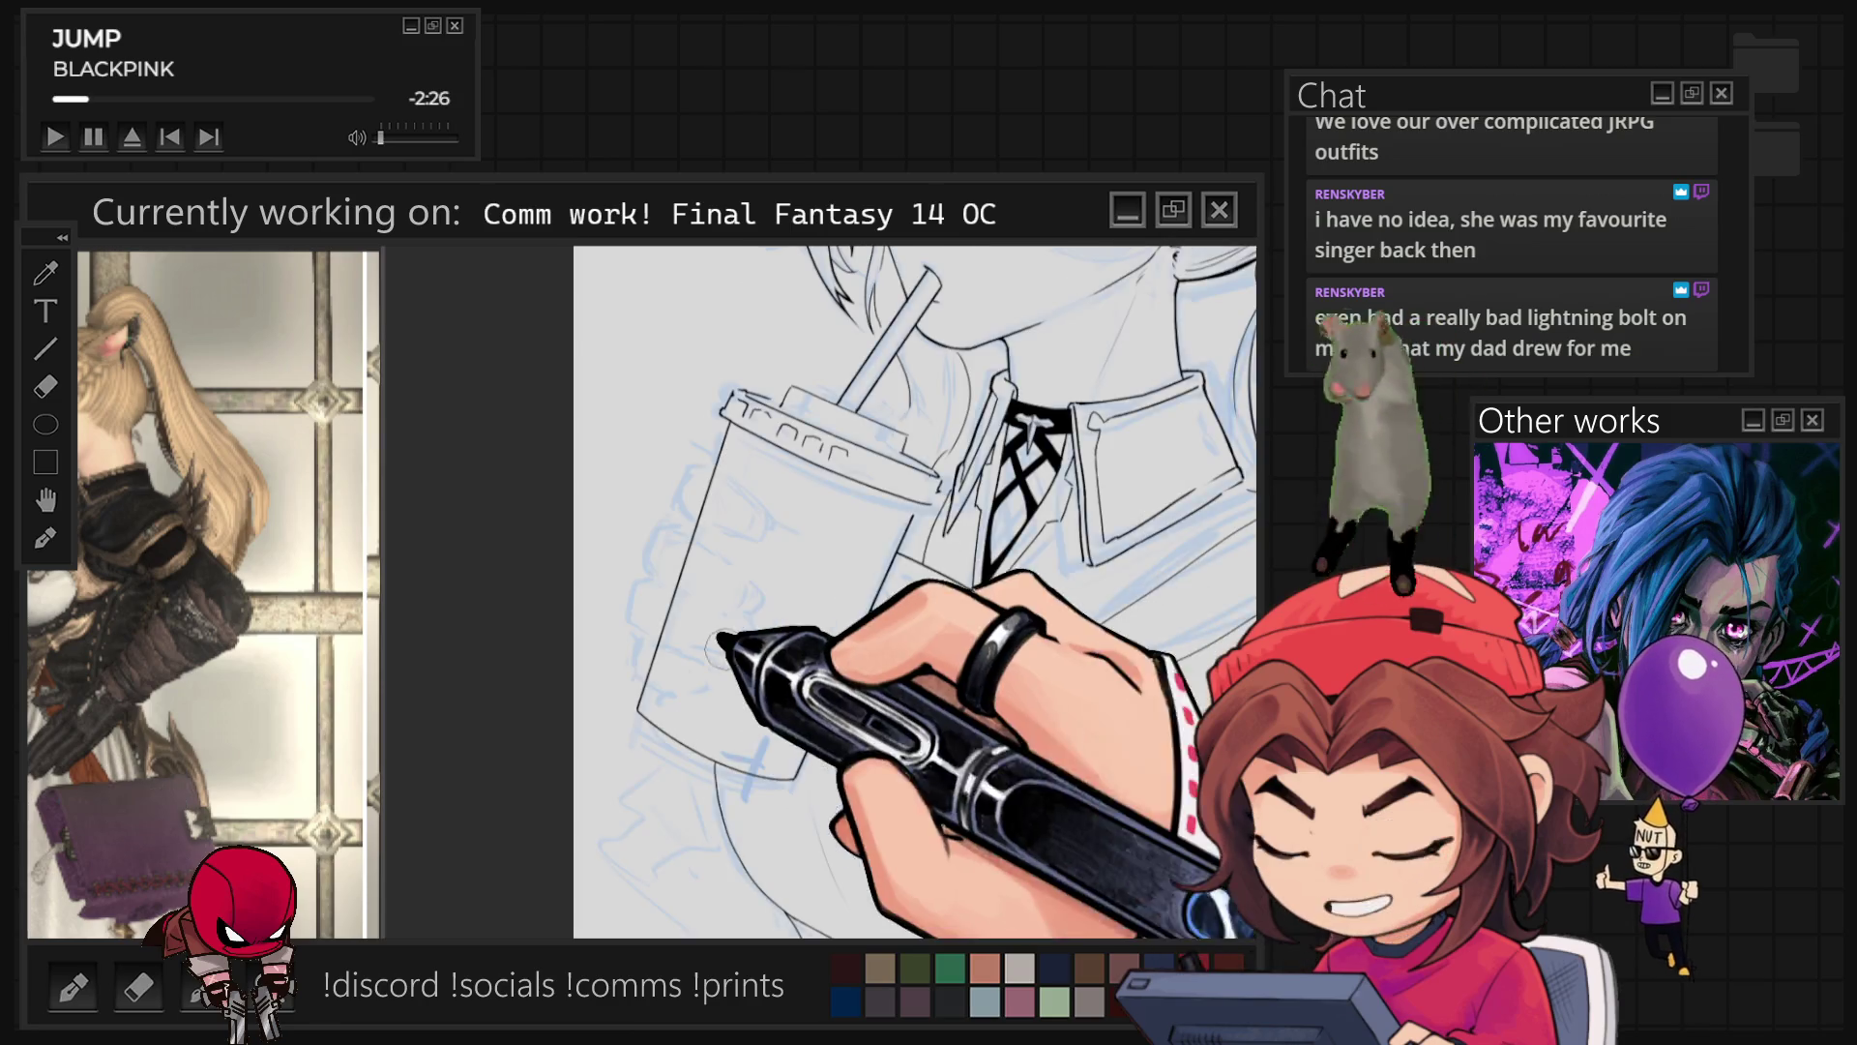
scroll(870, 581, "up", 5)
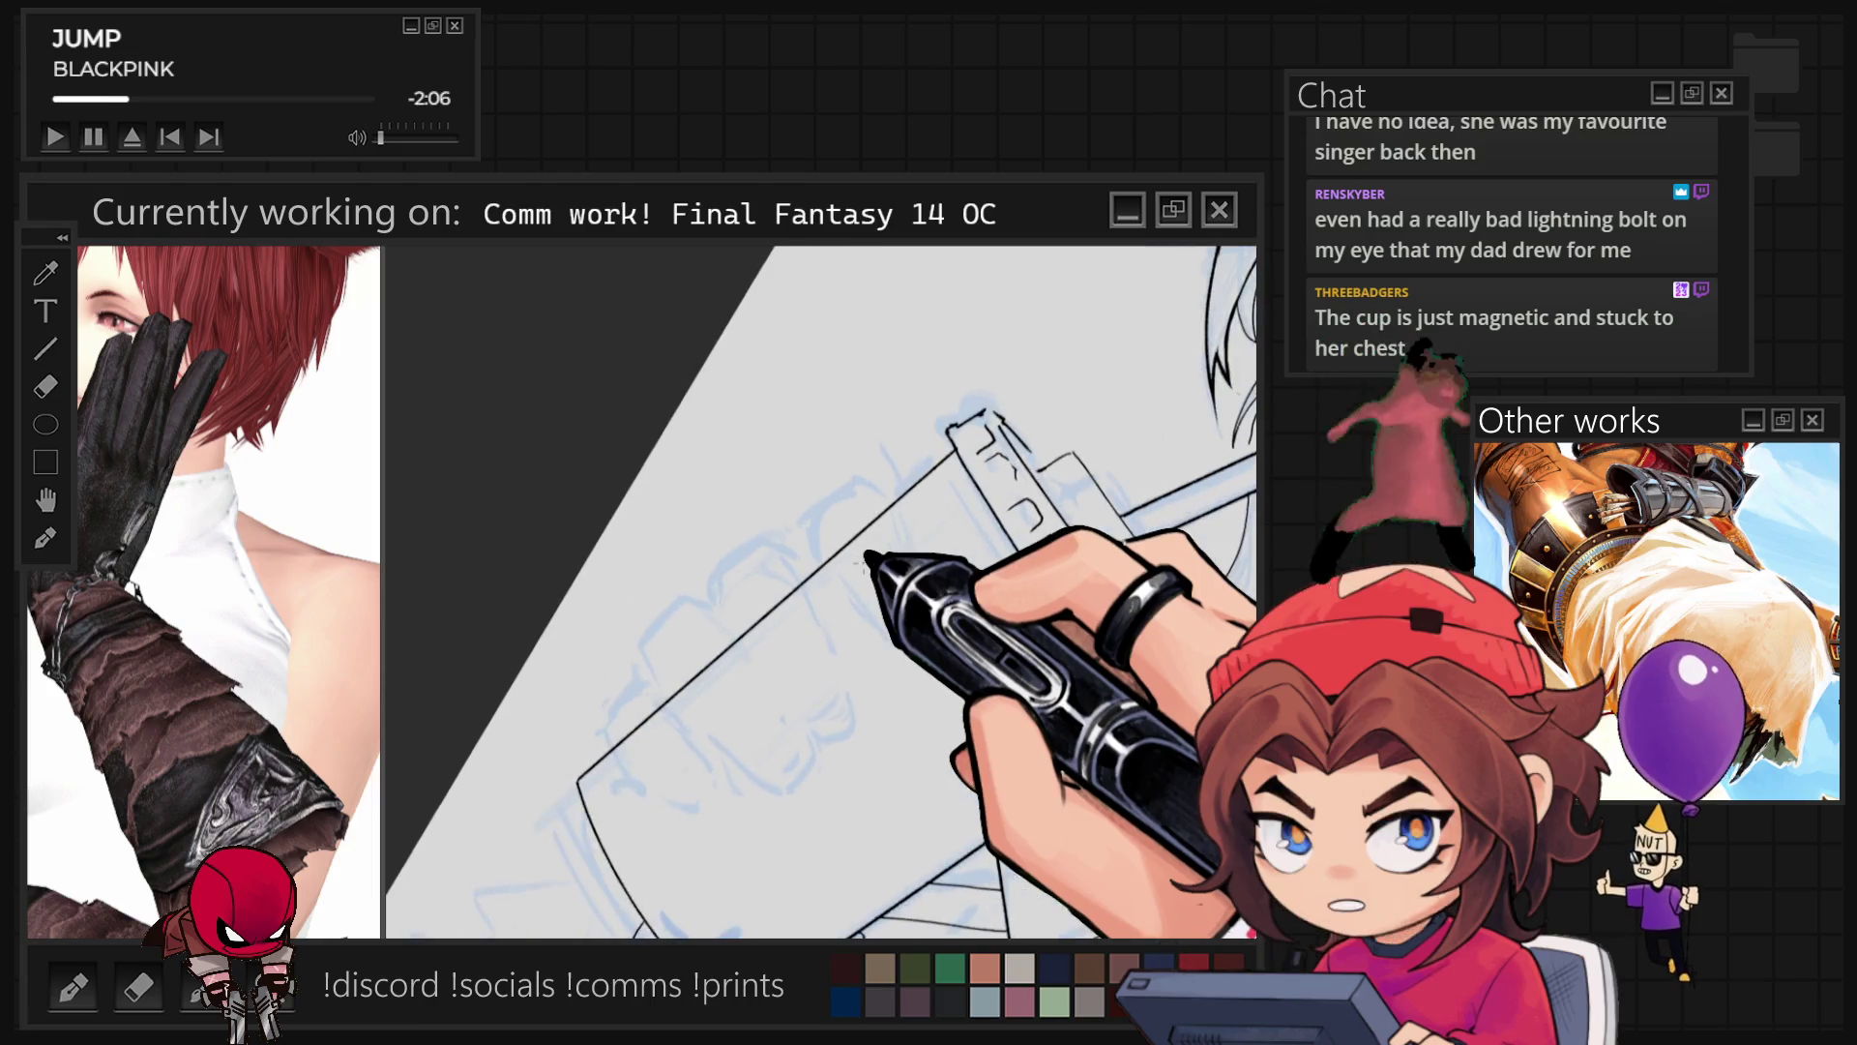
Step: Ink the hand curve, fingertip and finger outlines over the cup, rotating the view between strokes
left_click_drag(810, 553, 825, 487)
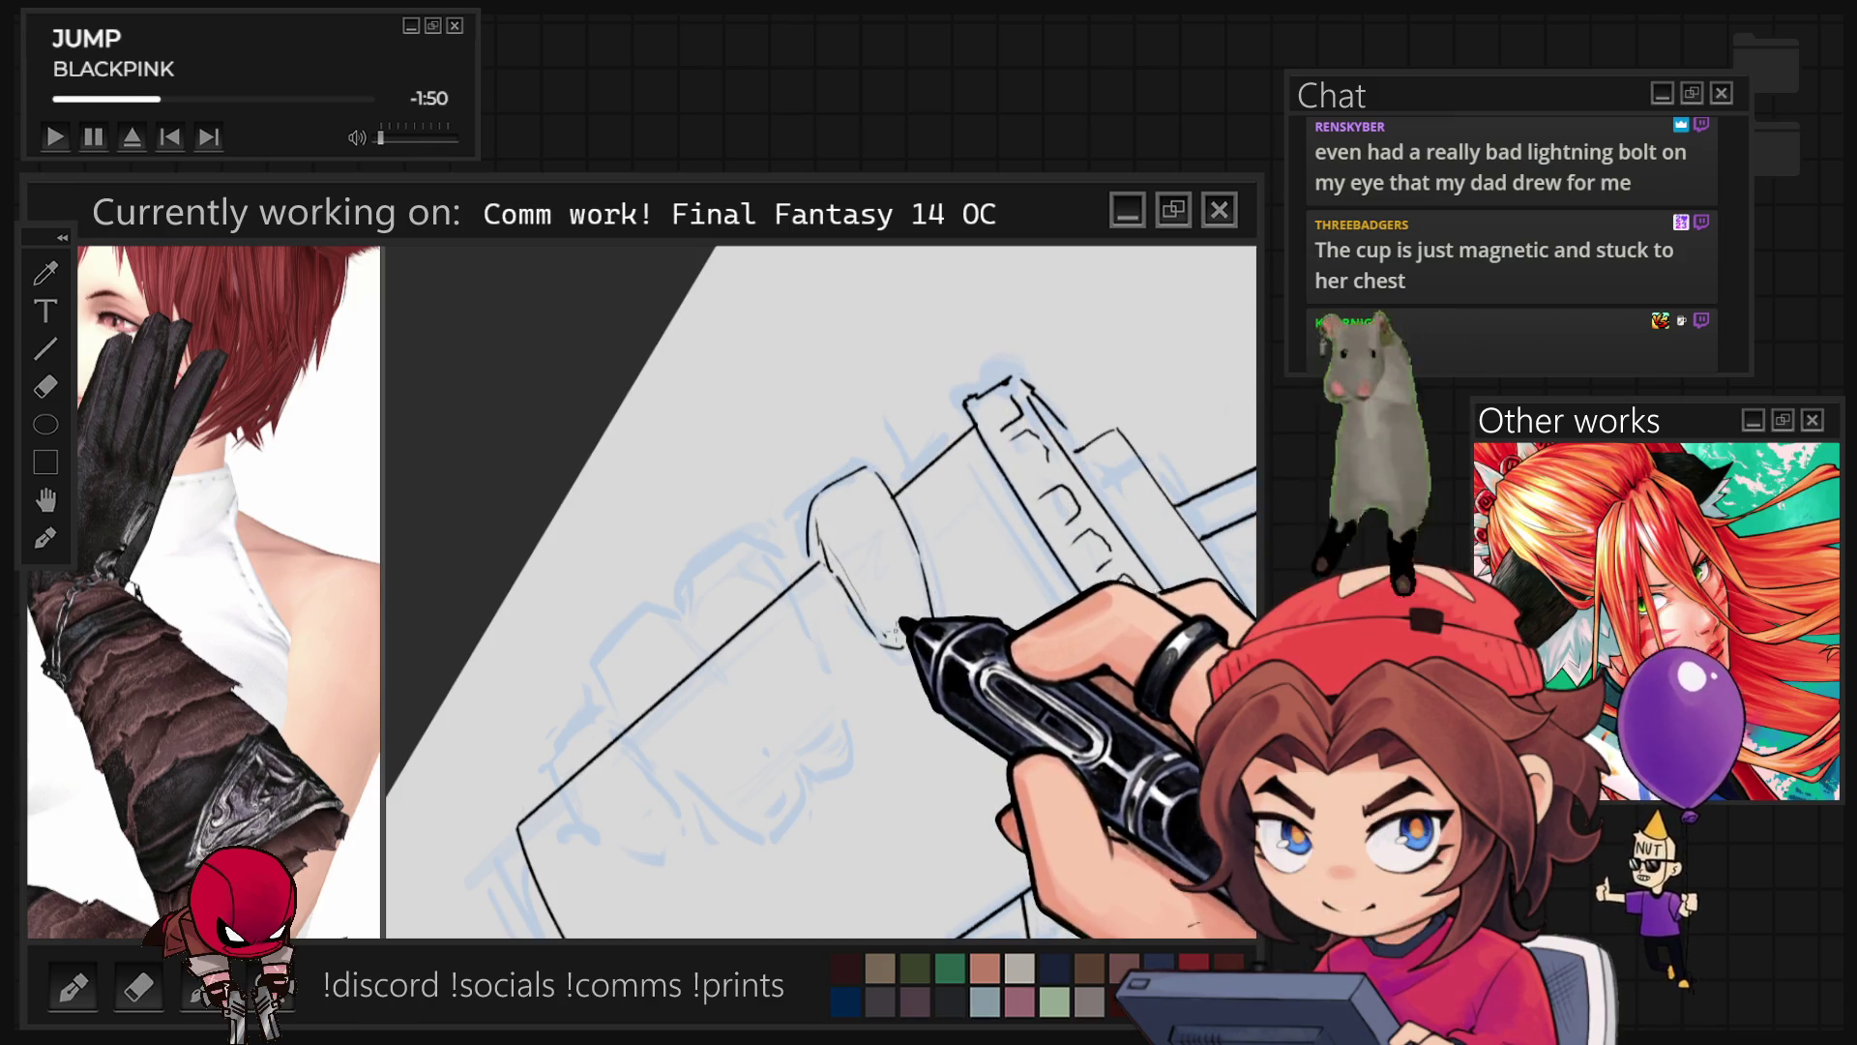
key("ctrl+0")
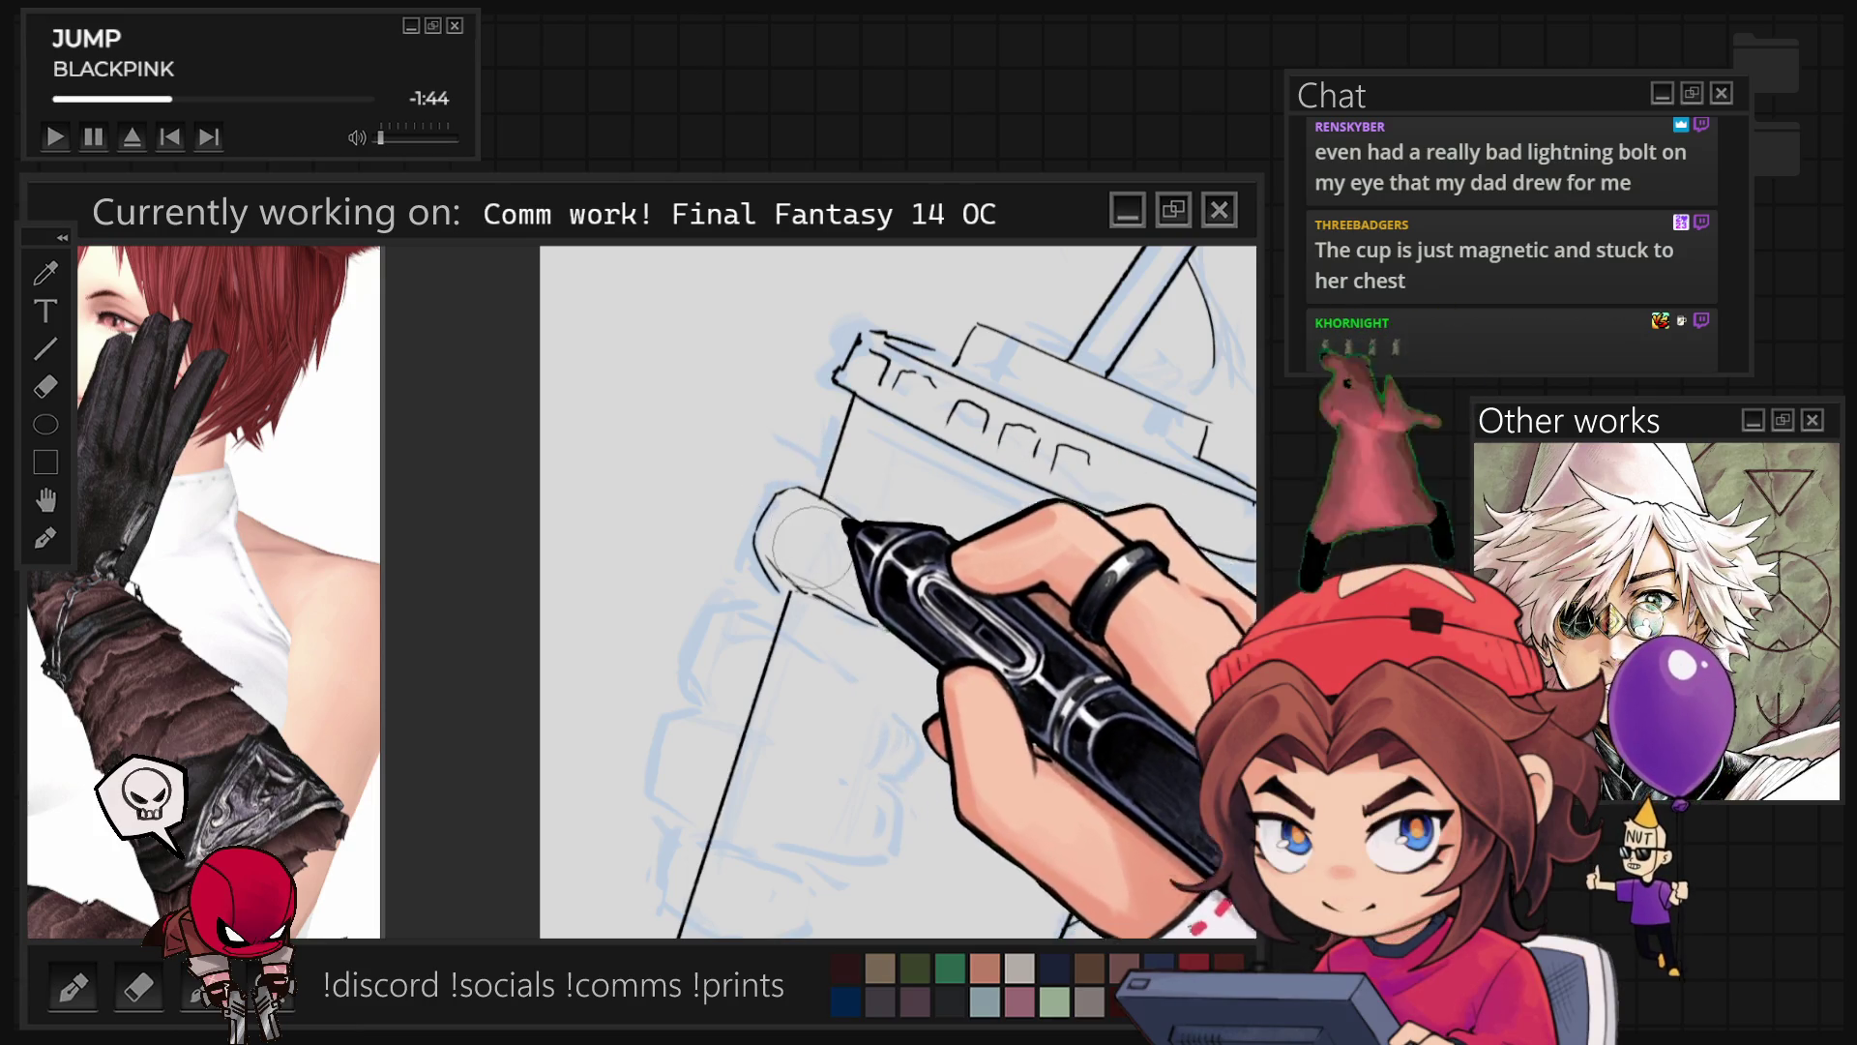
mouse_move(811, 674)
left_mouse_down()
mouse_move(687, 668)
mouse_move(726, 608)
left_mouse_up()
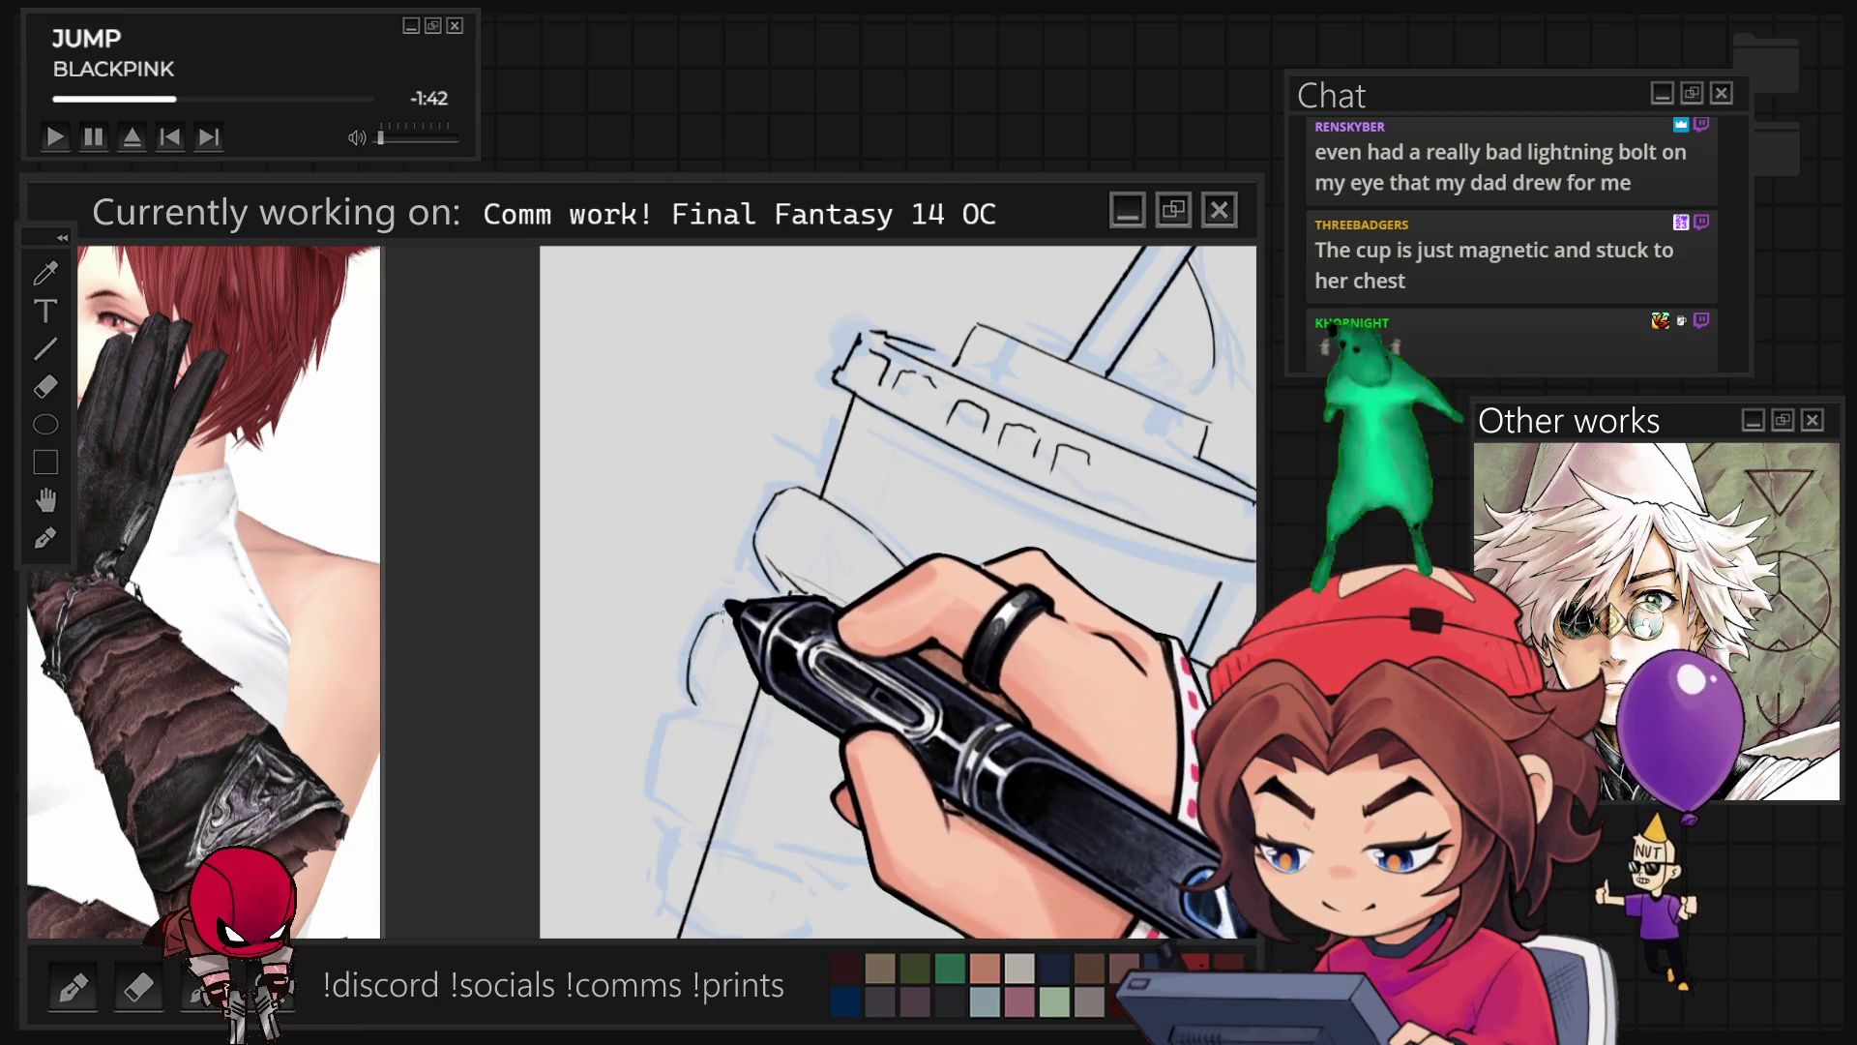
key("r")
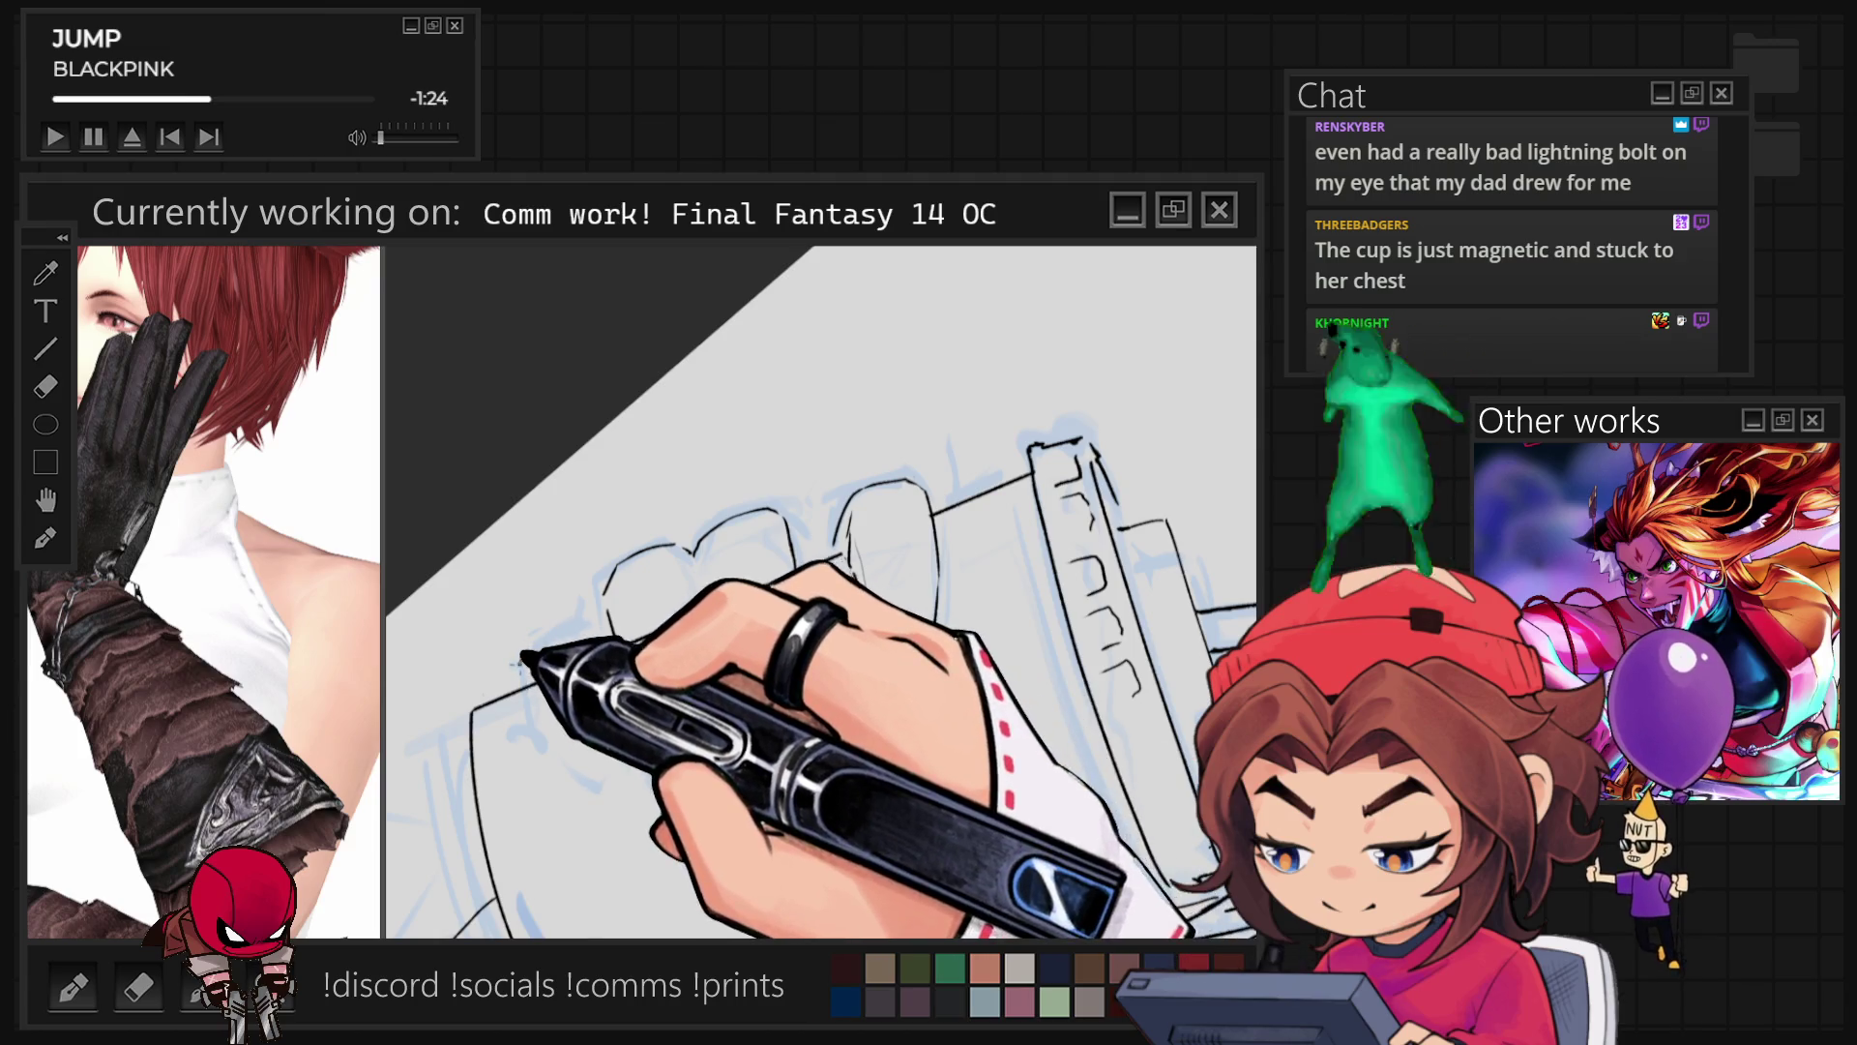
left_click_drag(520, 676, 581, 624)
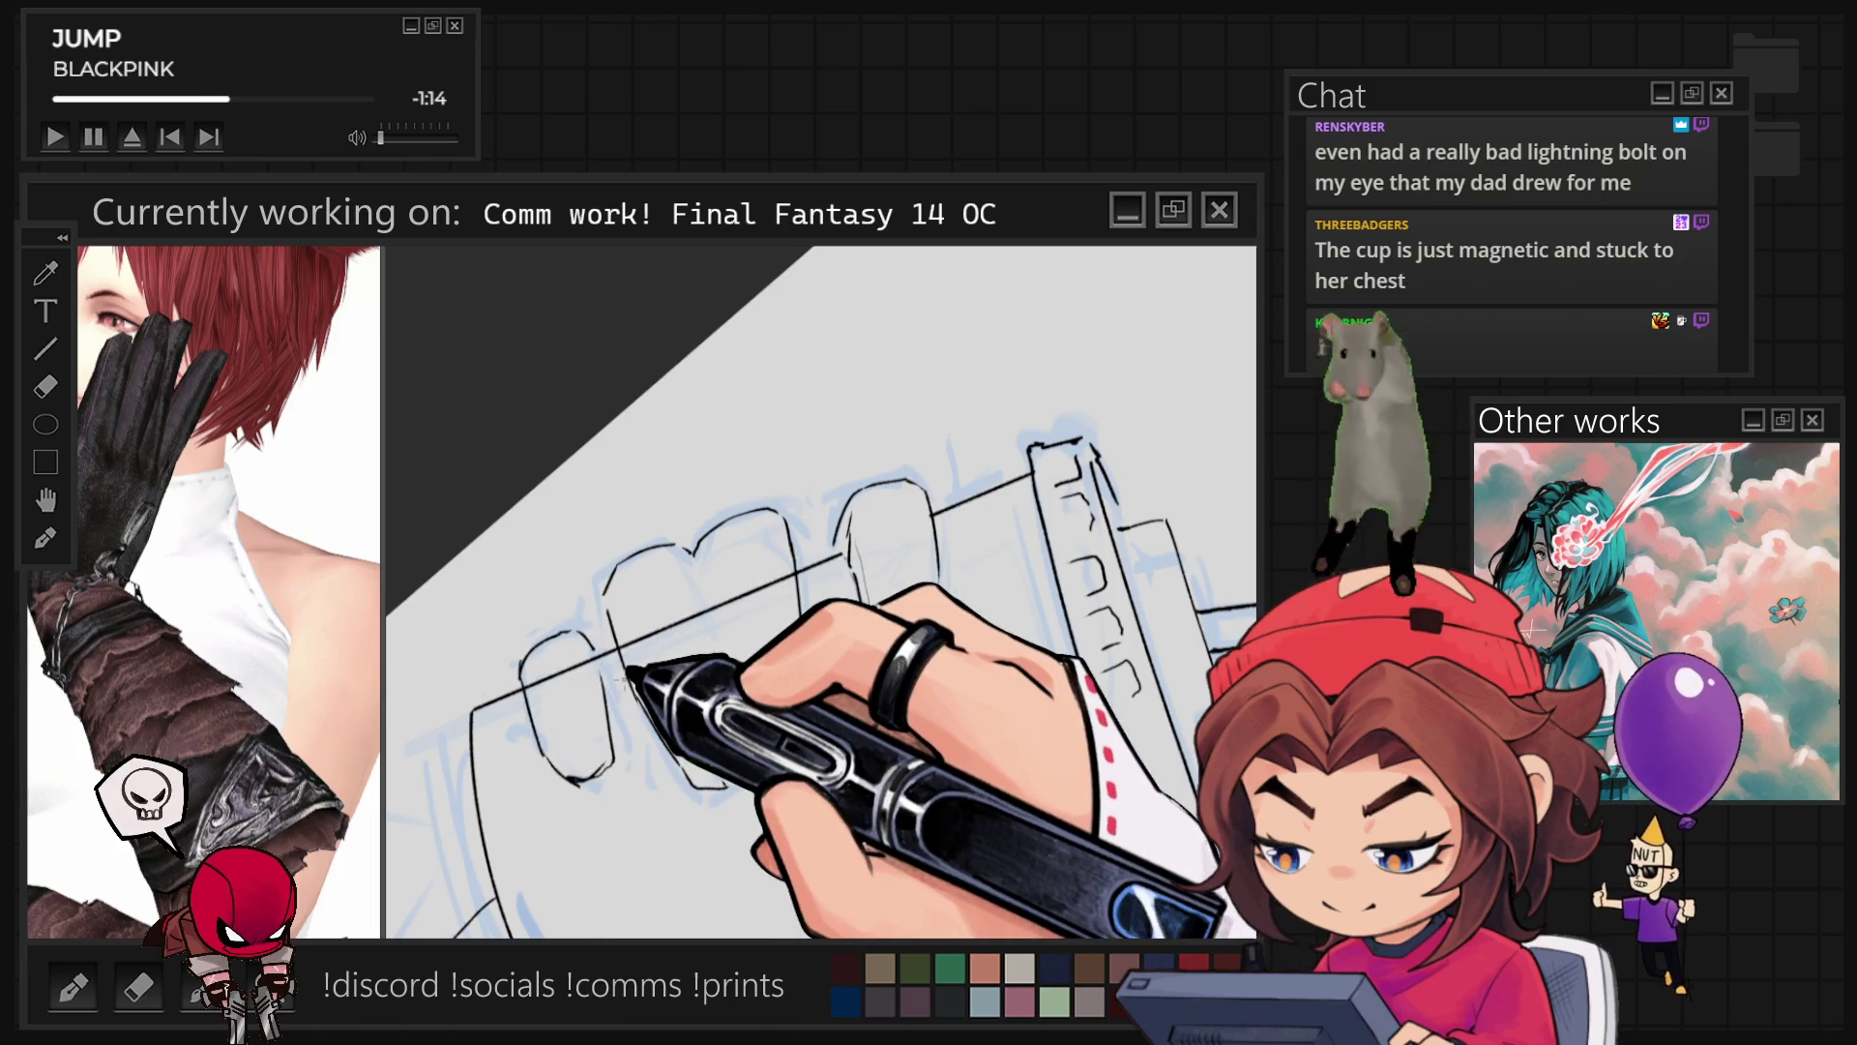
key("r")
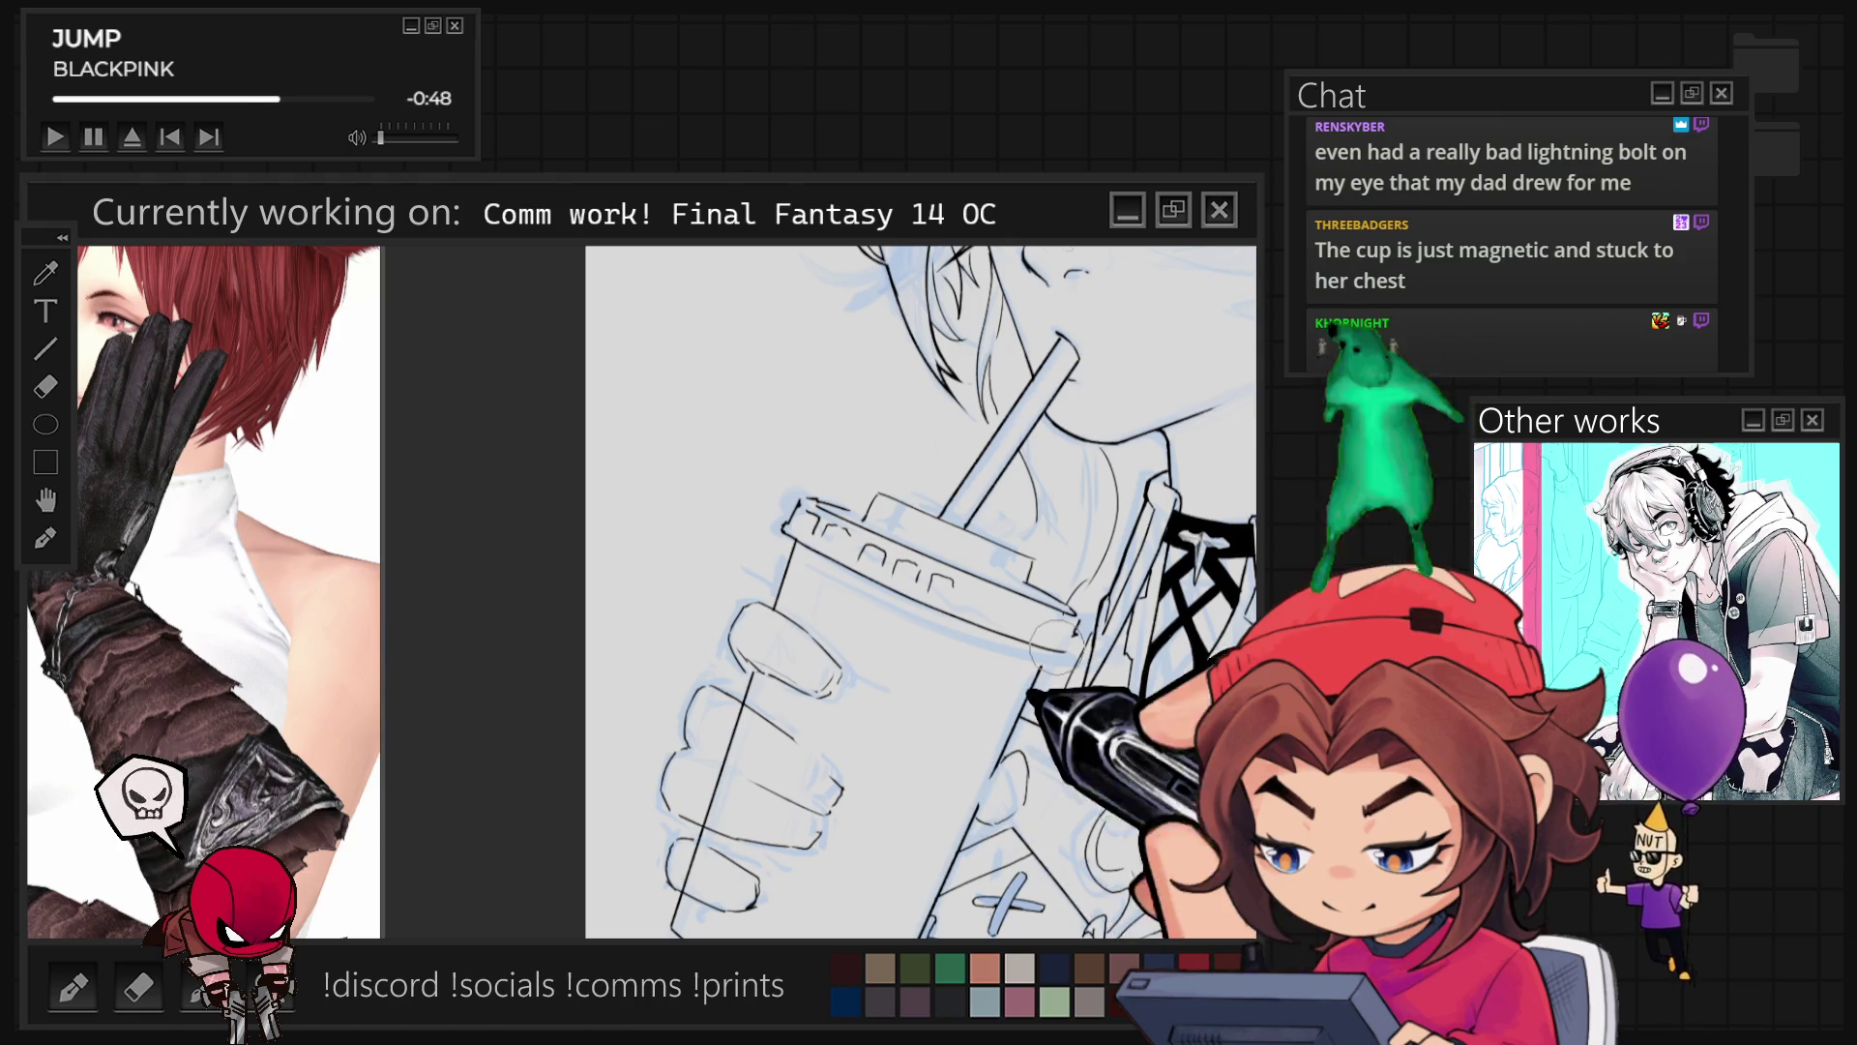
key("ctrl+0")
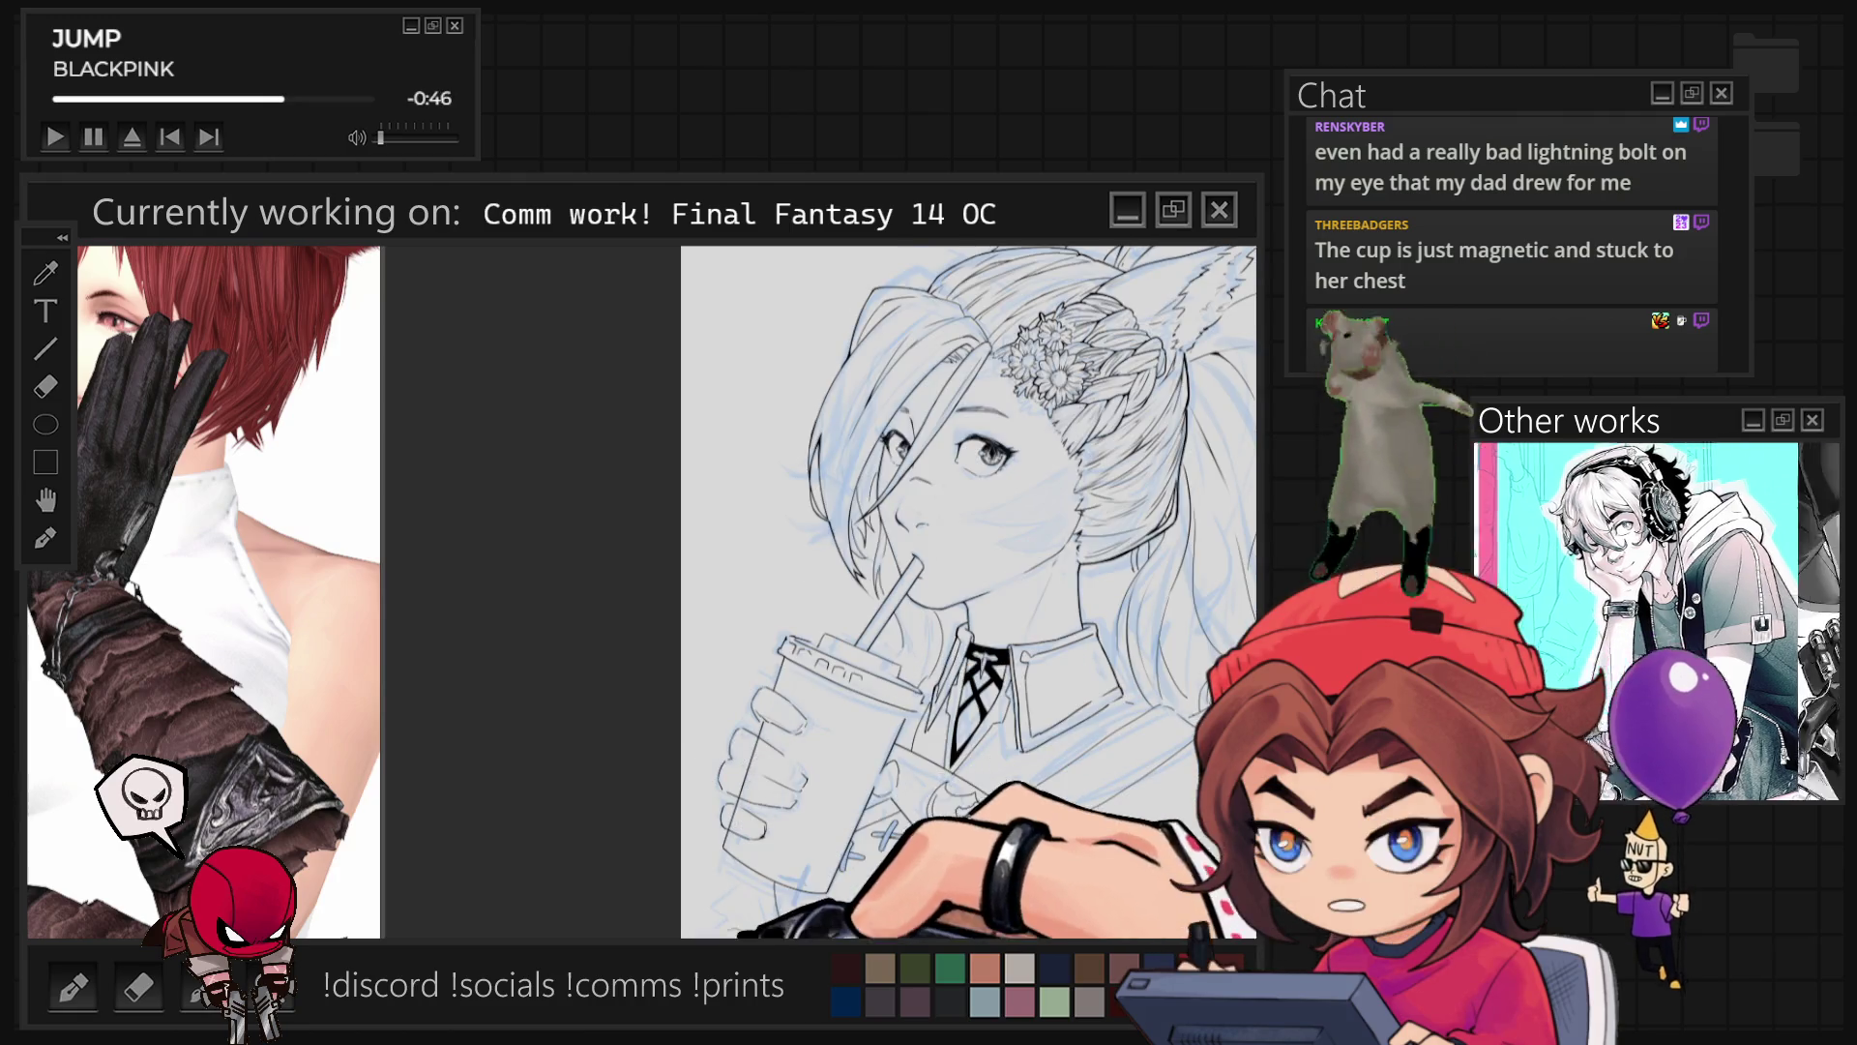
Step: Zoom in and out on the arm area below the hand holding the cup
scroll(832, 677, "up", 5)
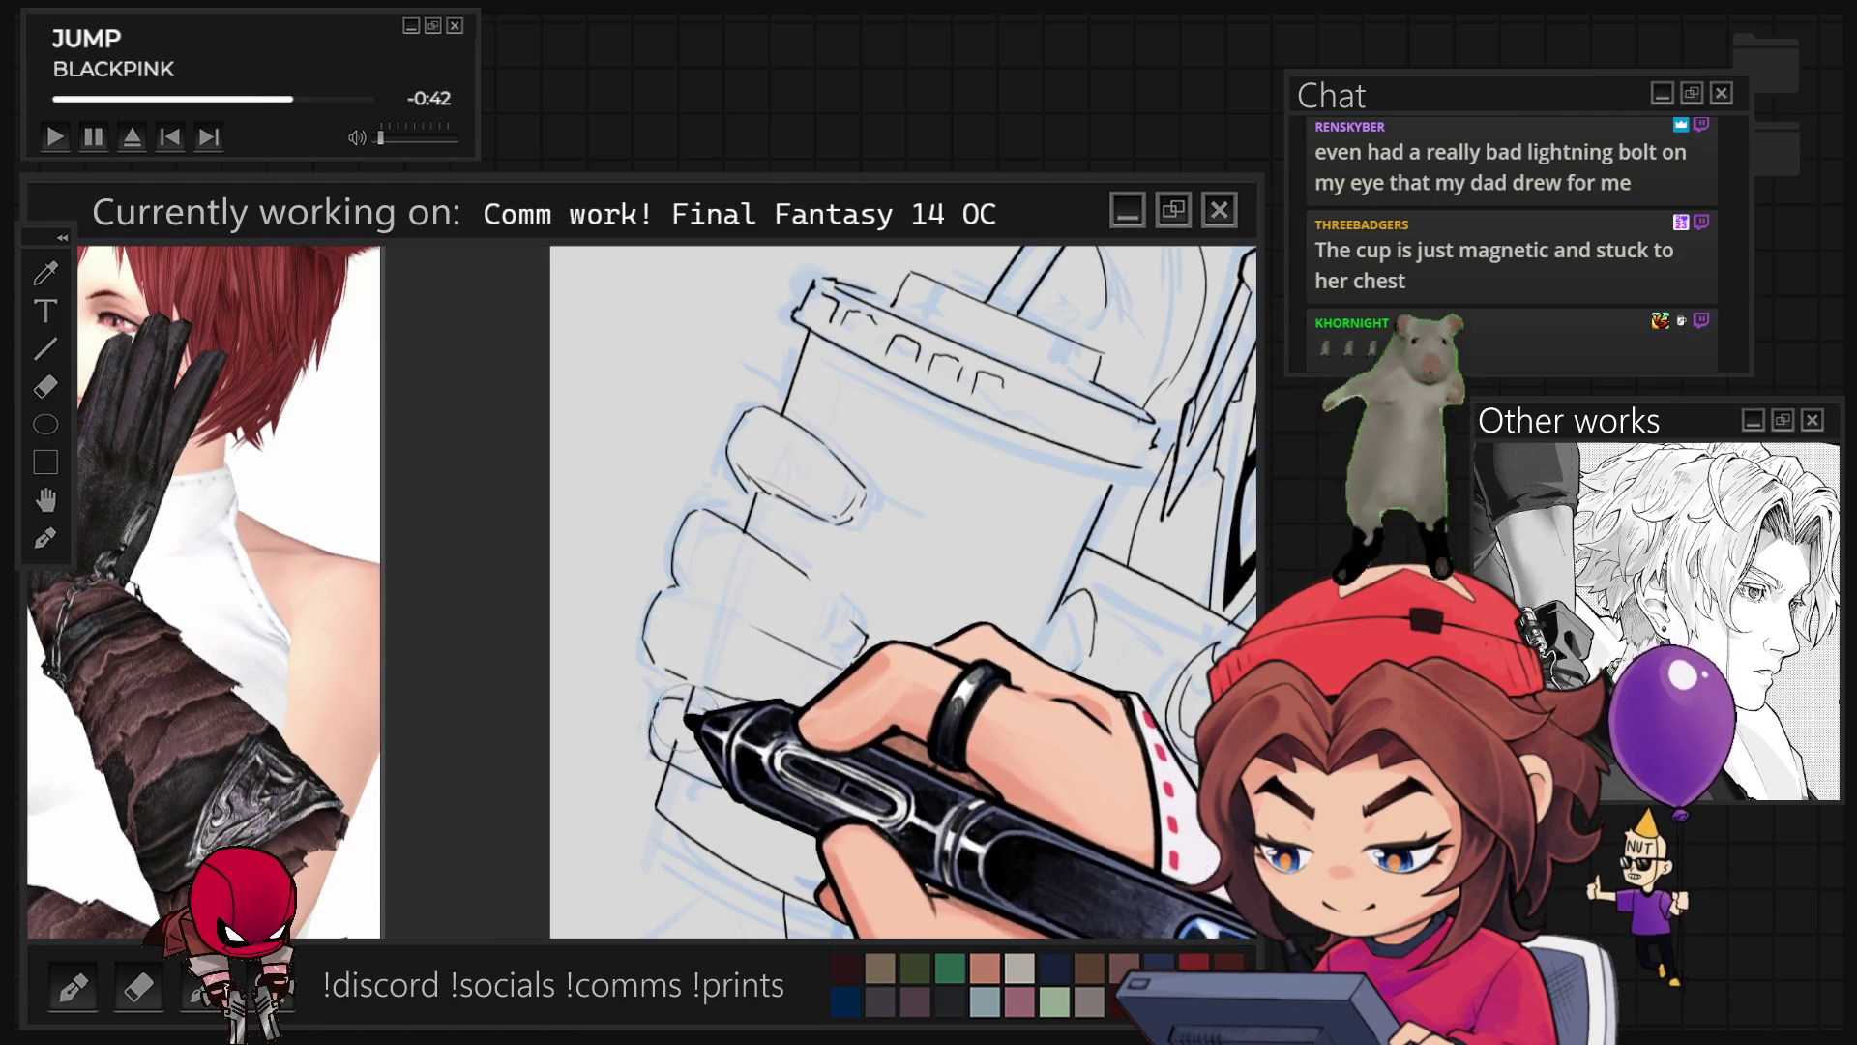
scroll(612, 519, "down", 2)
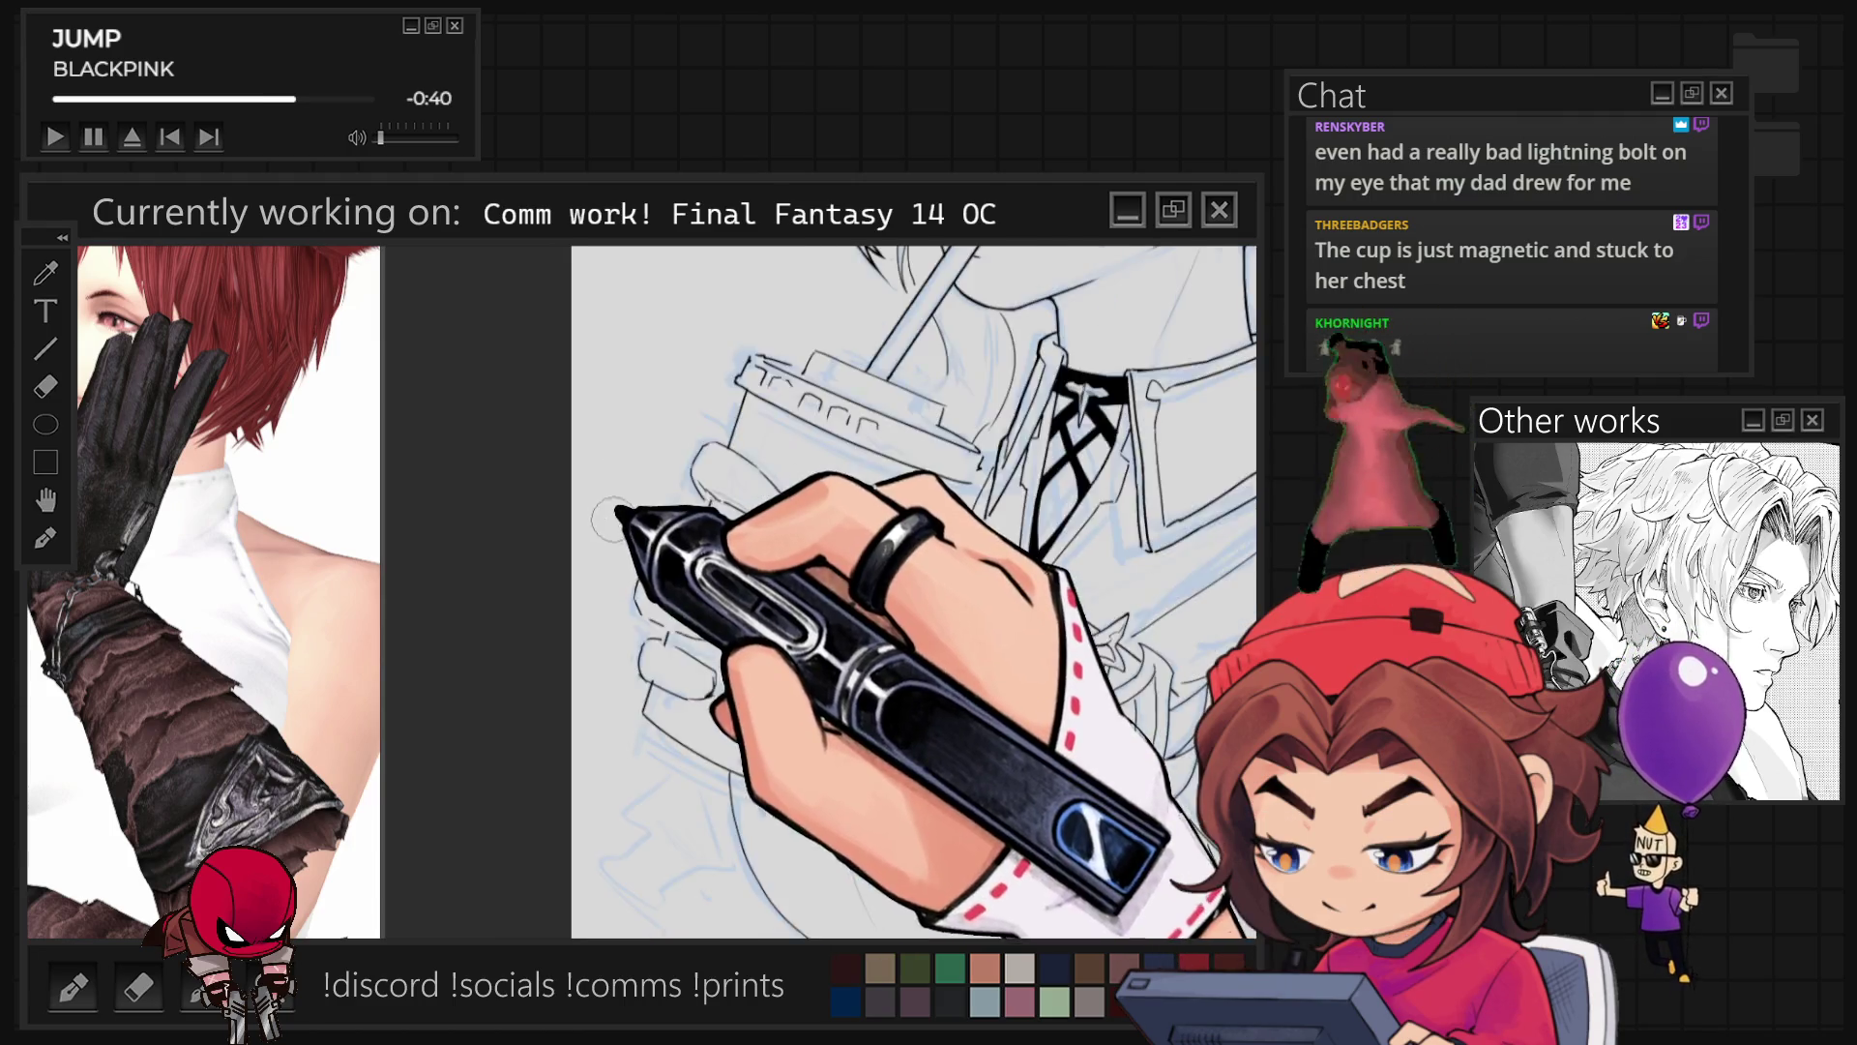
scroll(611, 520, "down", 3)
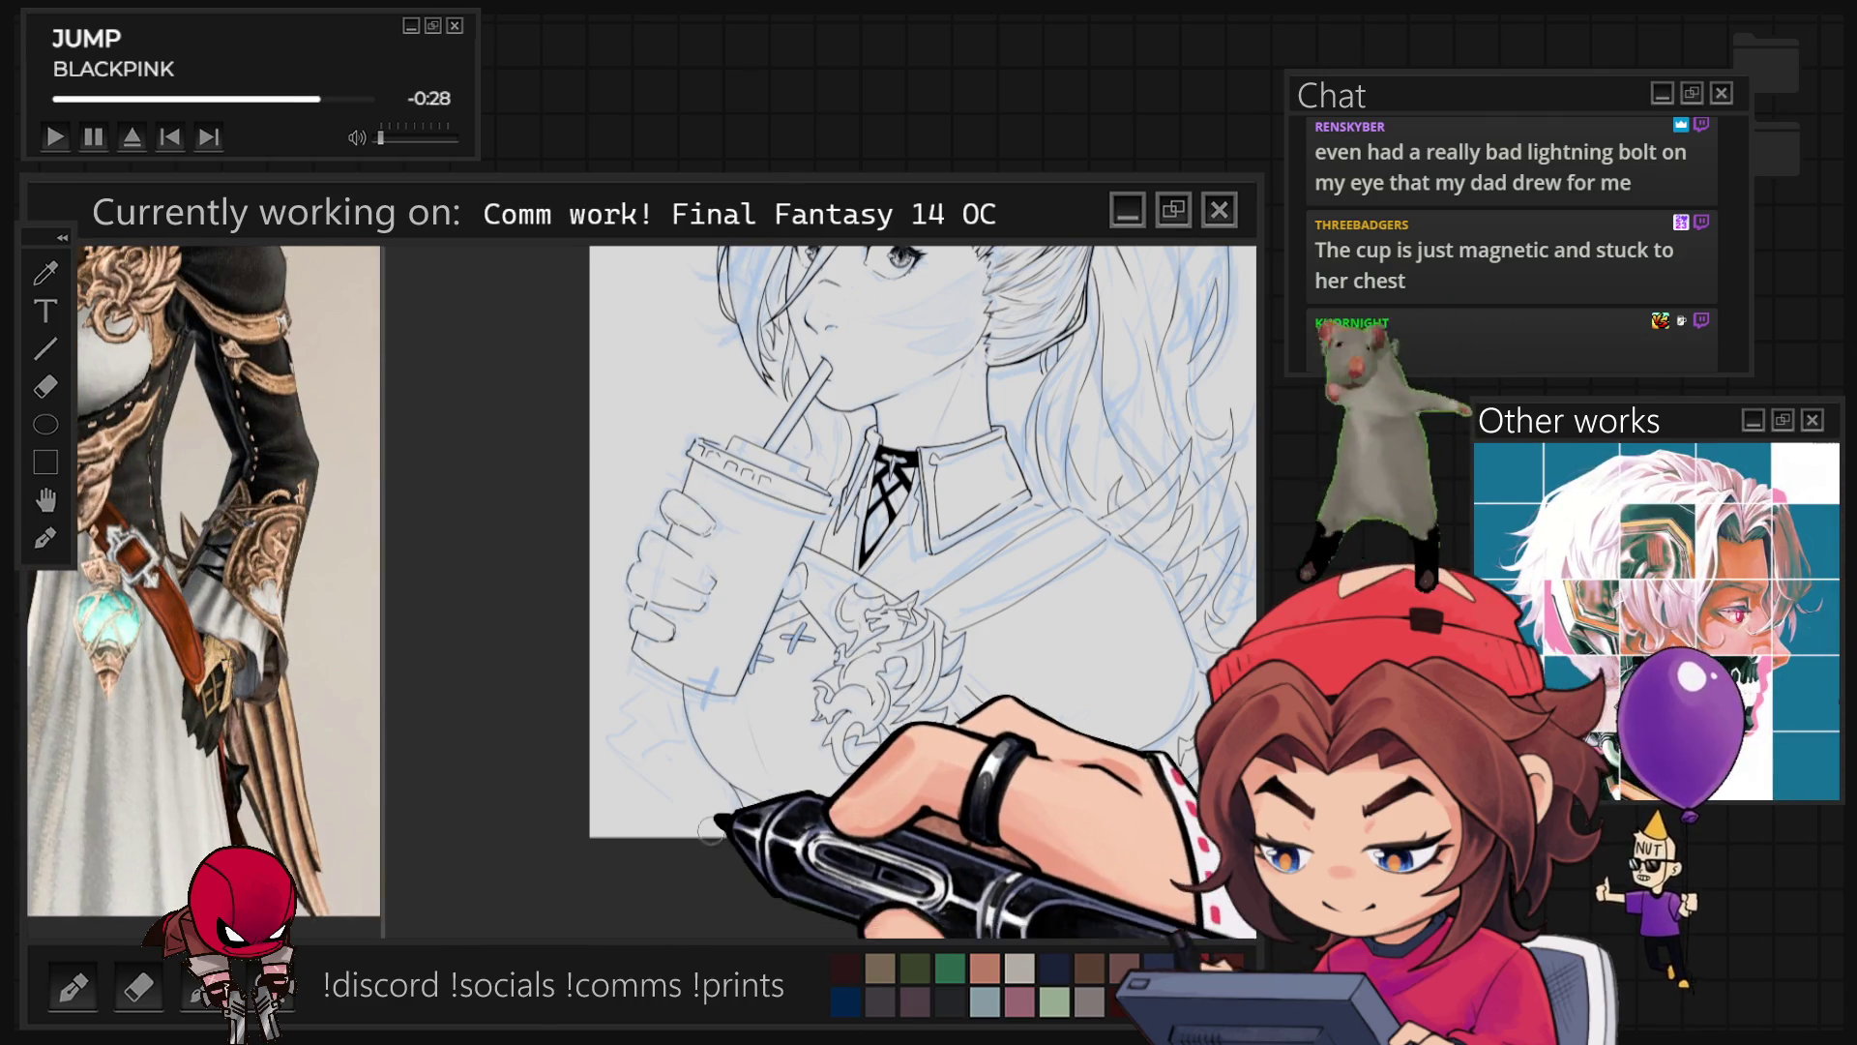
scroll(727, 737, "up", 3)
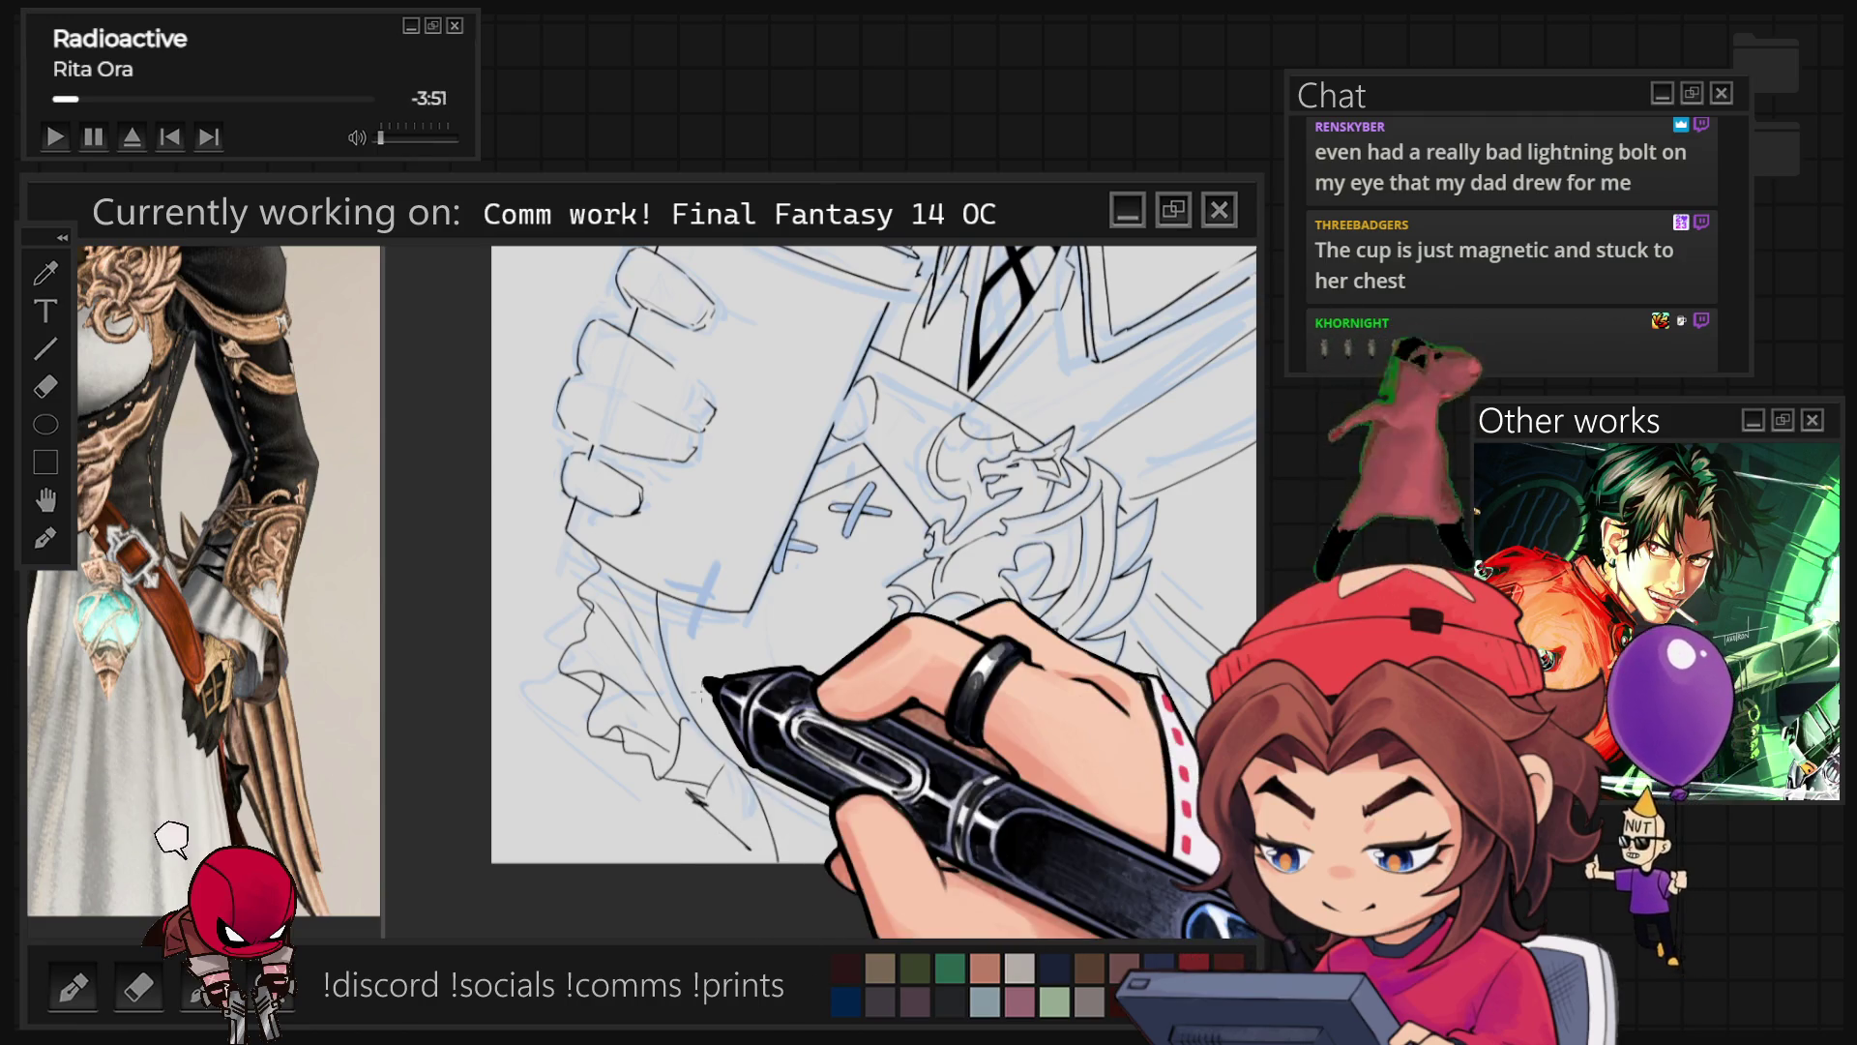
scroll(692, 701, "down", 3)
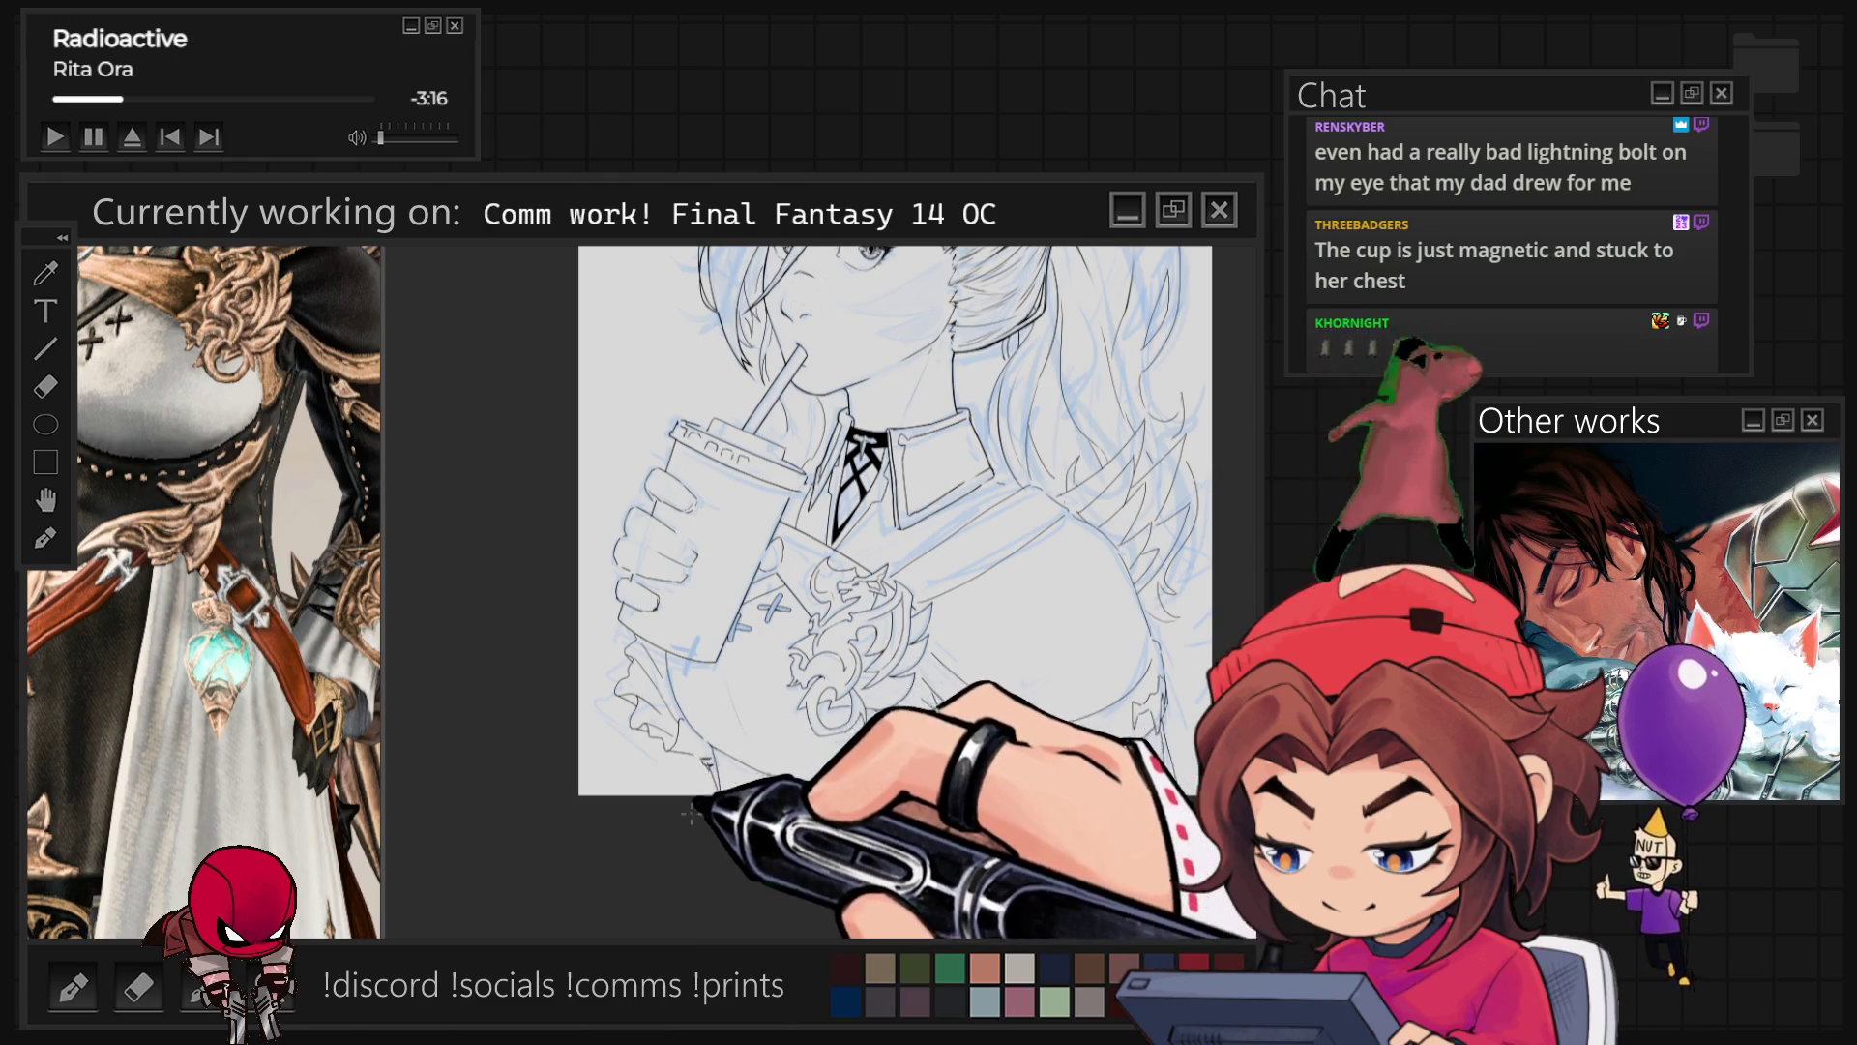
Step: Fit the whole drawing in view and sketch a blue guide line over the chest
key("ctrl+0")
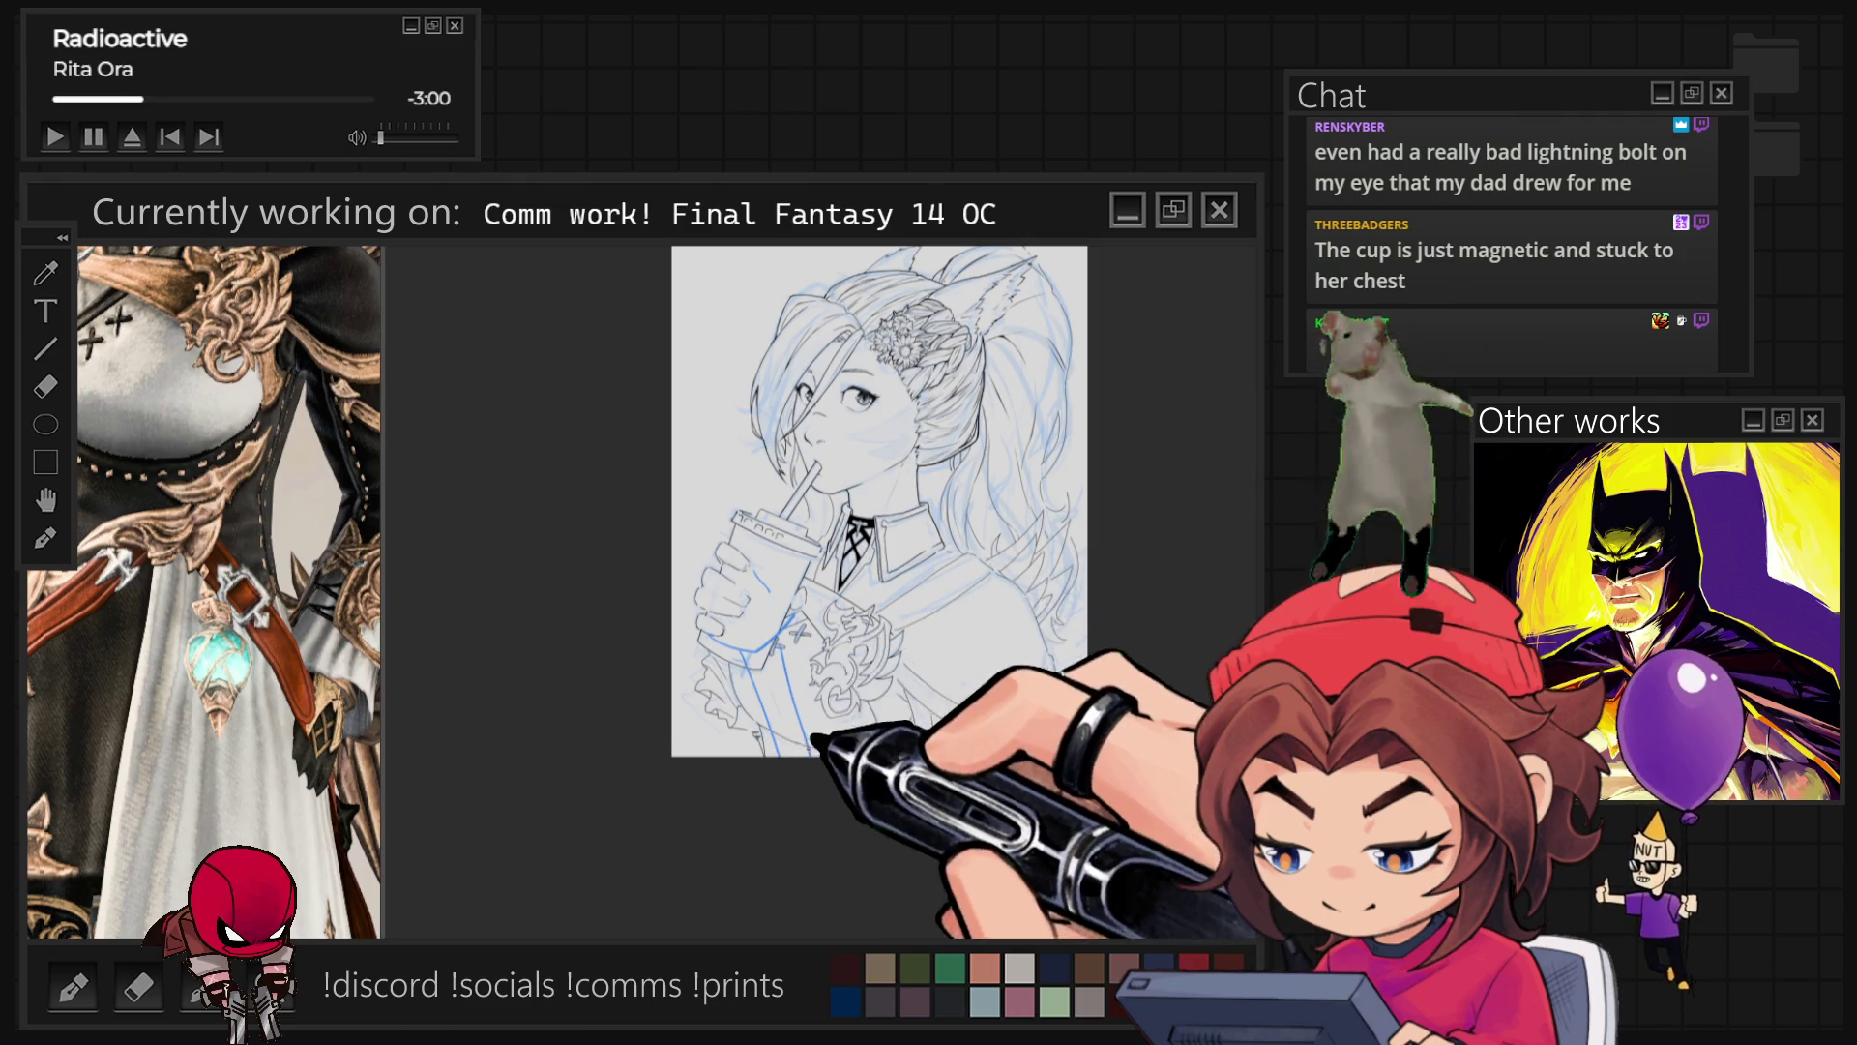
left_click_drag(816, 542, 803, 753)
Step: Add a second blue chest guide line, zoom in, then hide the sketch layer
left_click_drag(849, 576, 847, 754)
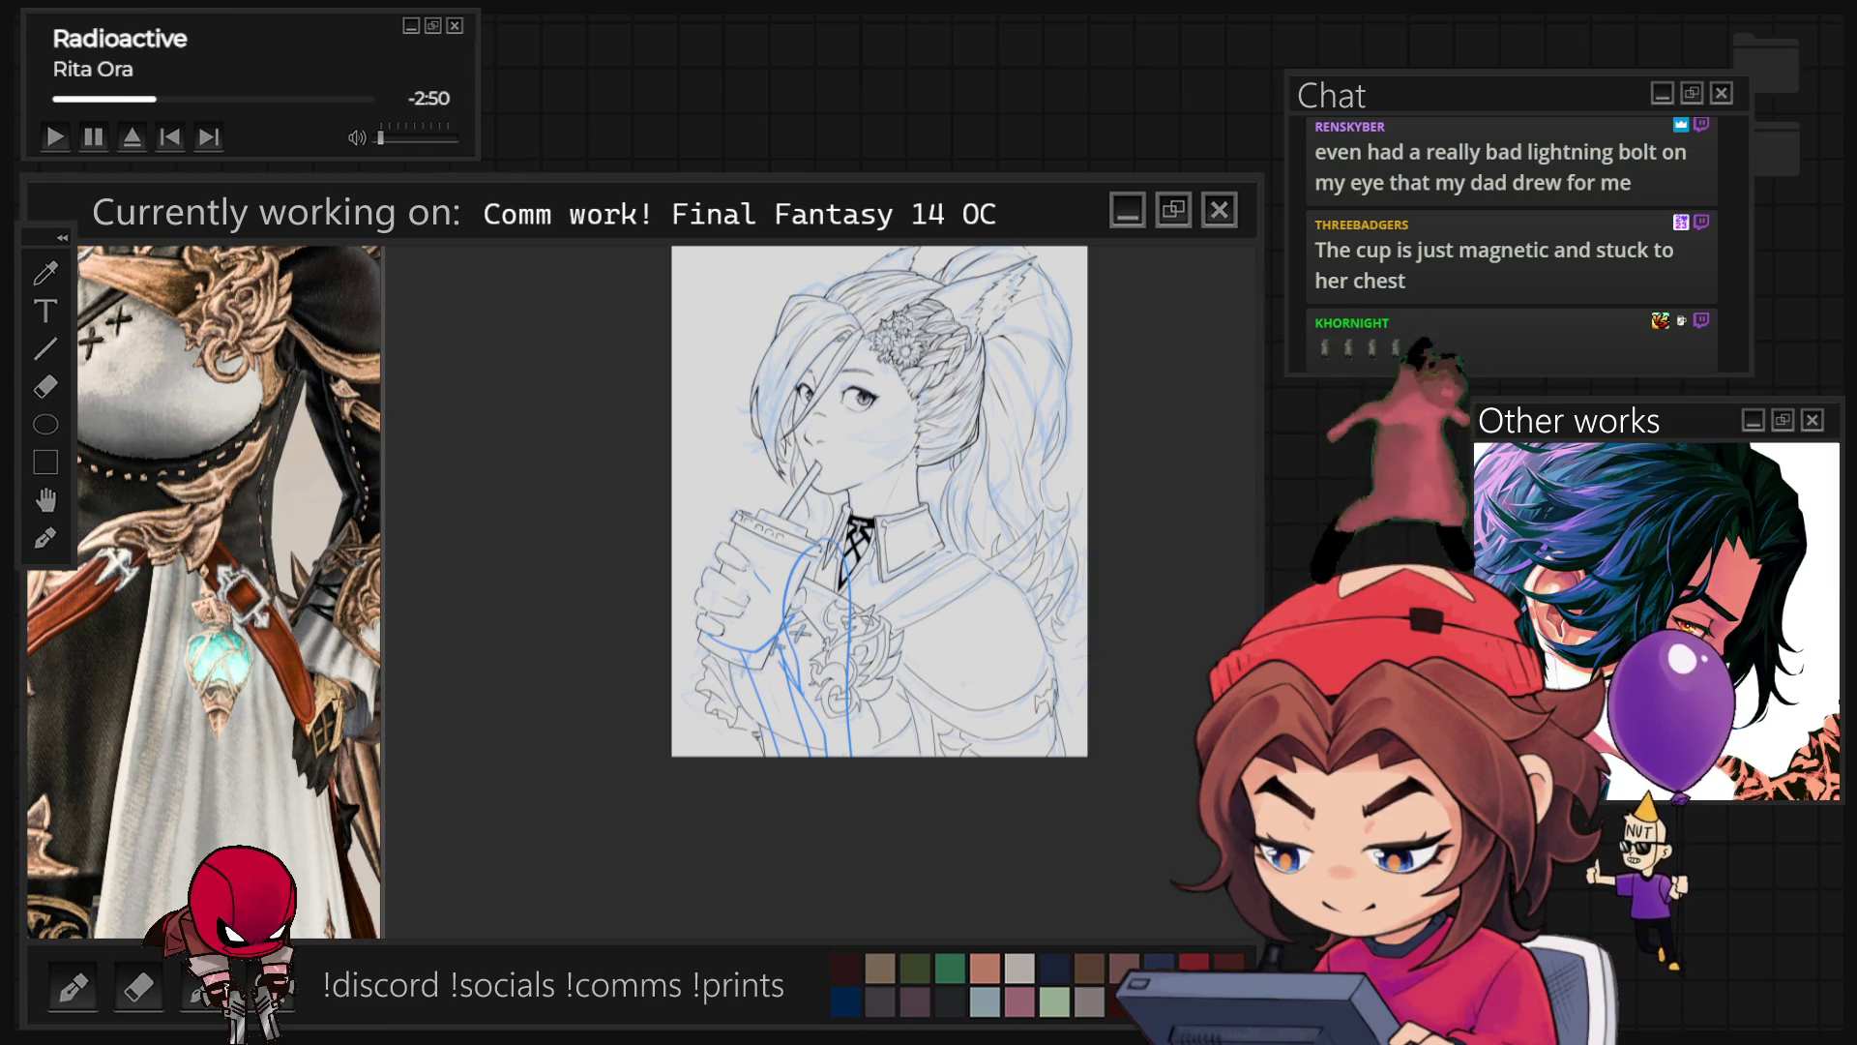
scroll(870, 484, "up", 3)
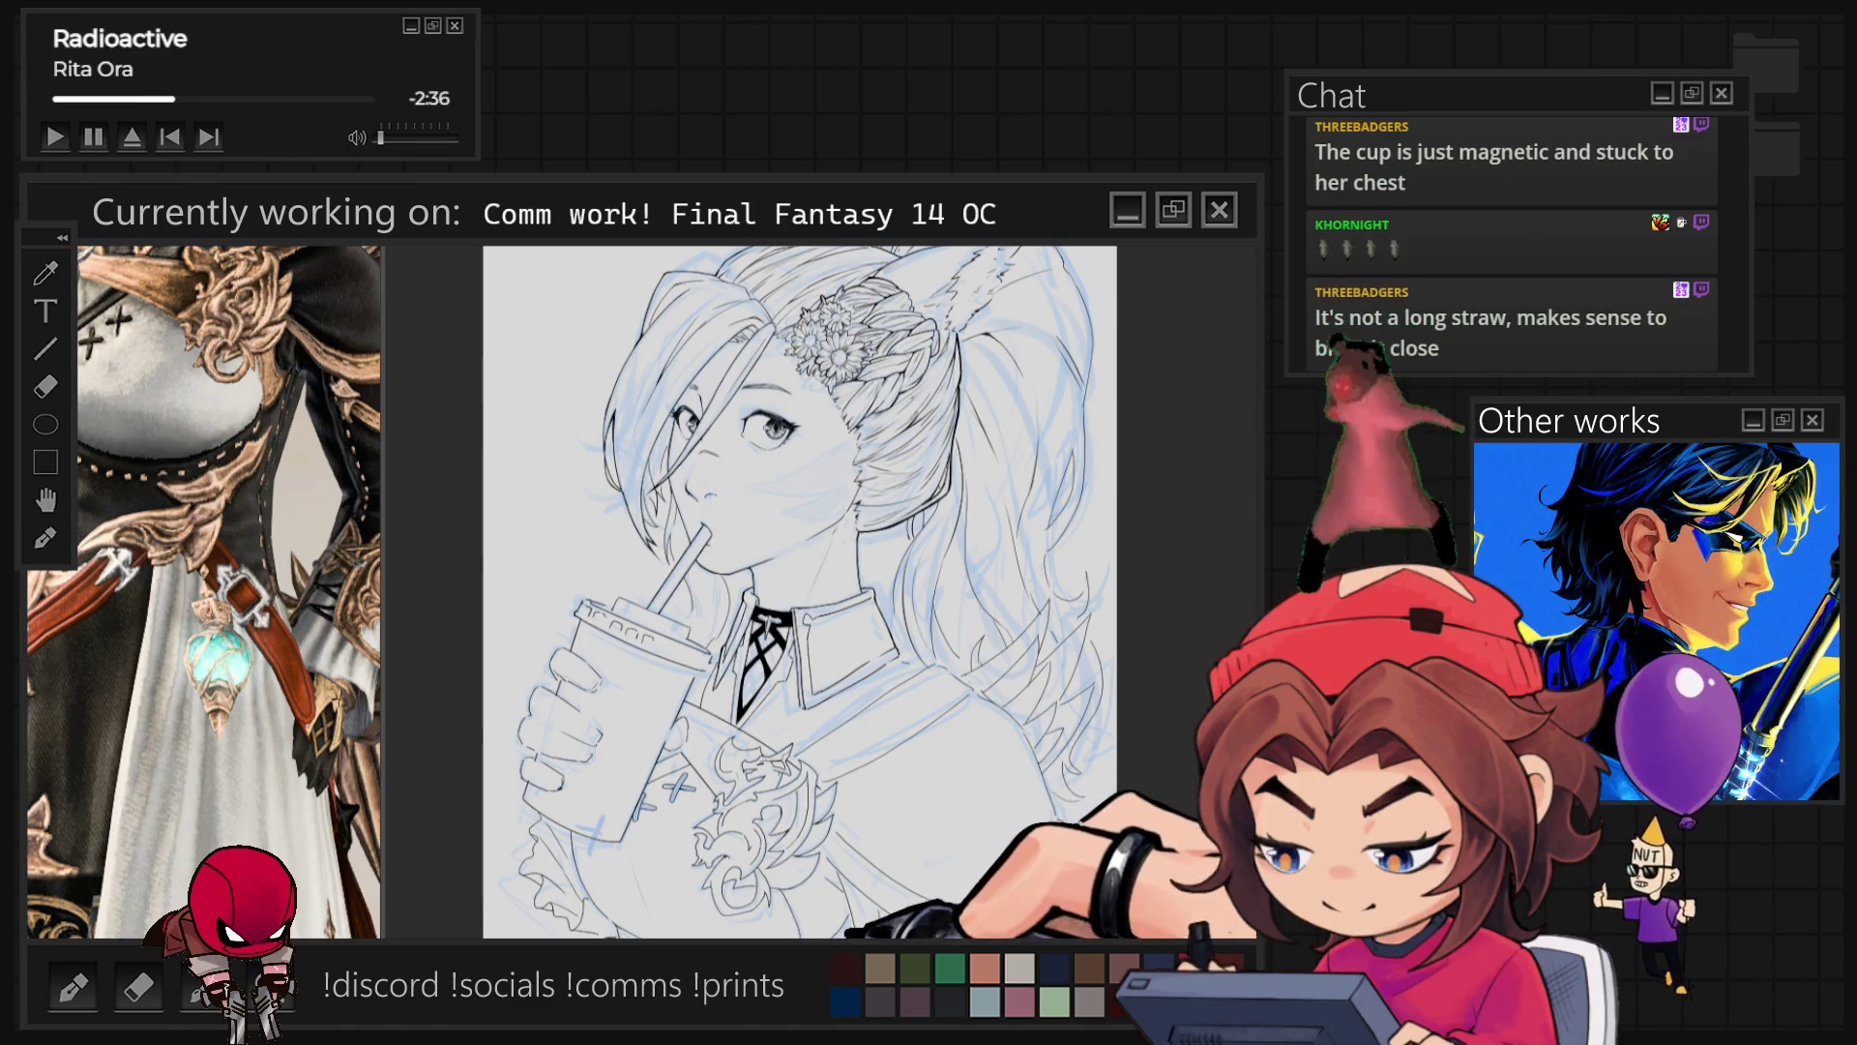
key("ctrl+comma")
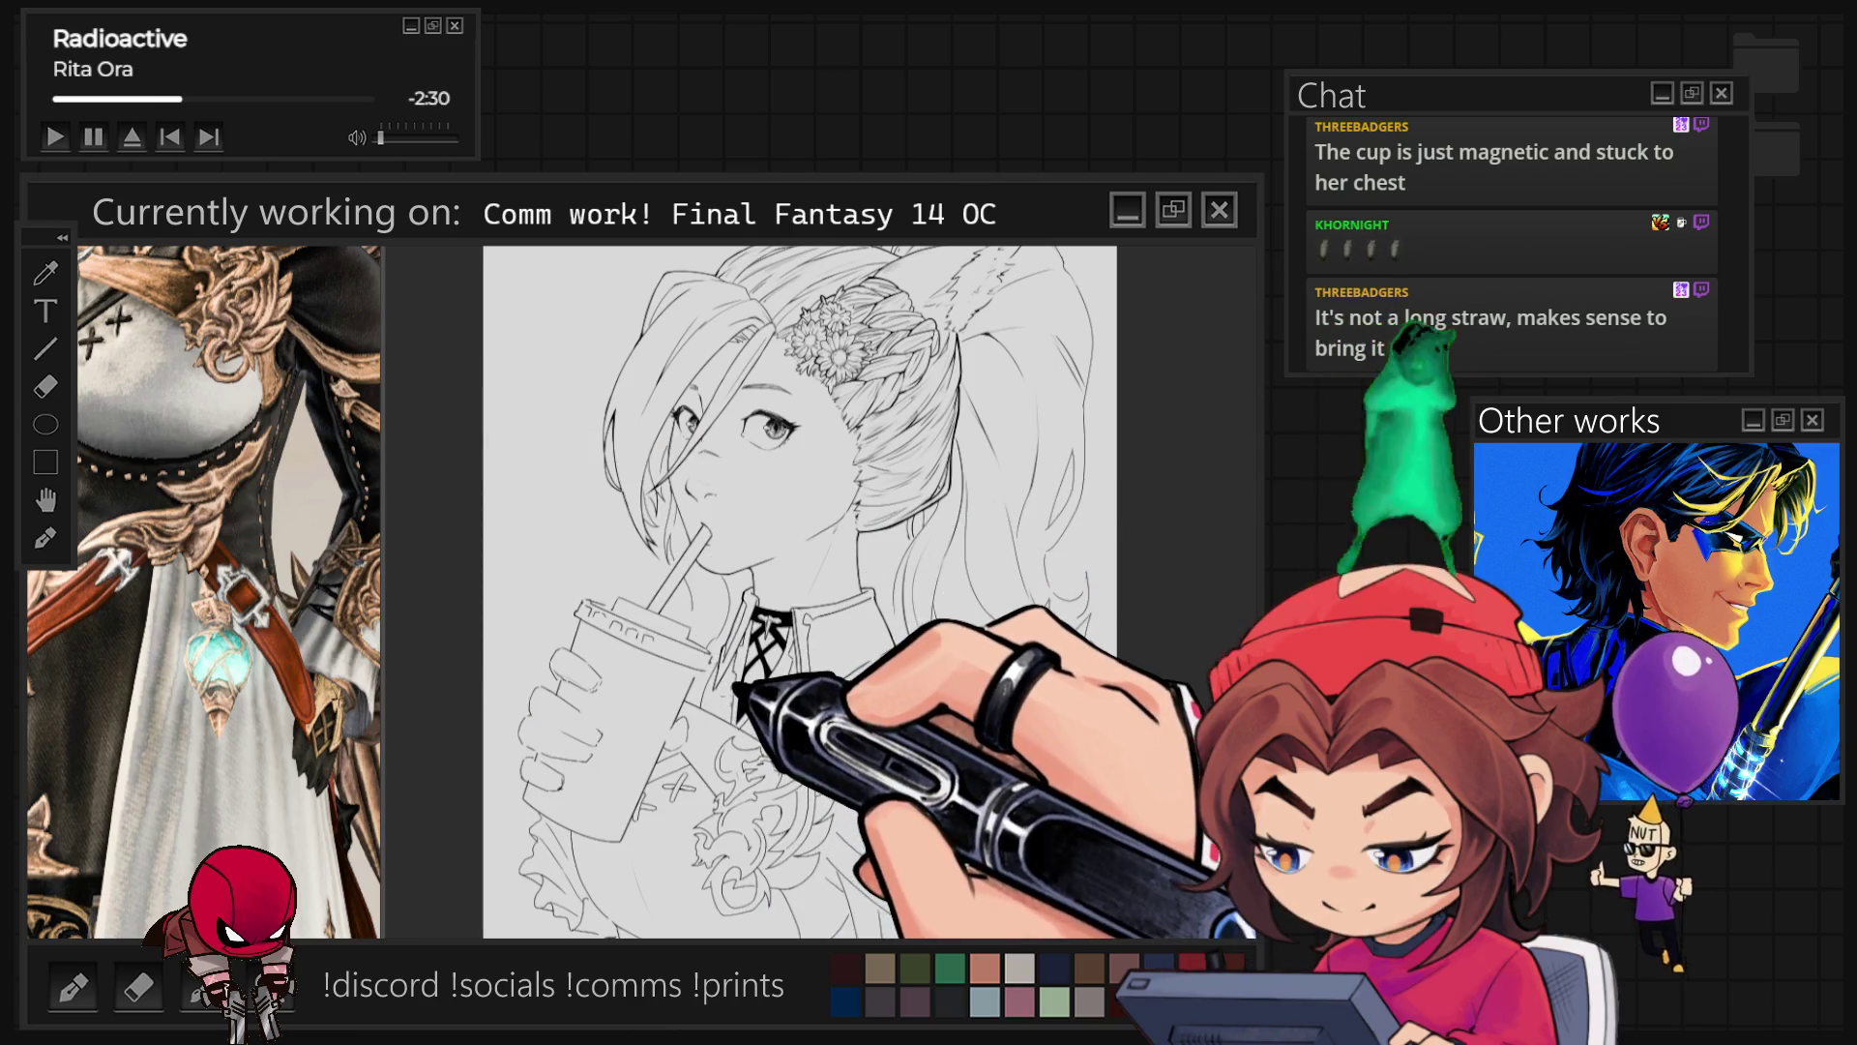
Step: Ink the hair strands beside the face, zooming in on the face and hair flowers and back out
key("ctrl+minus")
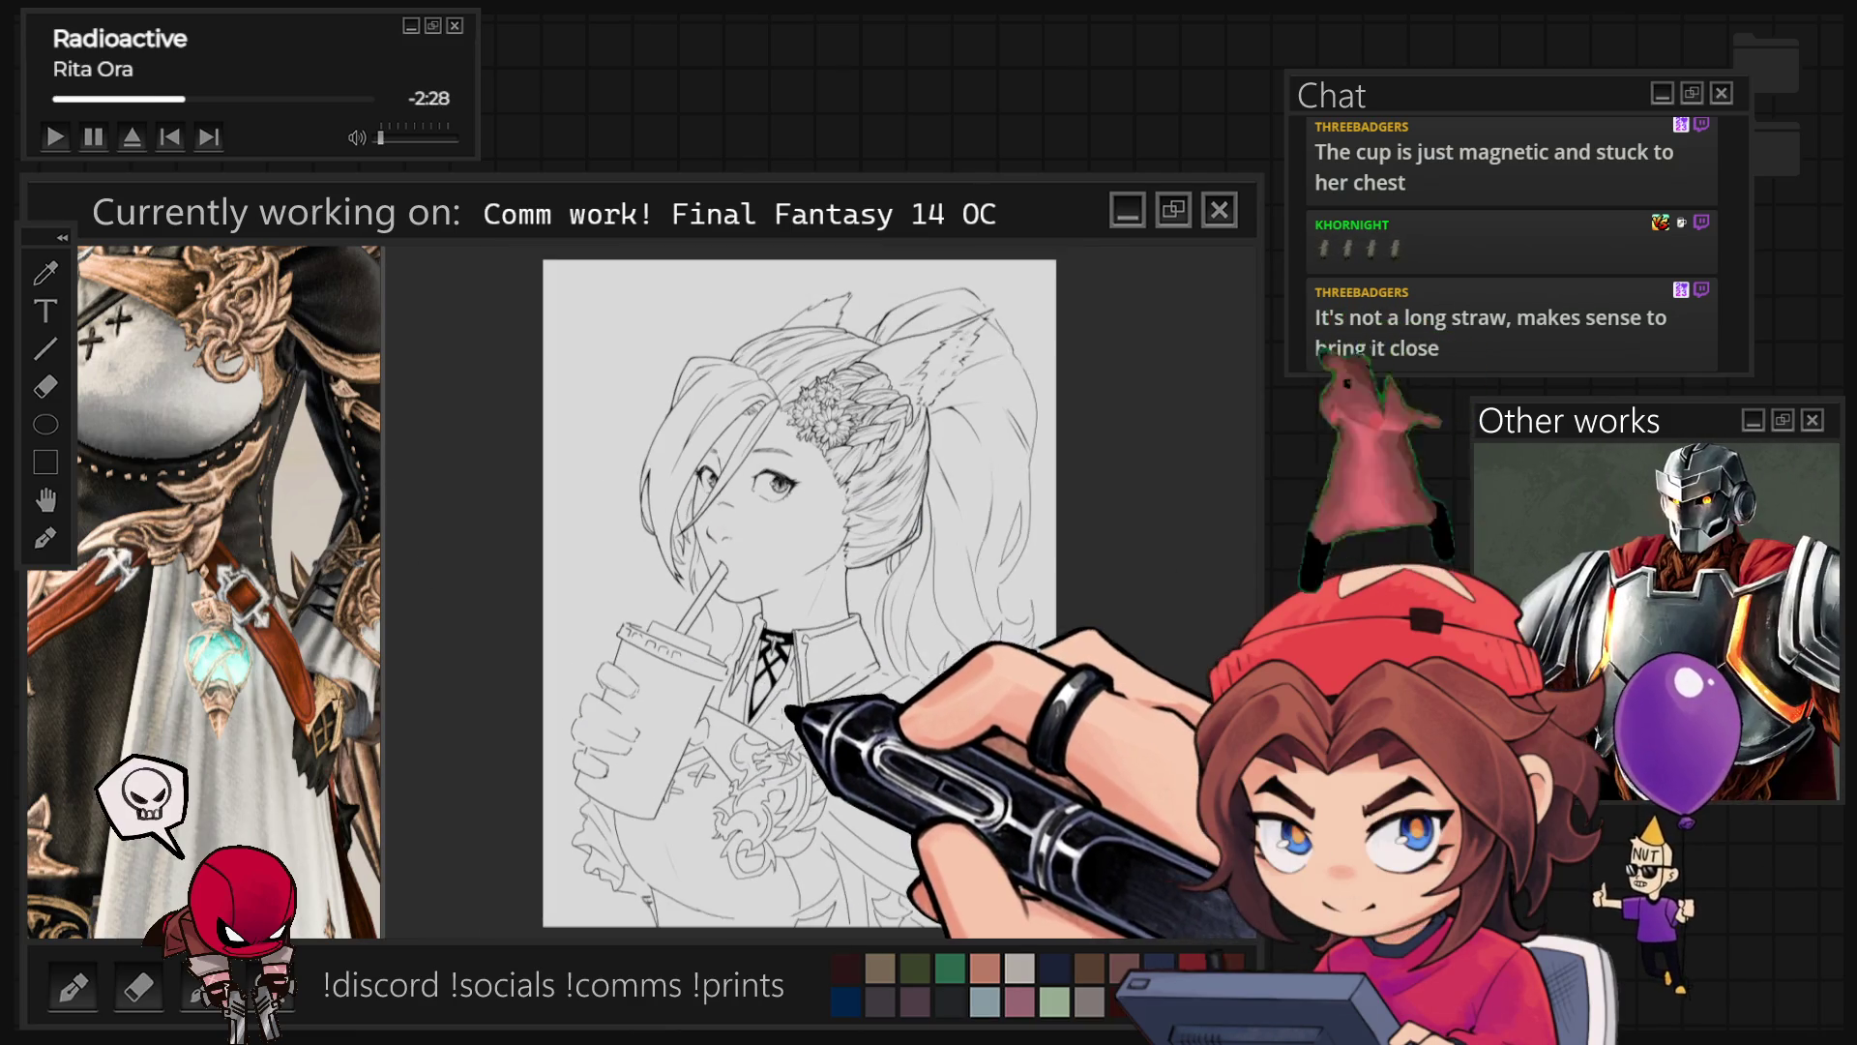
key("ctrl+plus")
key("ctrl+plus")
key("ctrl+plus")
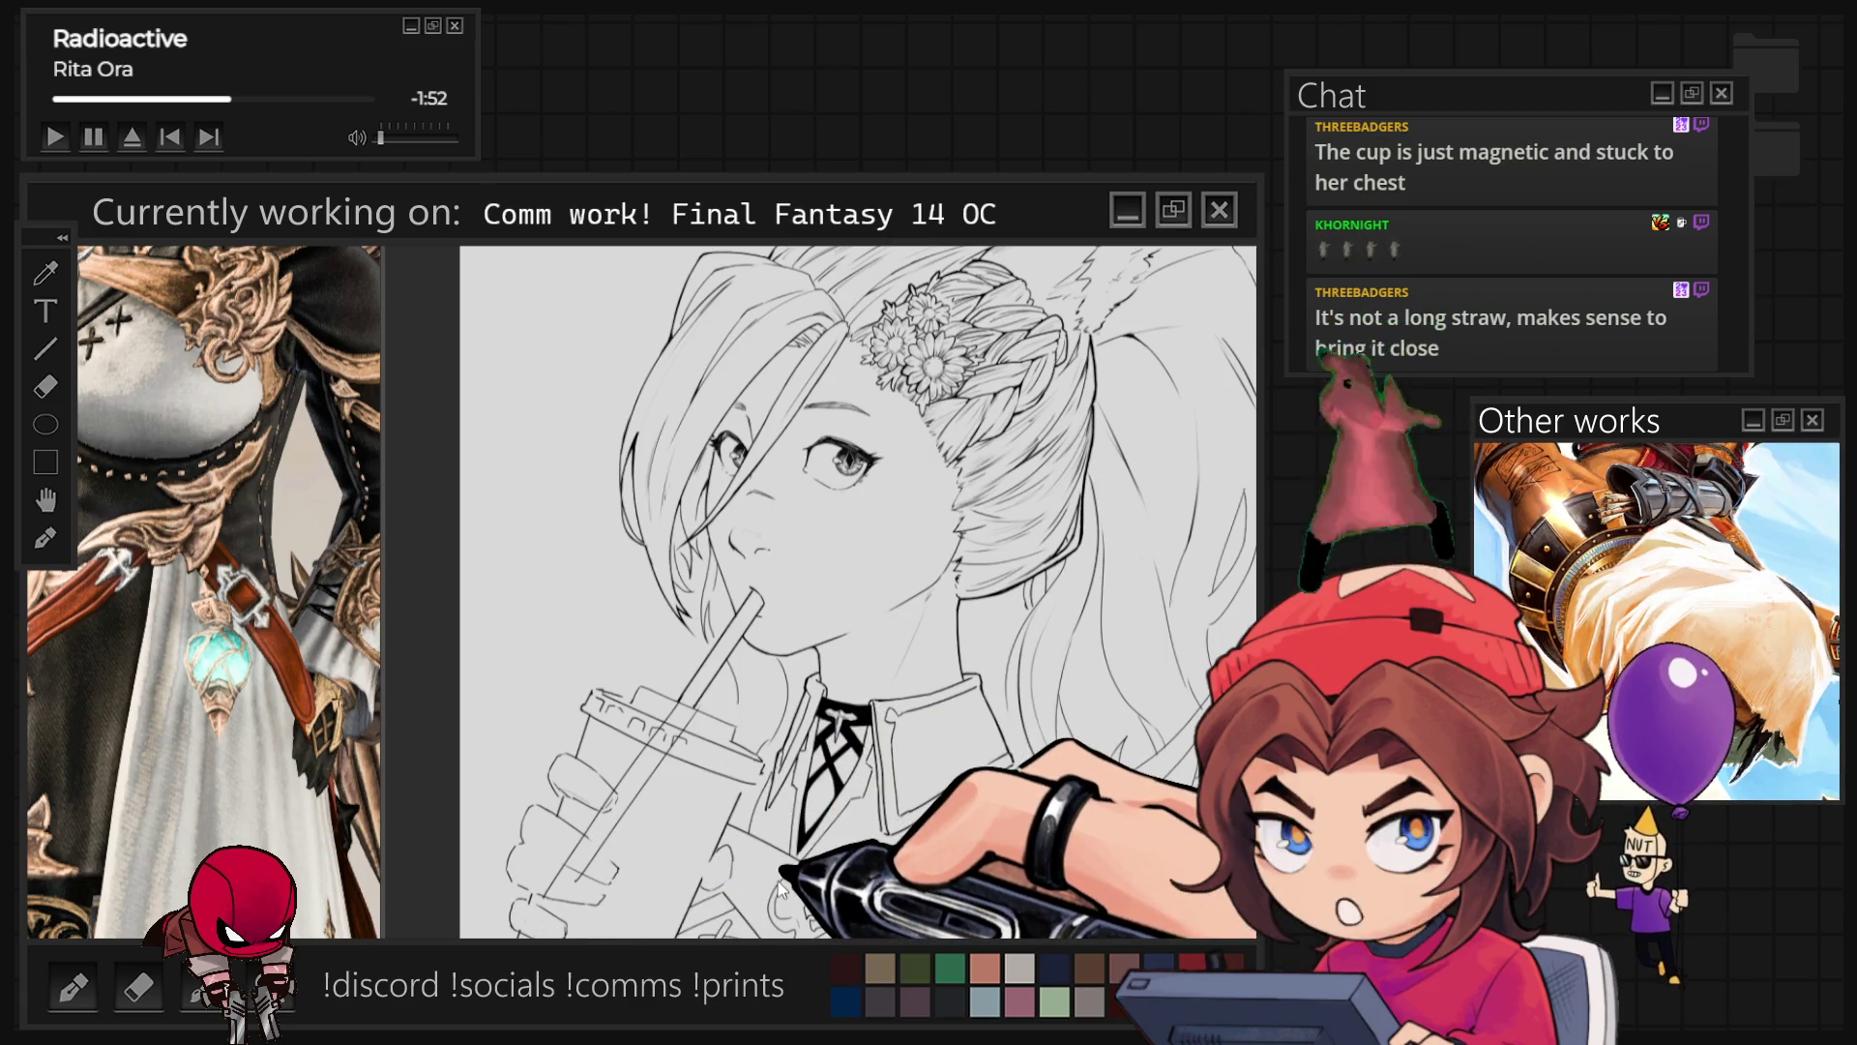
key("ctrl+minus")
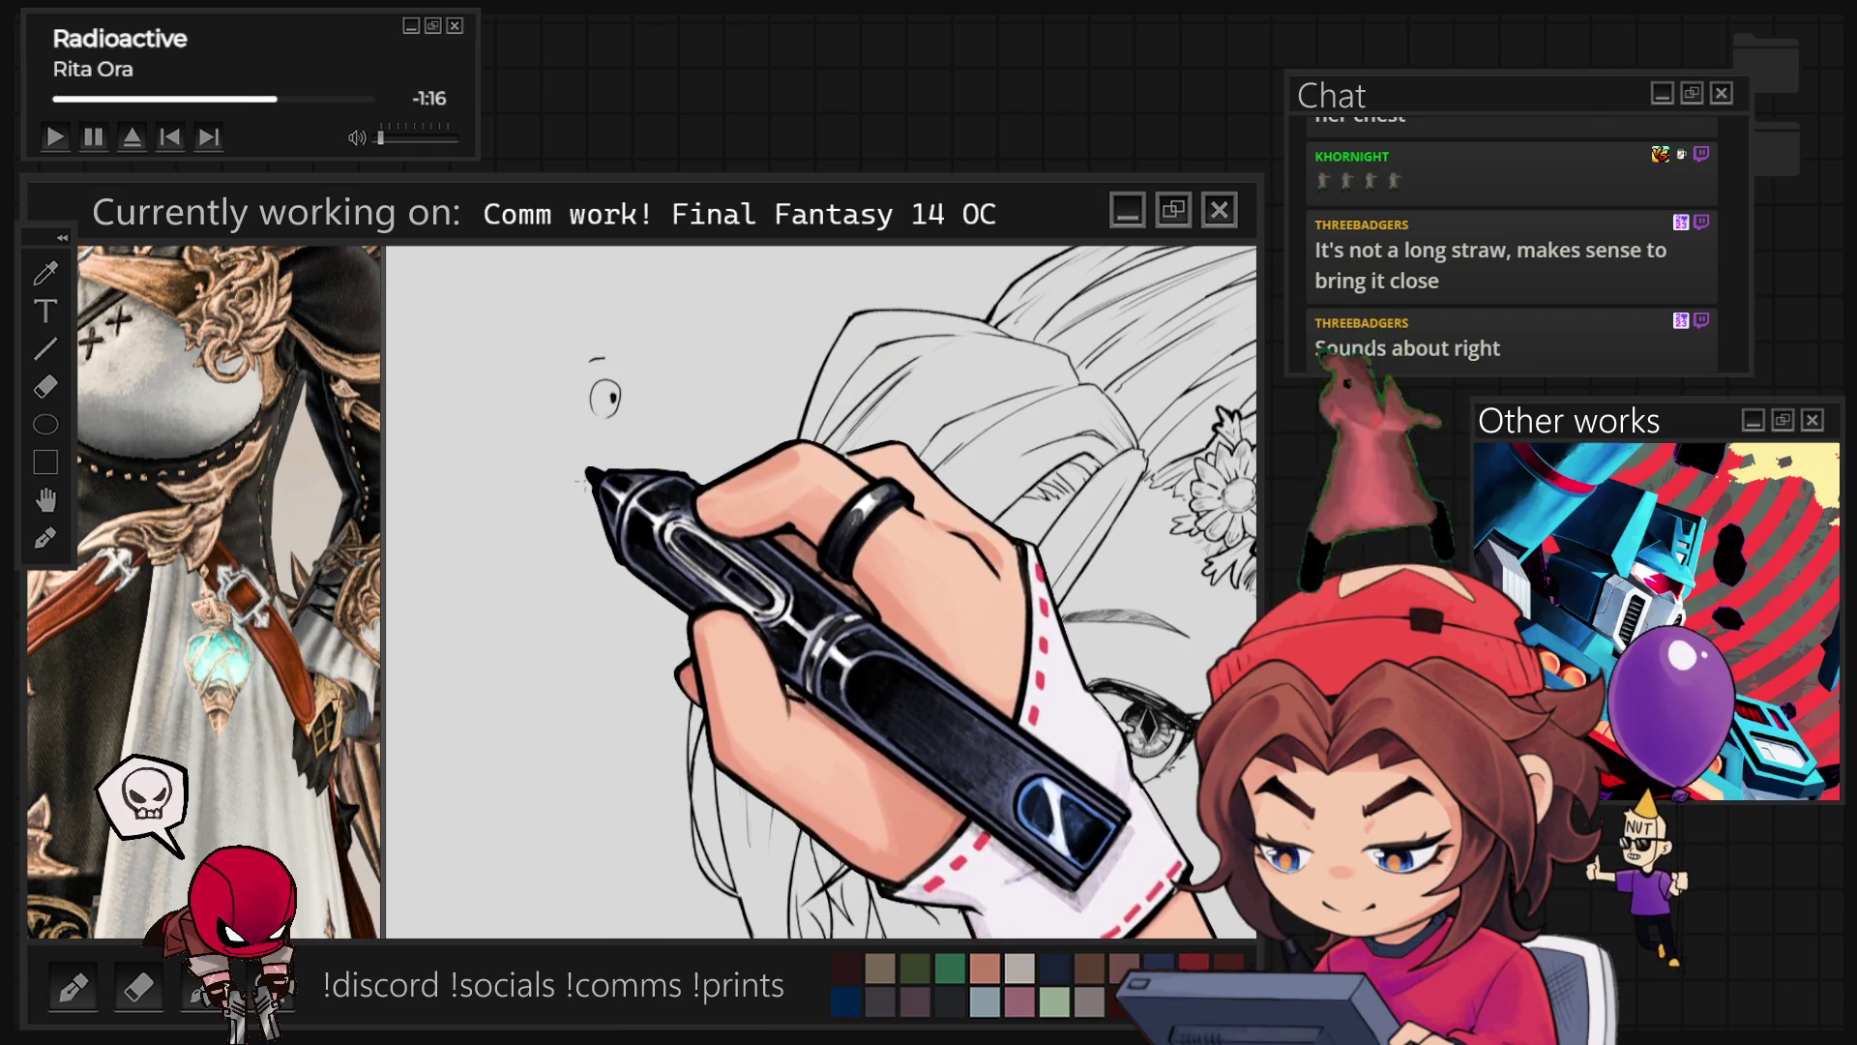
Step: Add a small circle-and-dash mark on the eye, then zoom out to see more of the head
left_click_drag(607, 383, 605, 414)
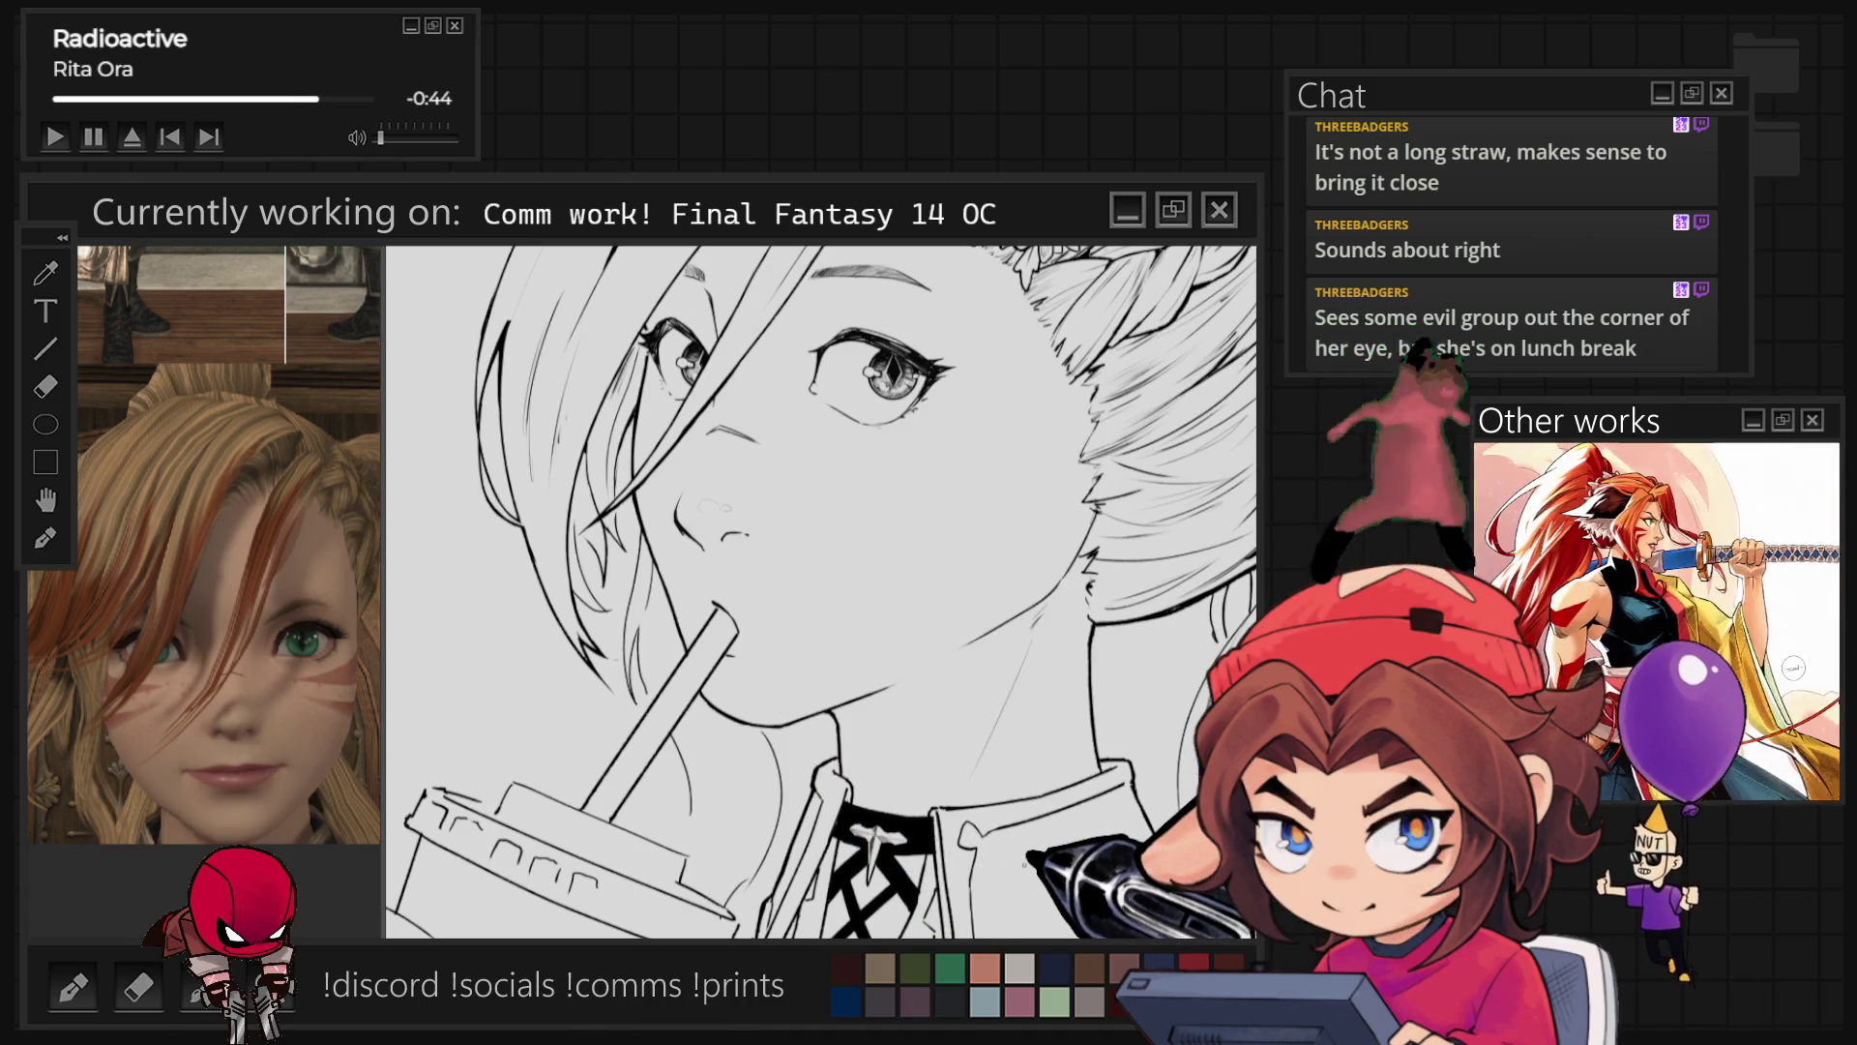
key("ctrl+minus")
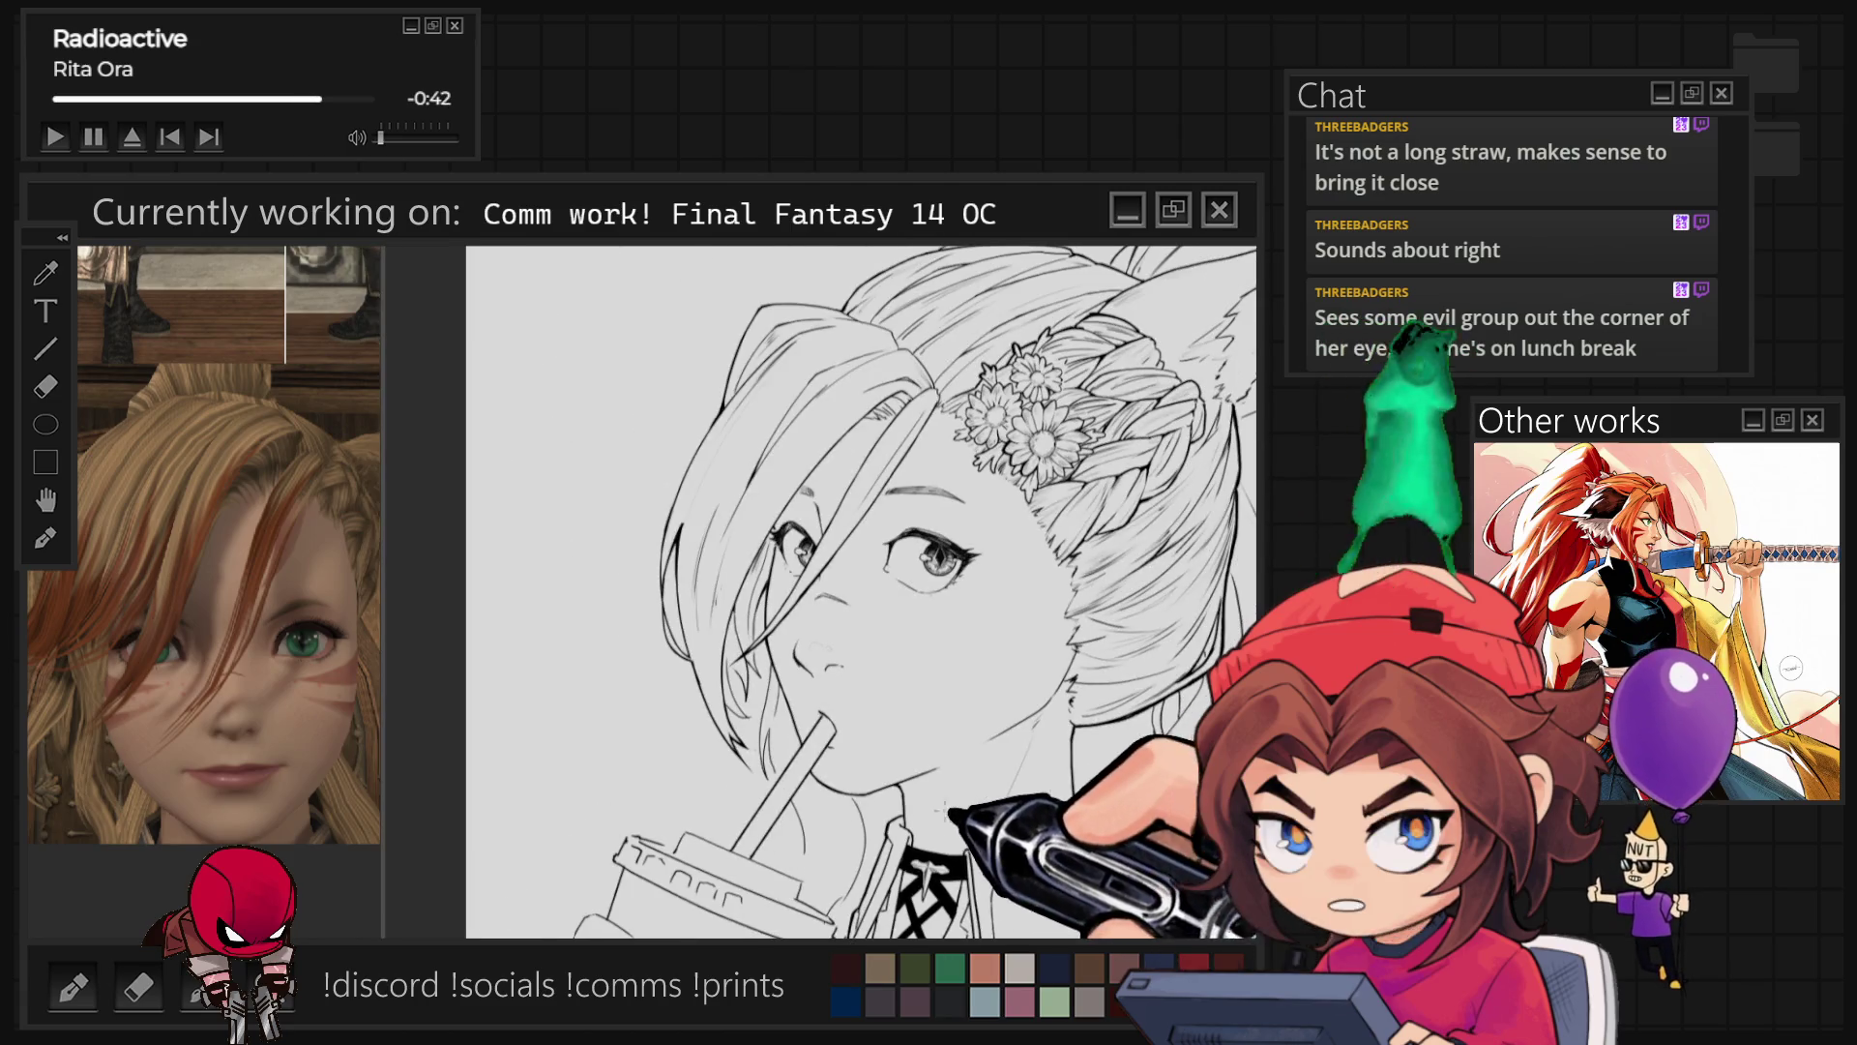
Step: Touch up the eye and nose lines on a zoomed, briefly tilted view, removing the stray grey stroke
key("ctrl+plus")
key("minus")
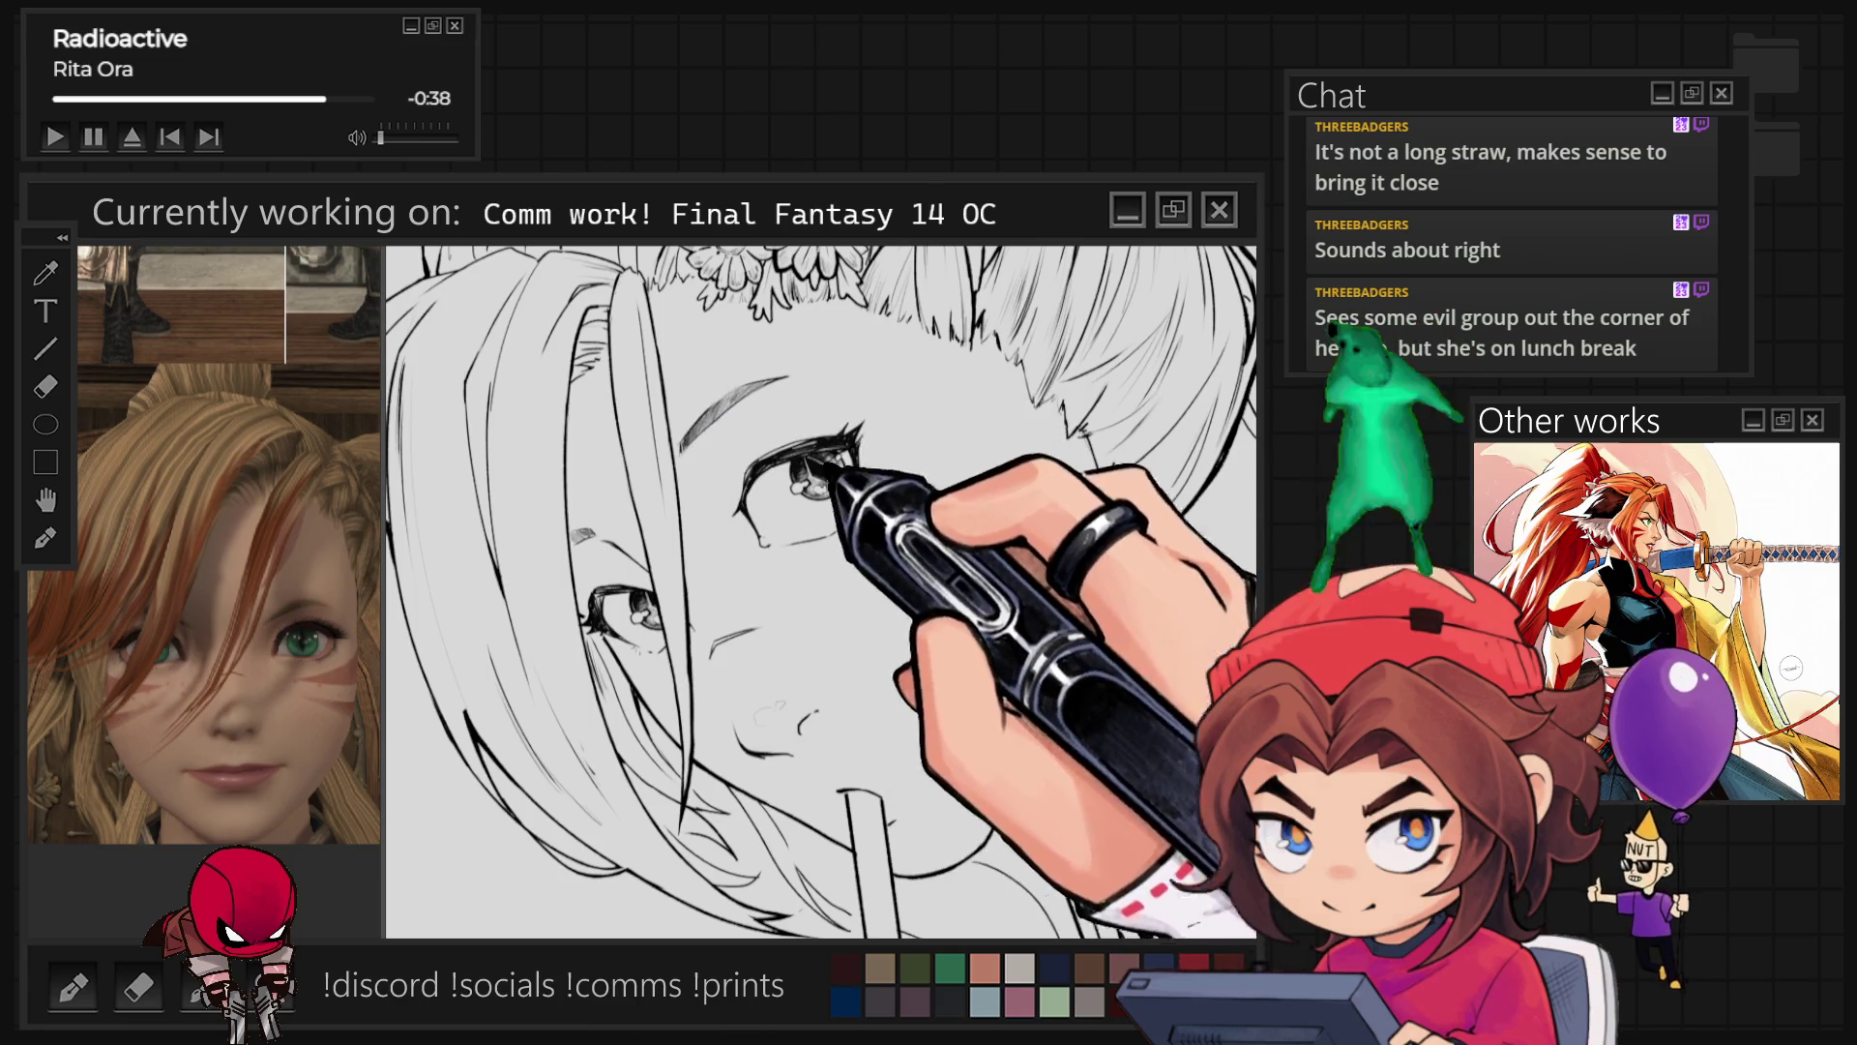
key("equal")
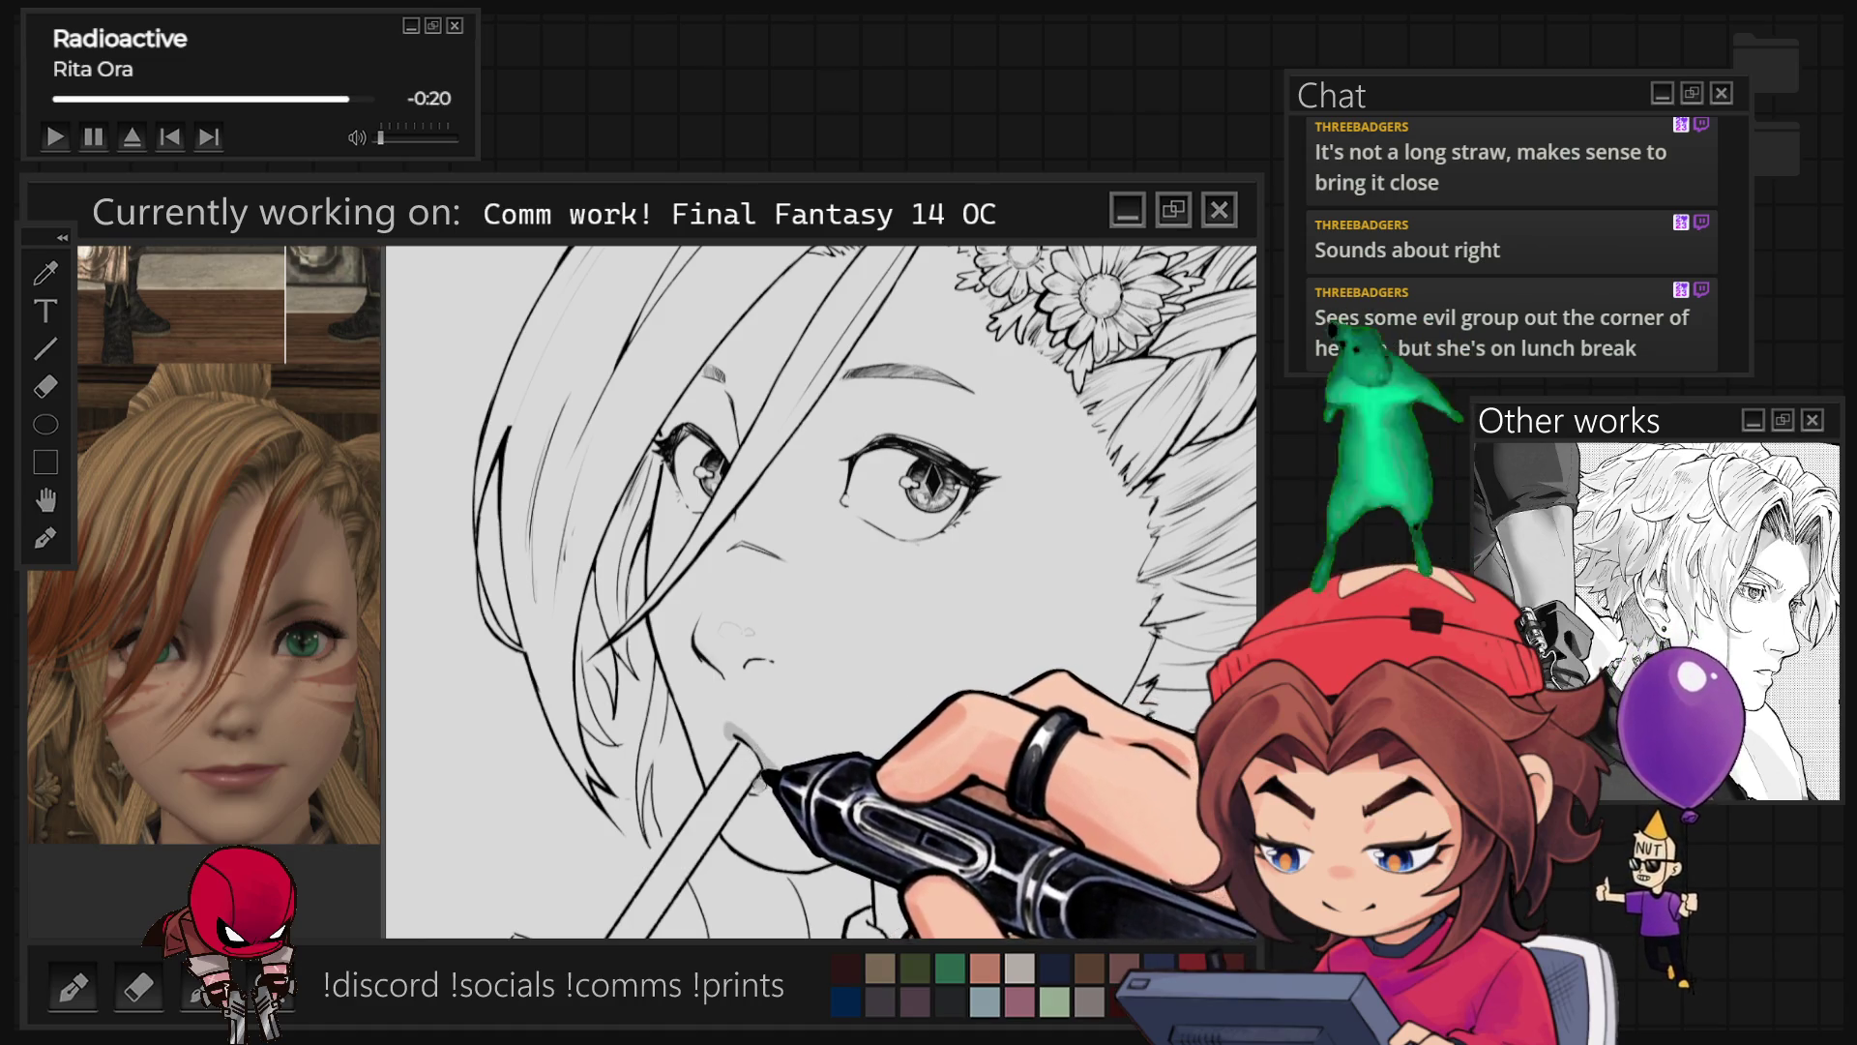
mouse_move(851, 456)
left_mouse_down()
mouse_move(850, 476)
mouse_move(850, 435)
left_mouse_up()
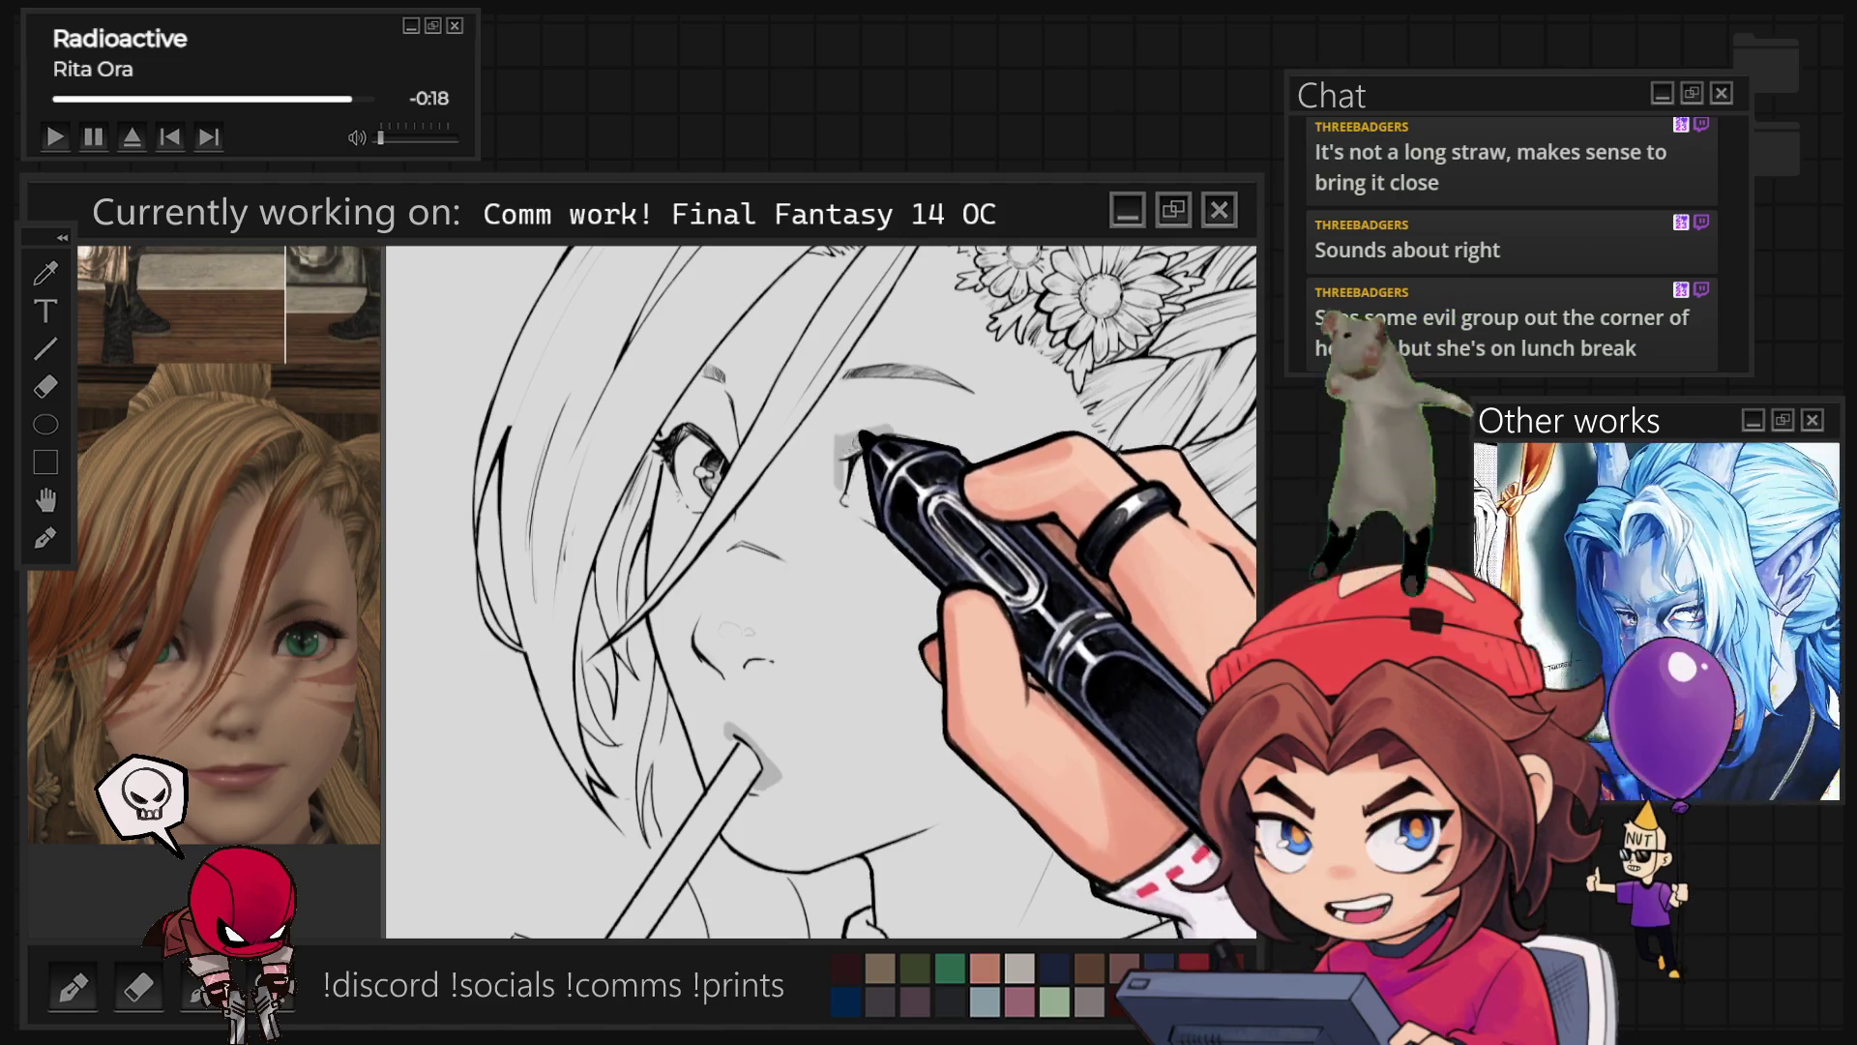
key("ctrl+z")
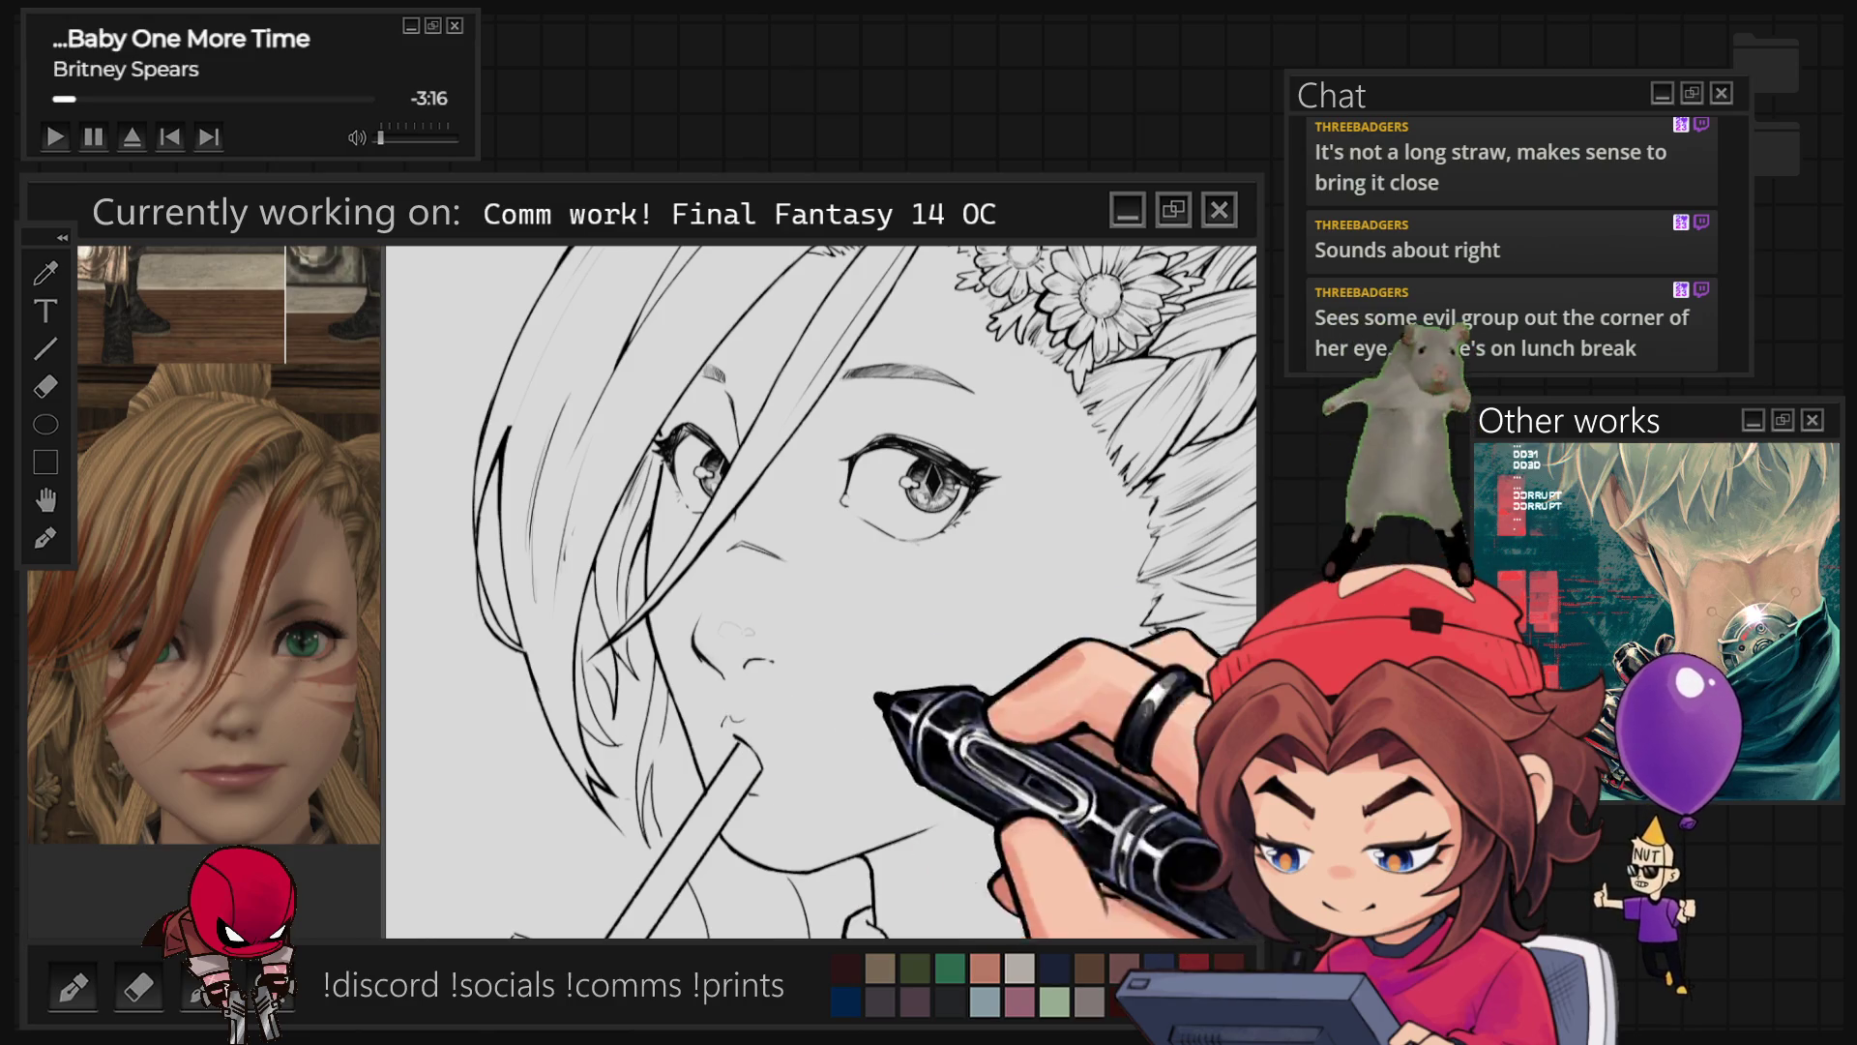
Step: Ink the nose and the strands beside the jaw and neck with a larger brush on a rotated view
scroll(821, 592, "down", 1)
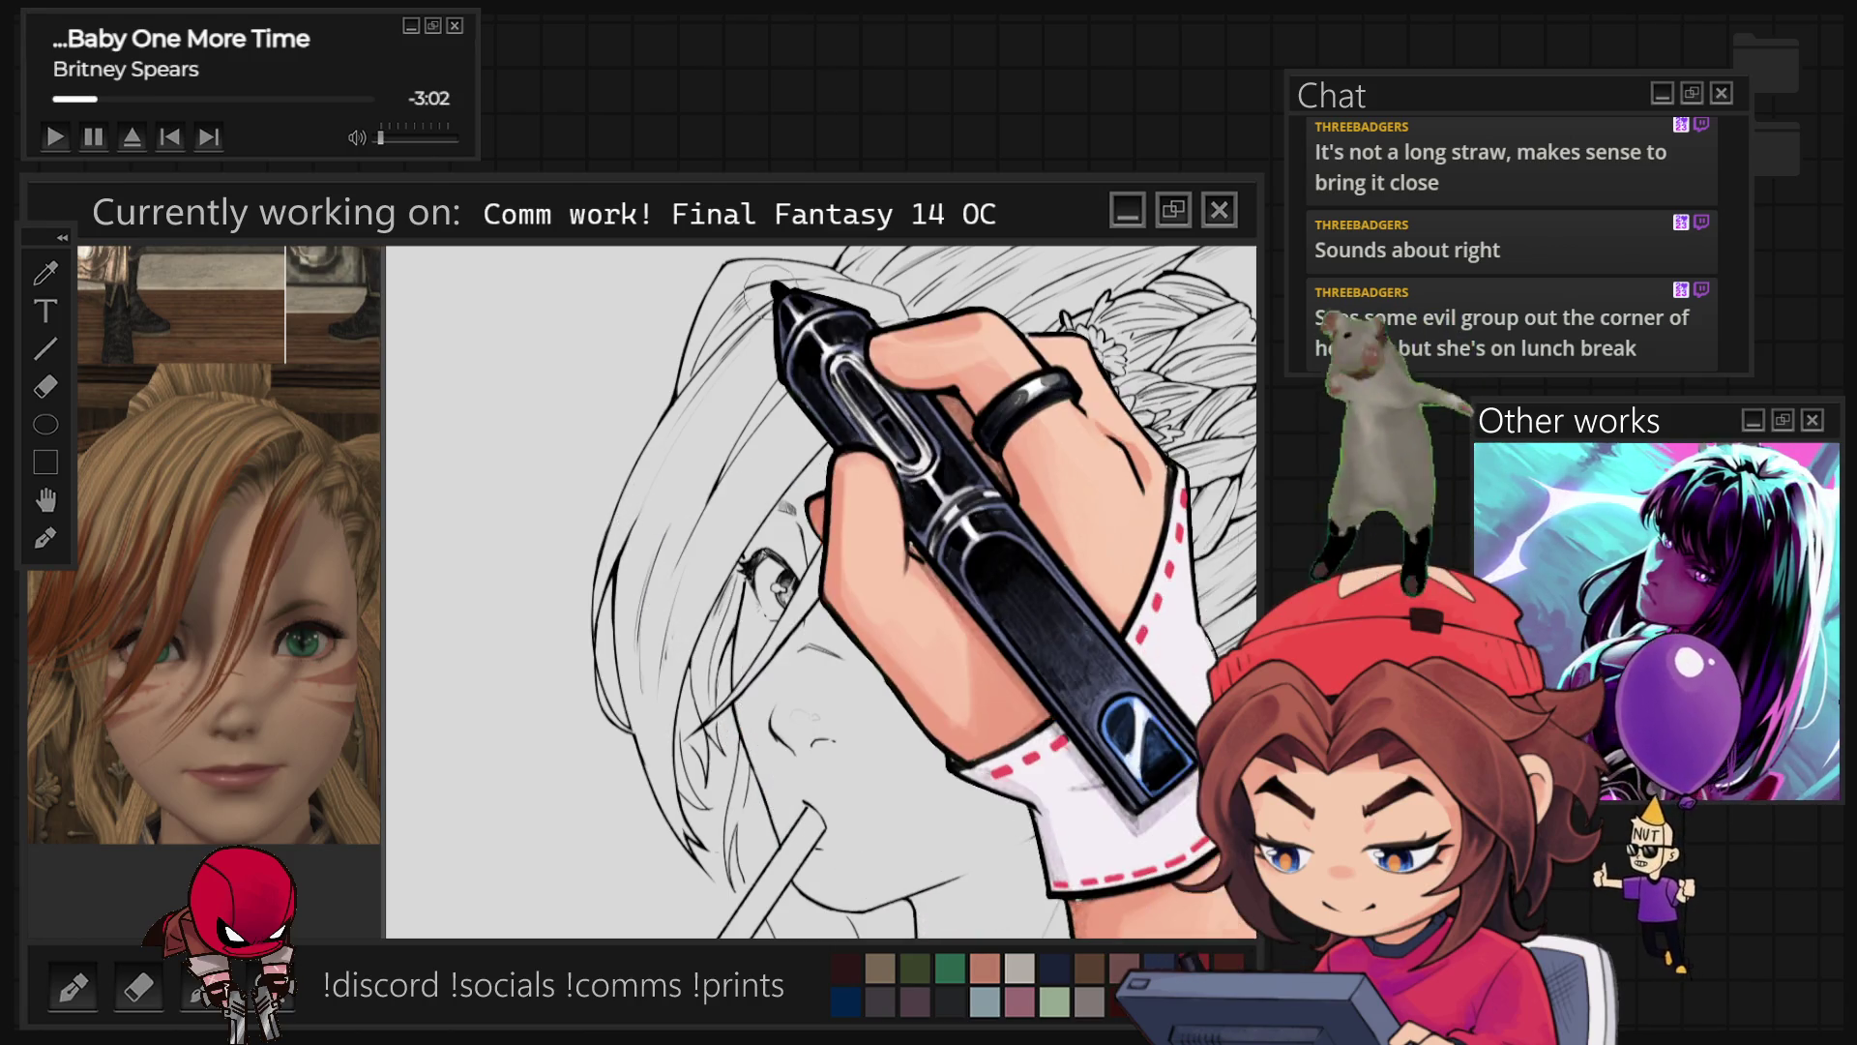
scroll(859, 572, "down", 3)
scroll(859, 572, "up", 4)
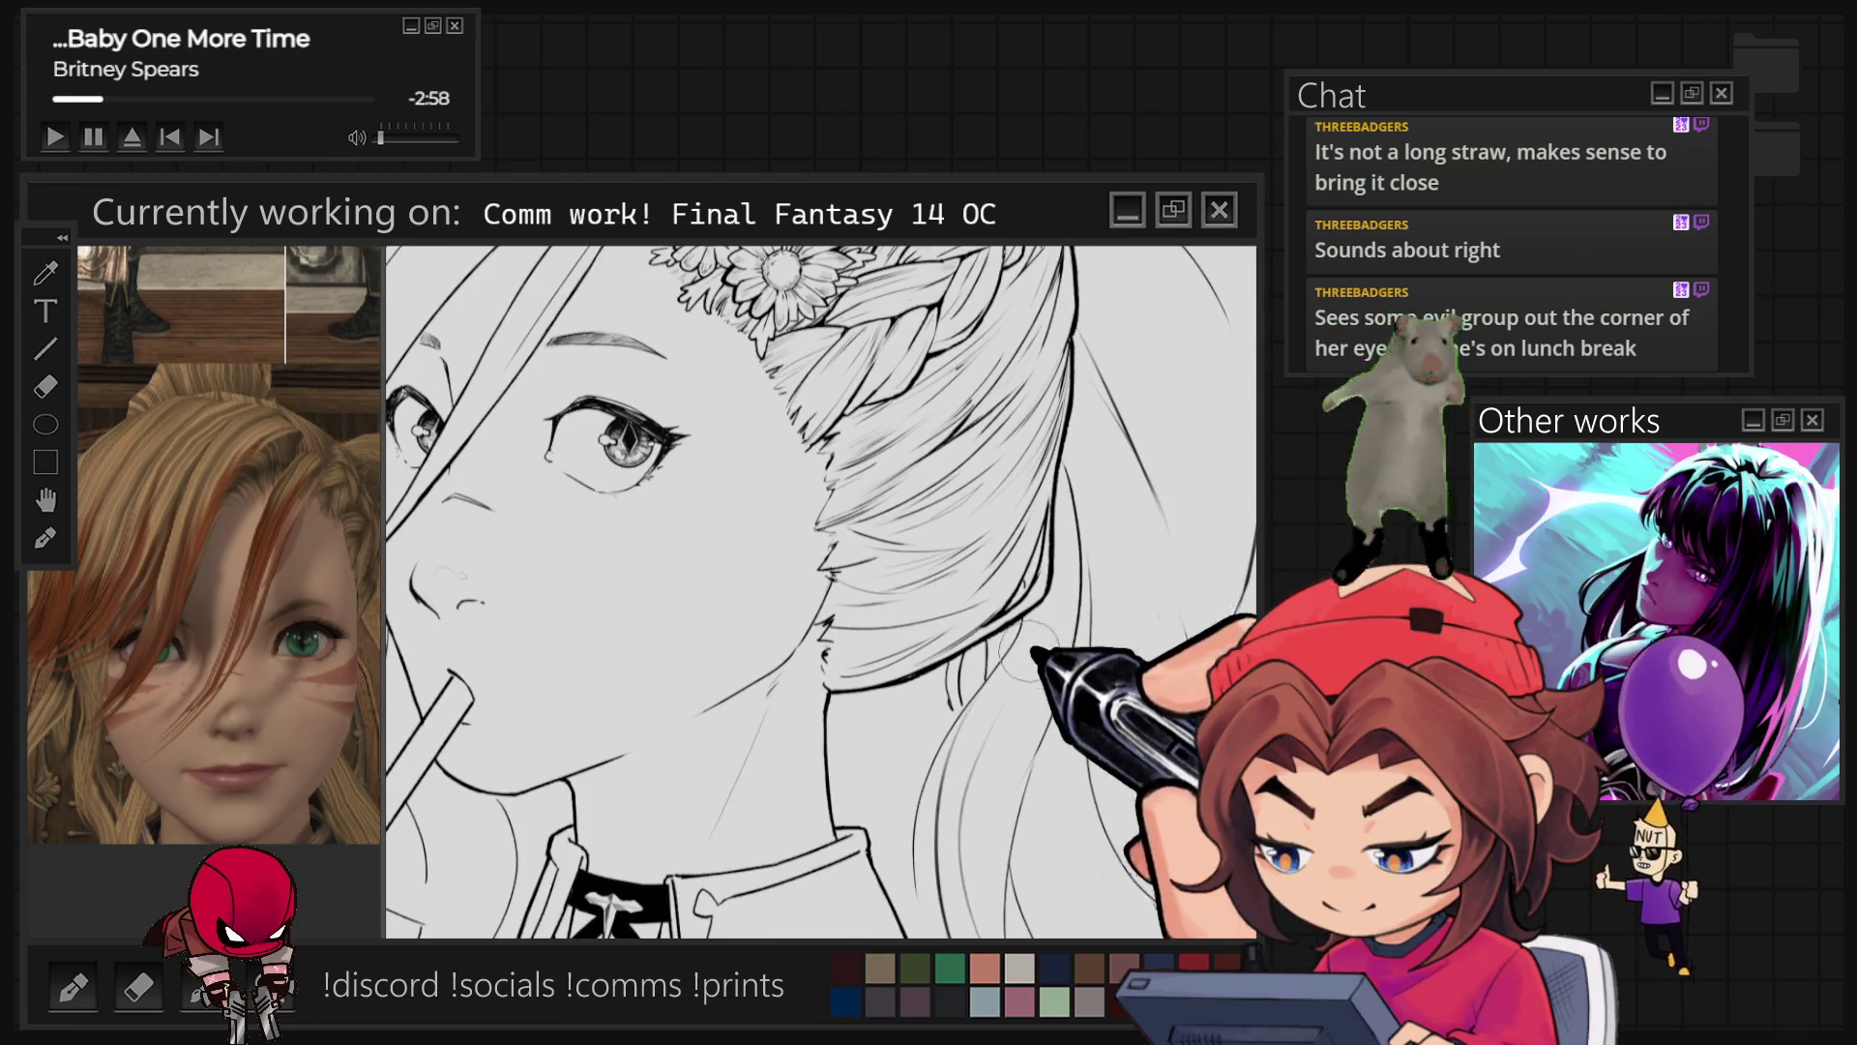
key("r")
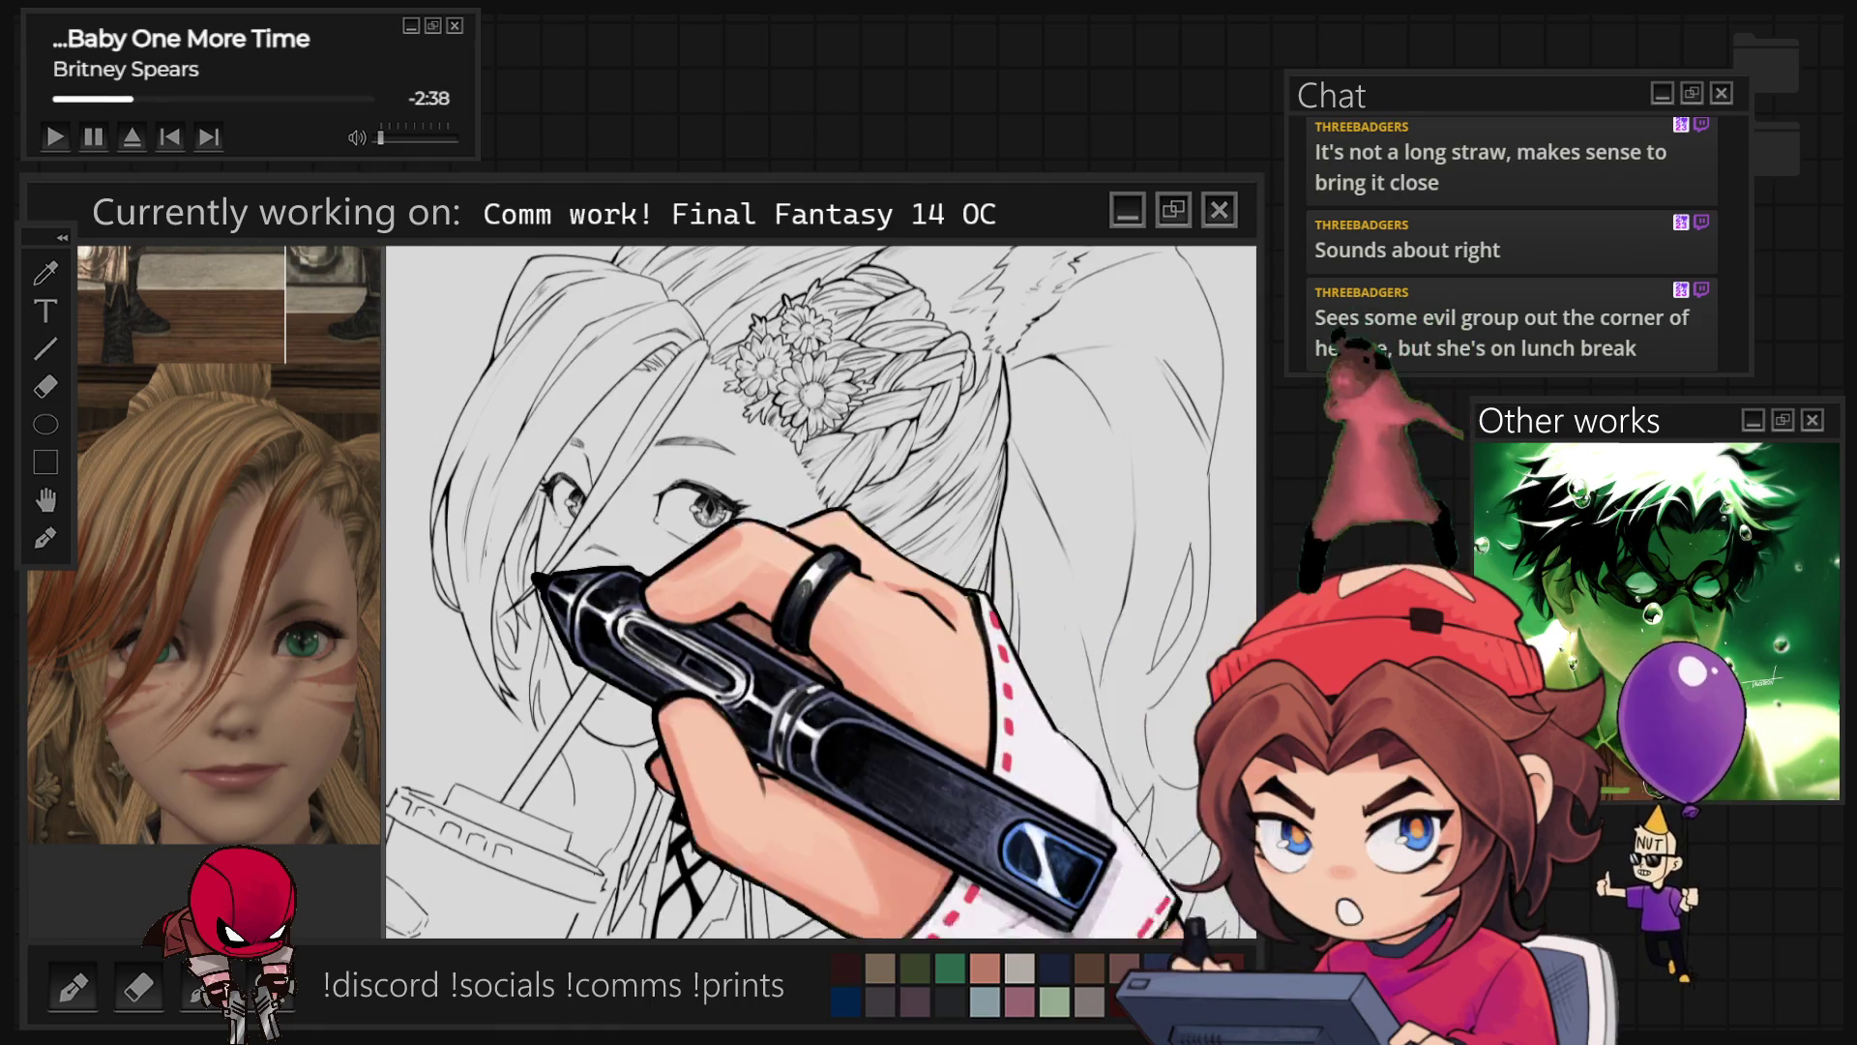
scroll(670, 583, "up", 2)
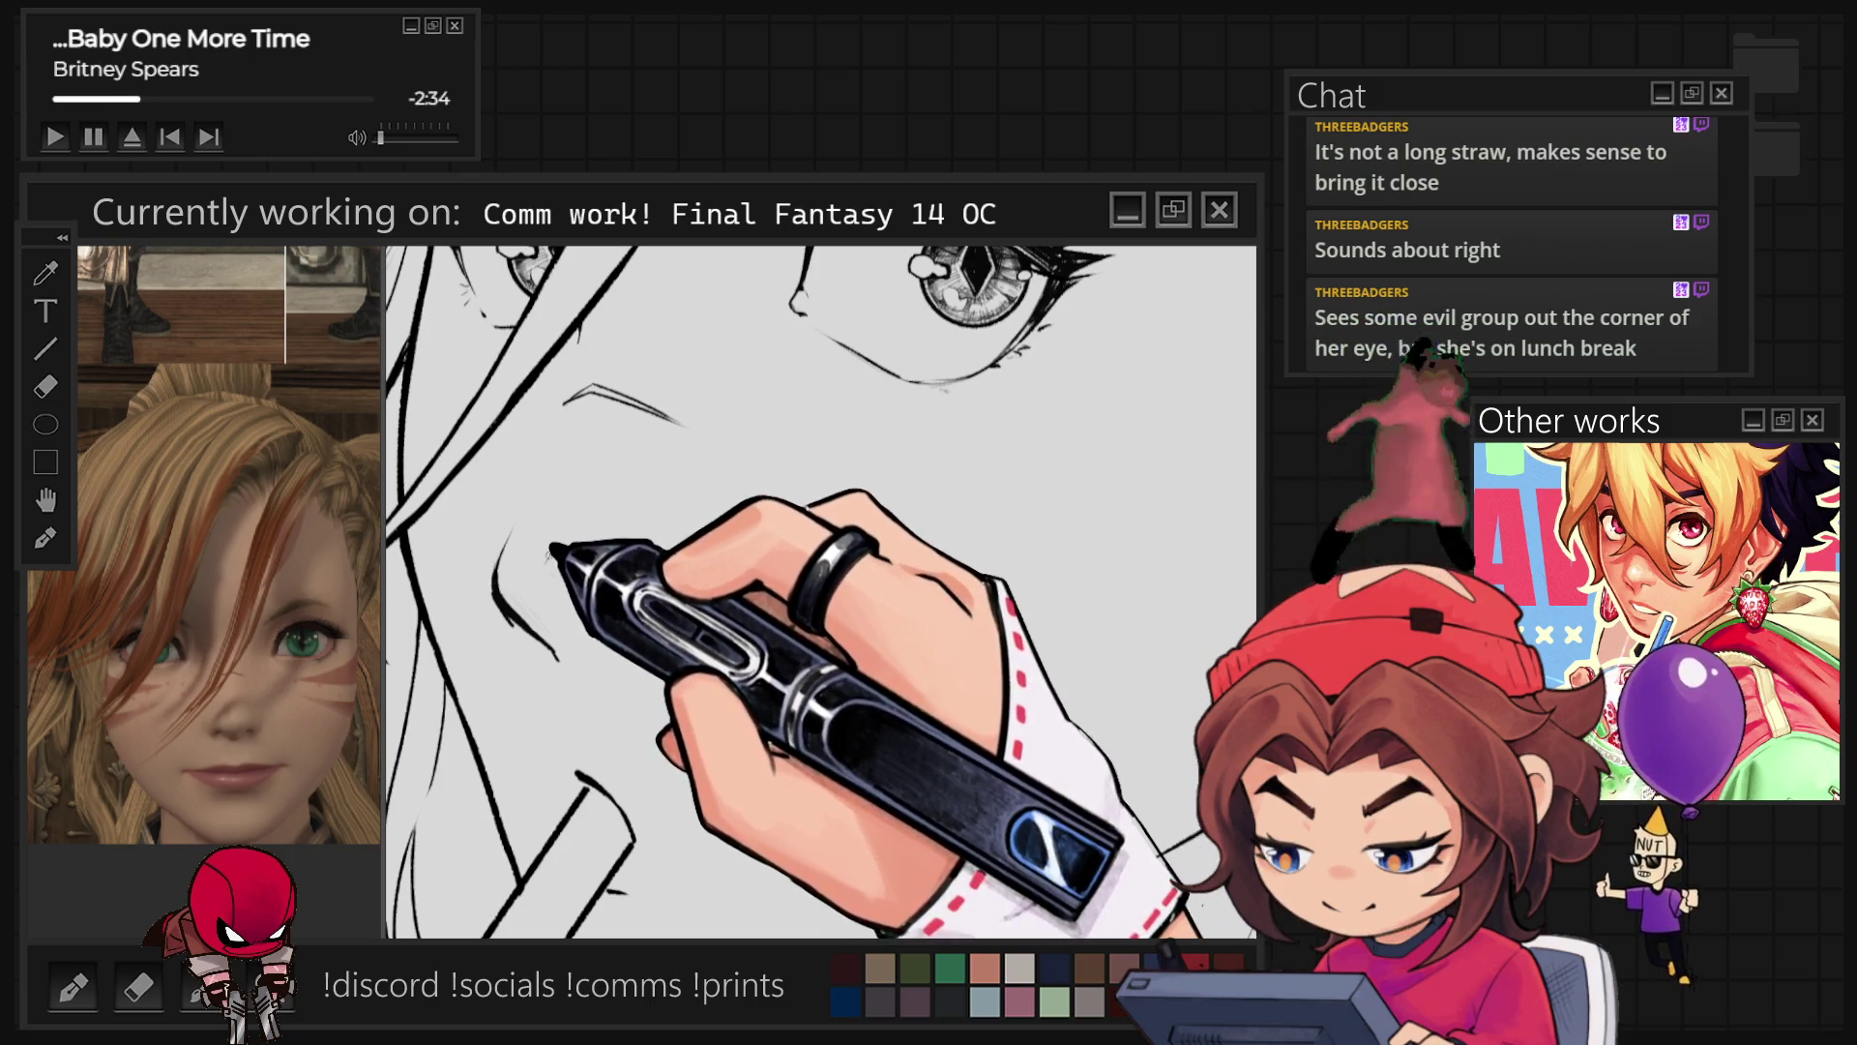
key("bracketright")
key("bracketright")
key("bracketright")
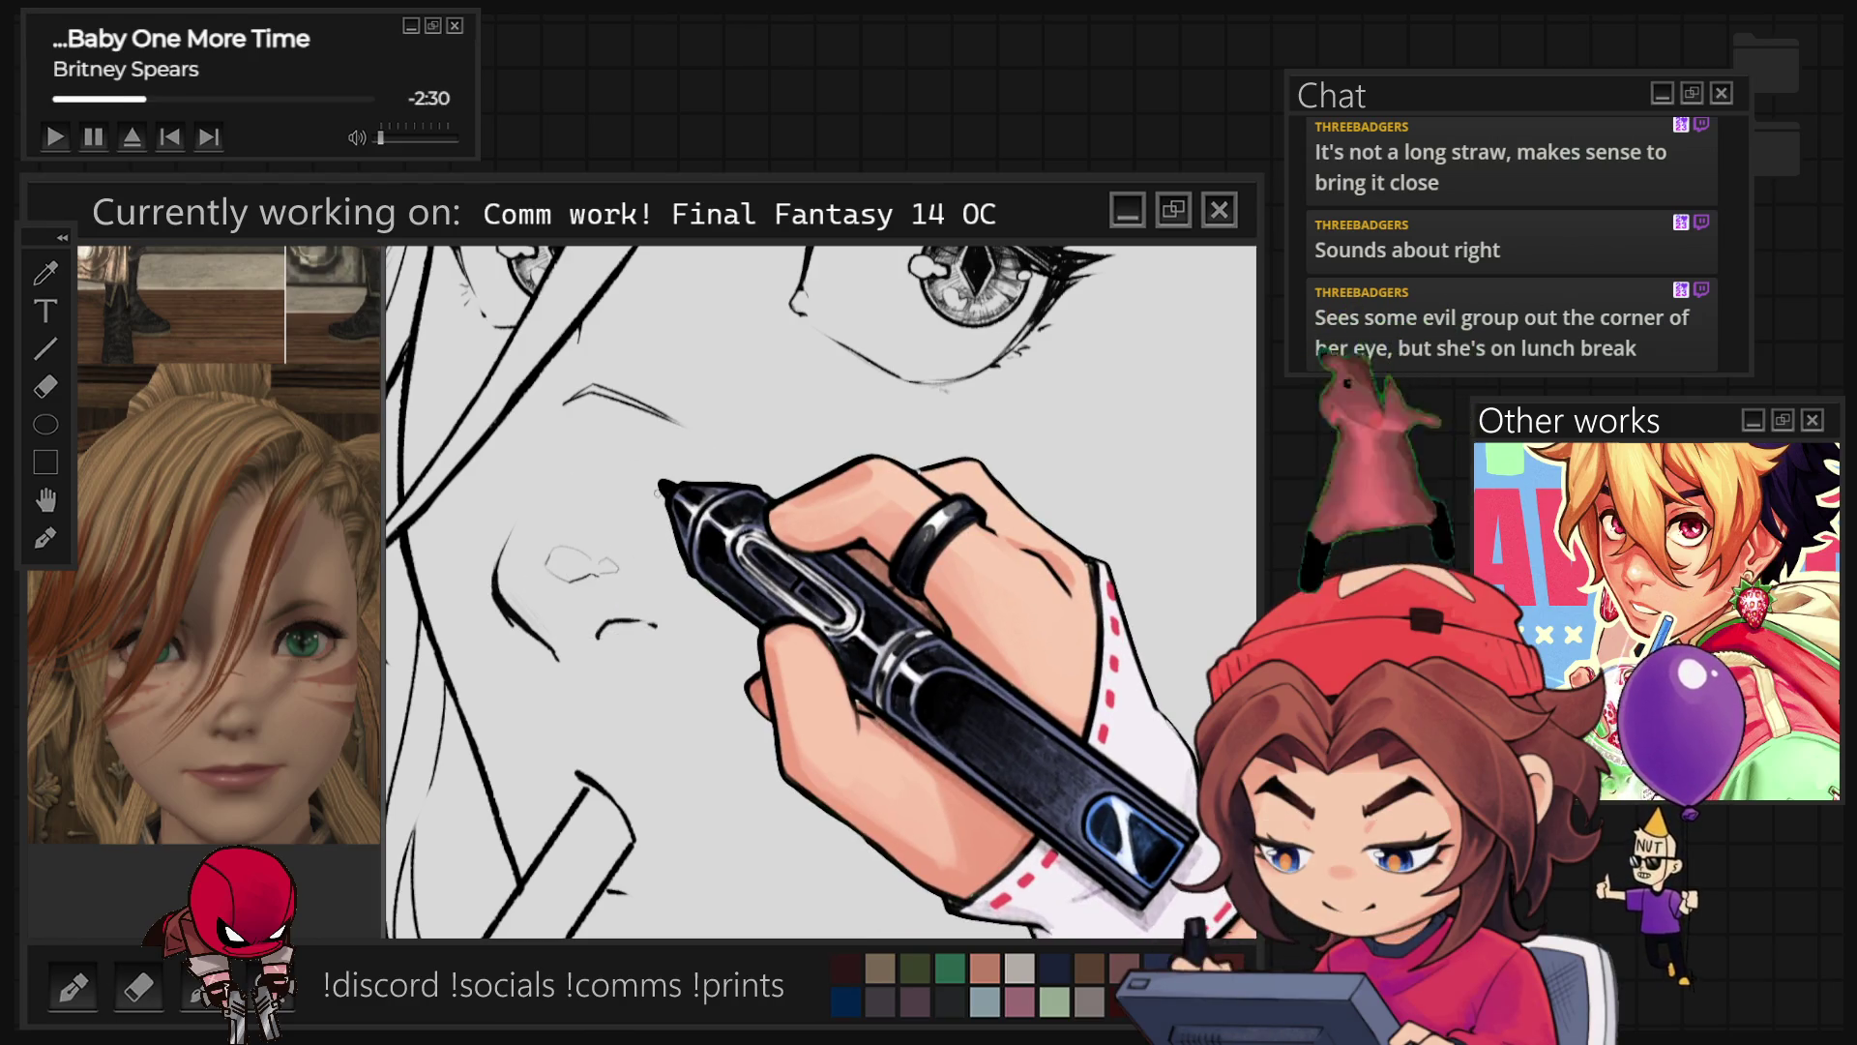
scroll(661, 492, "down", 5)
scroll(975, 674, "up", 6)
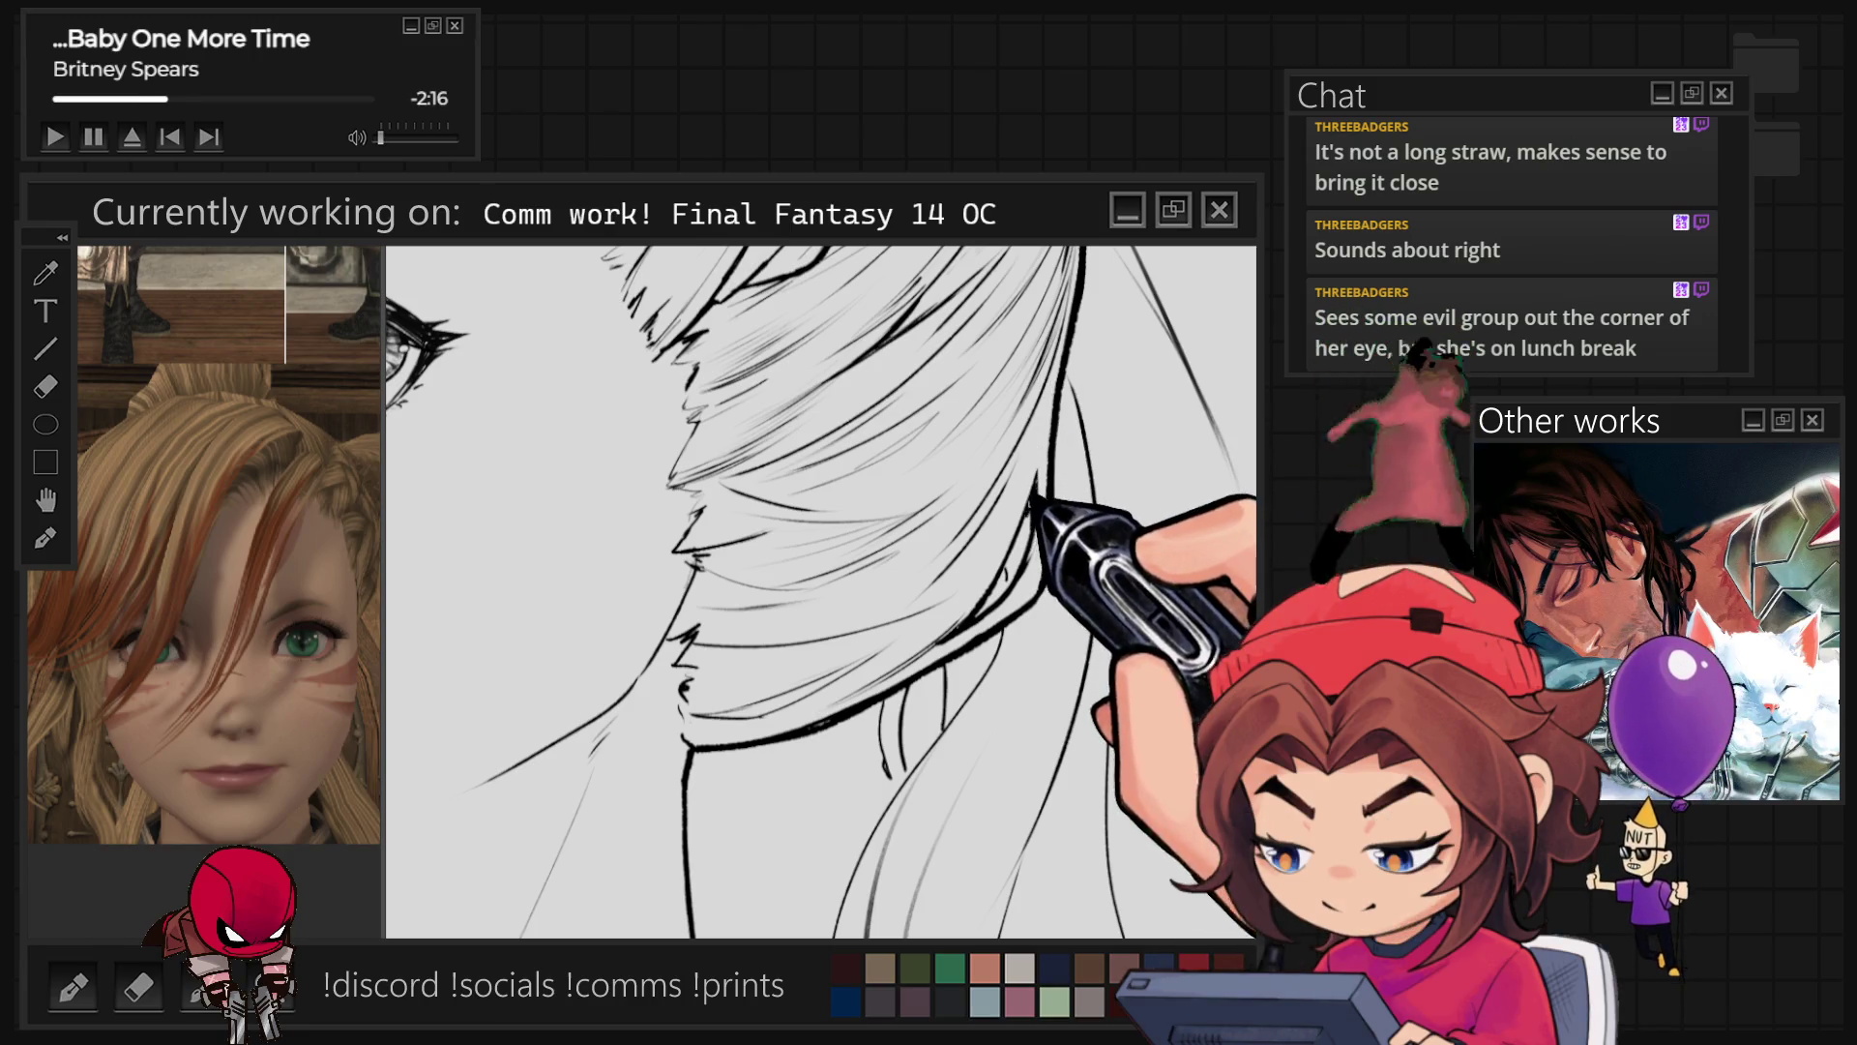
key("ctrl+0")
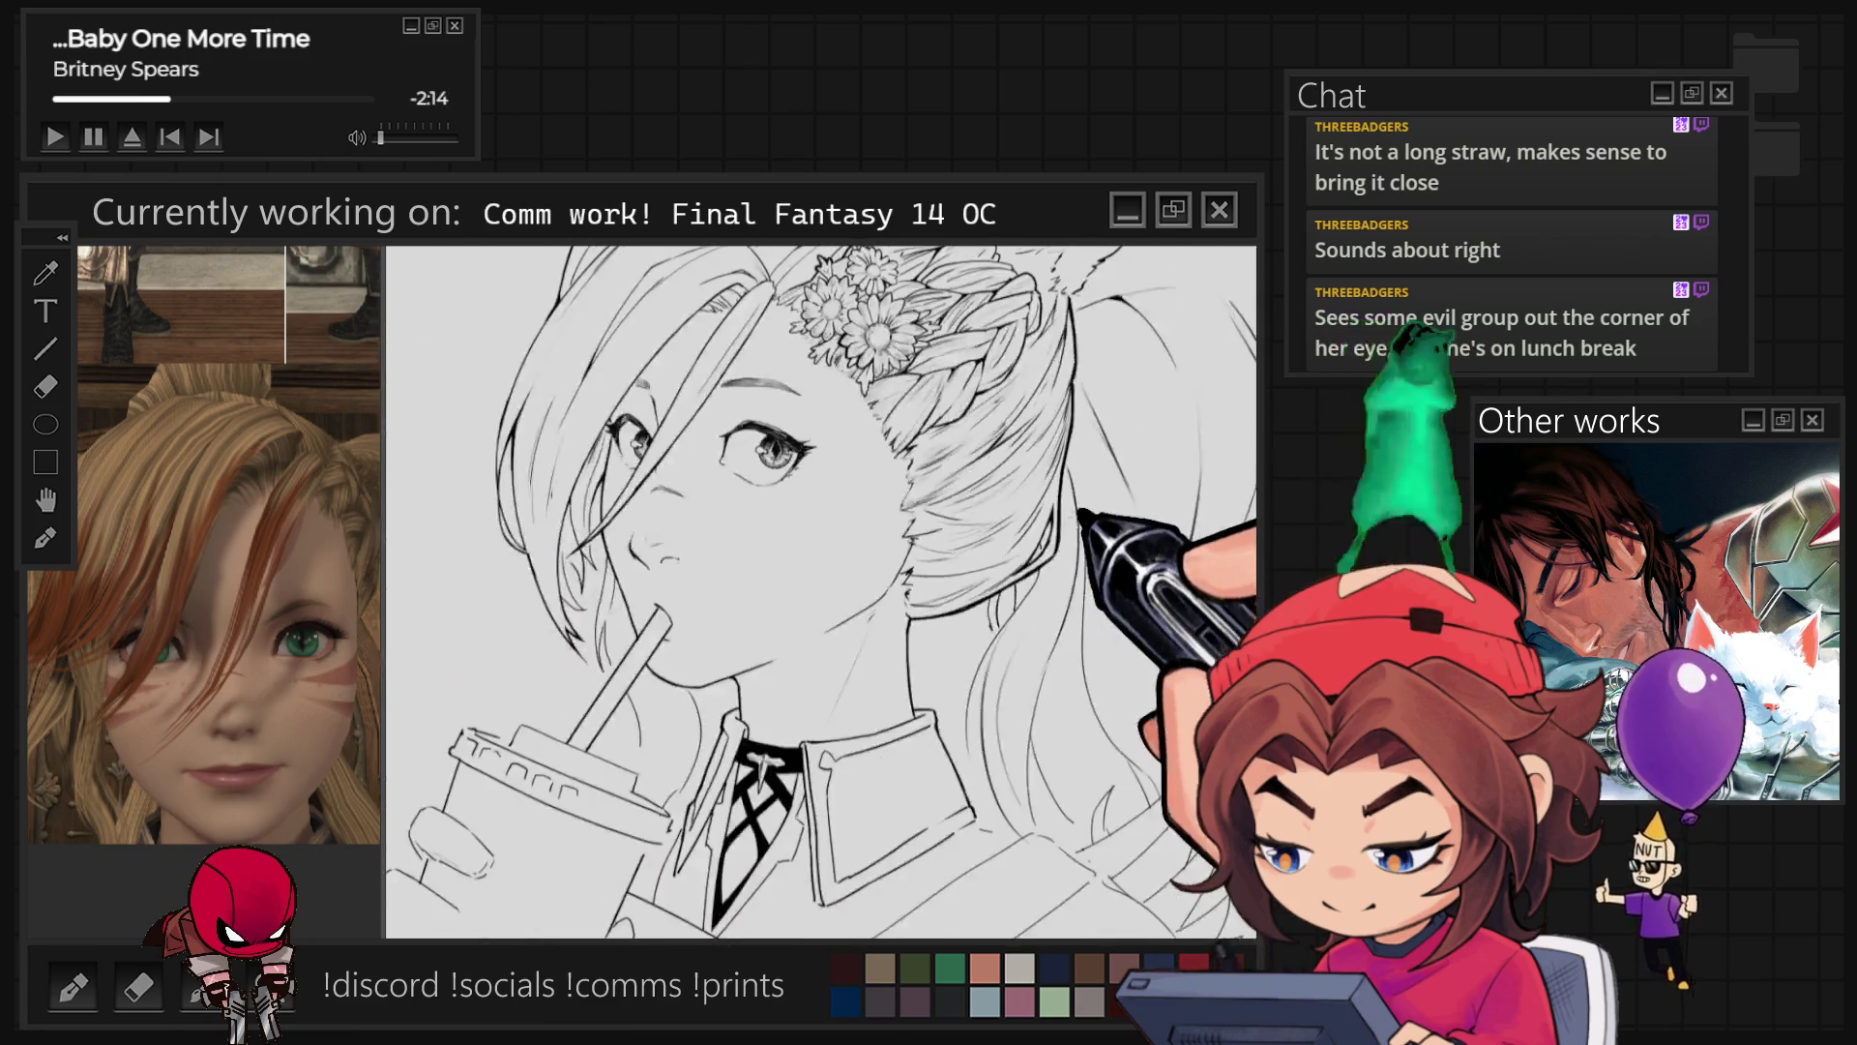
Step: Draw the bold bangs sweeping across one eye on a zoomed view, then restore upright rotation
scroll(909, 591, "up", 5)
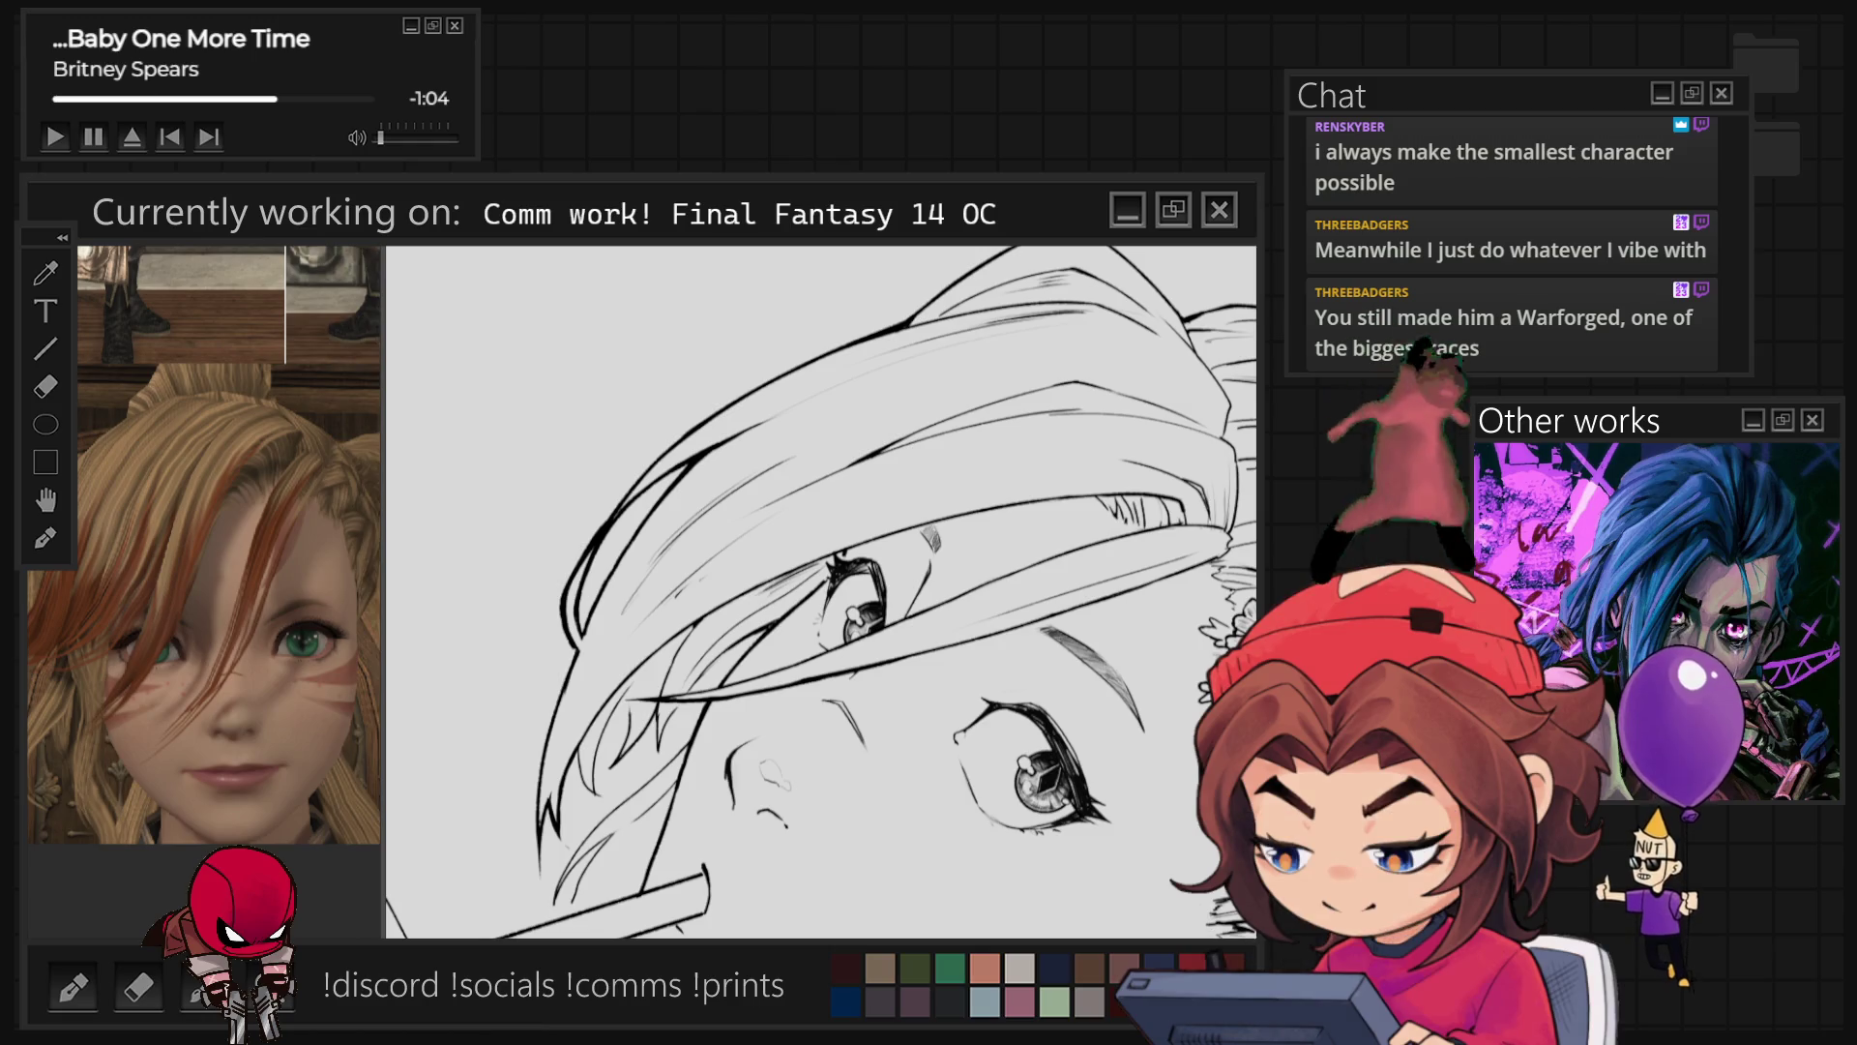
key("Home")
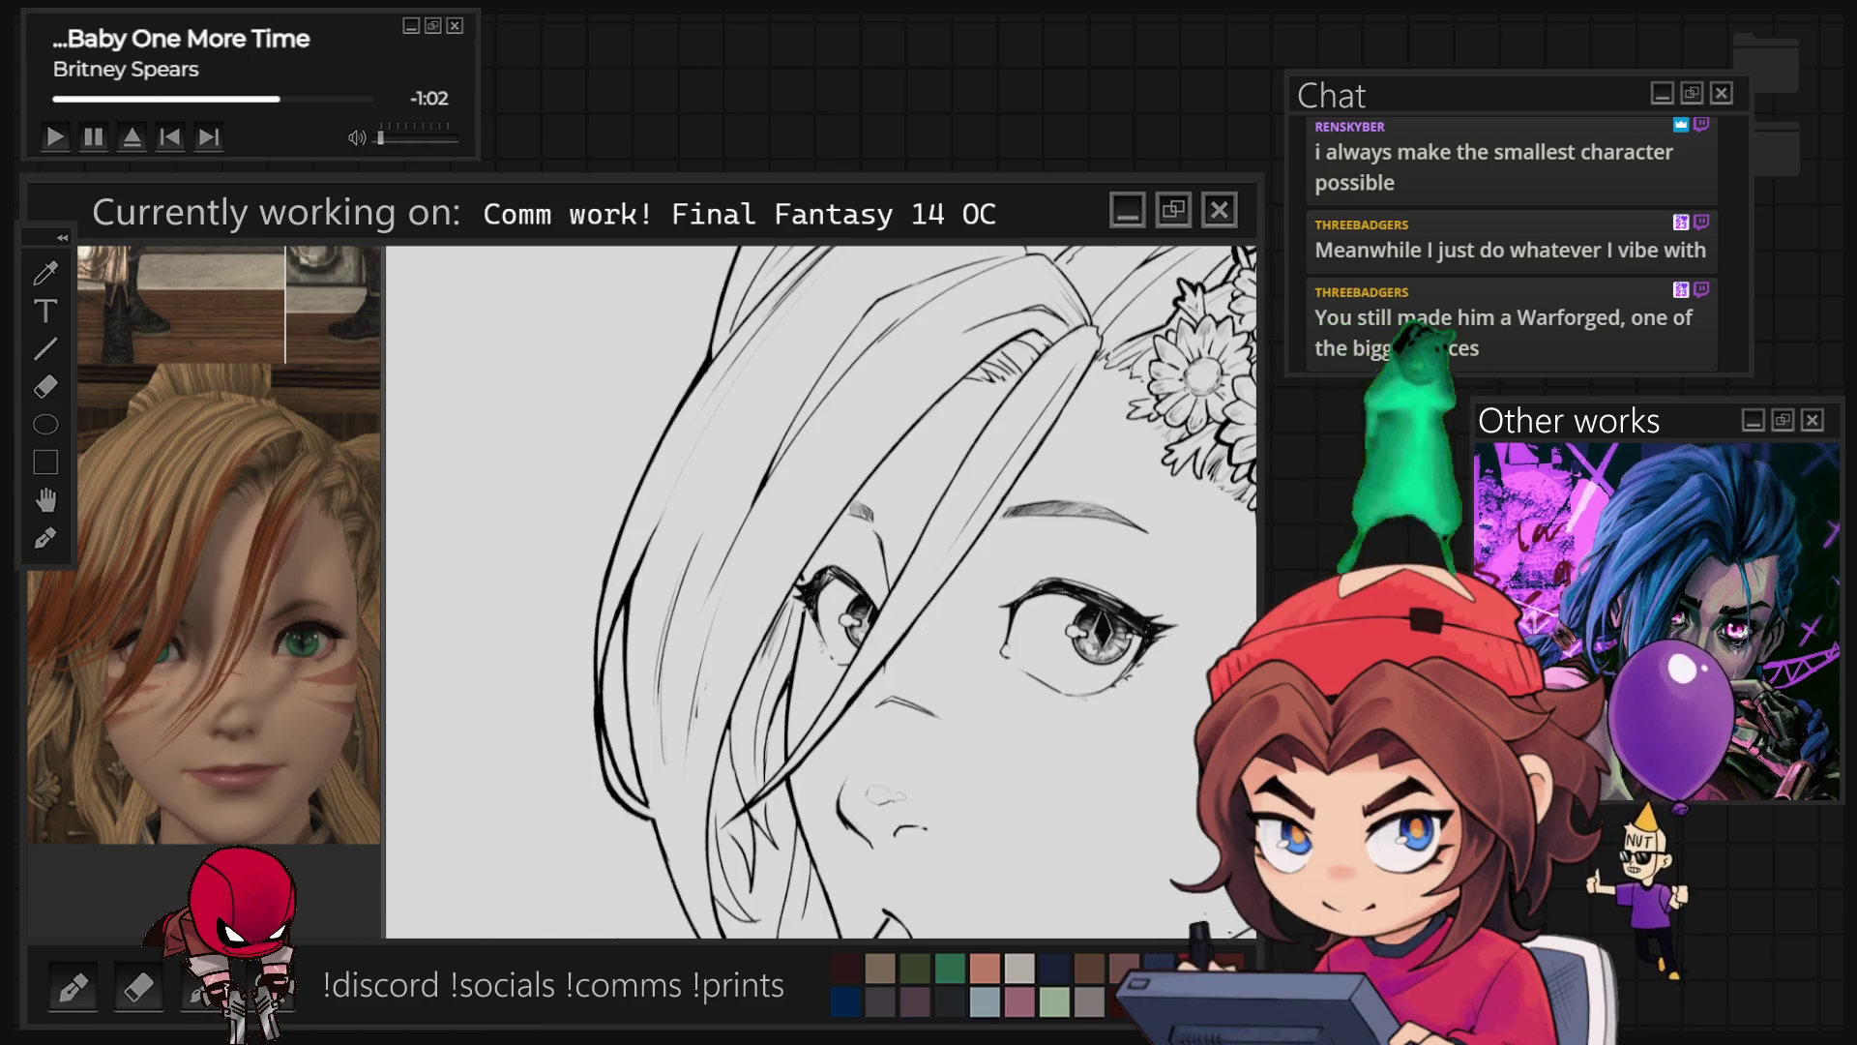
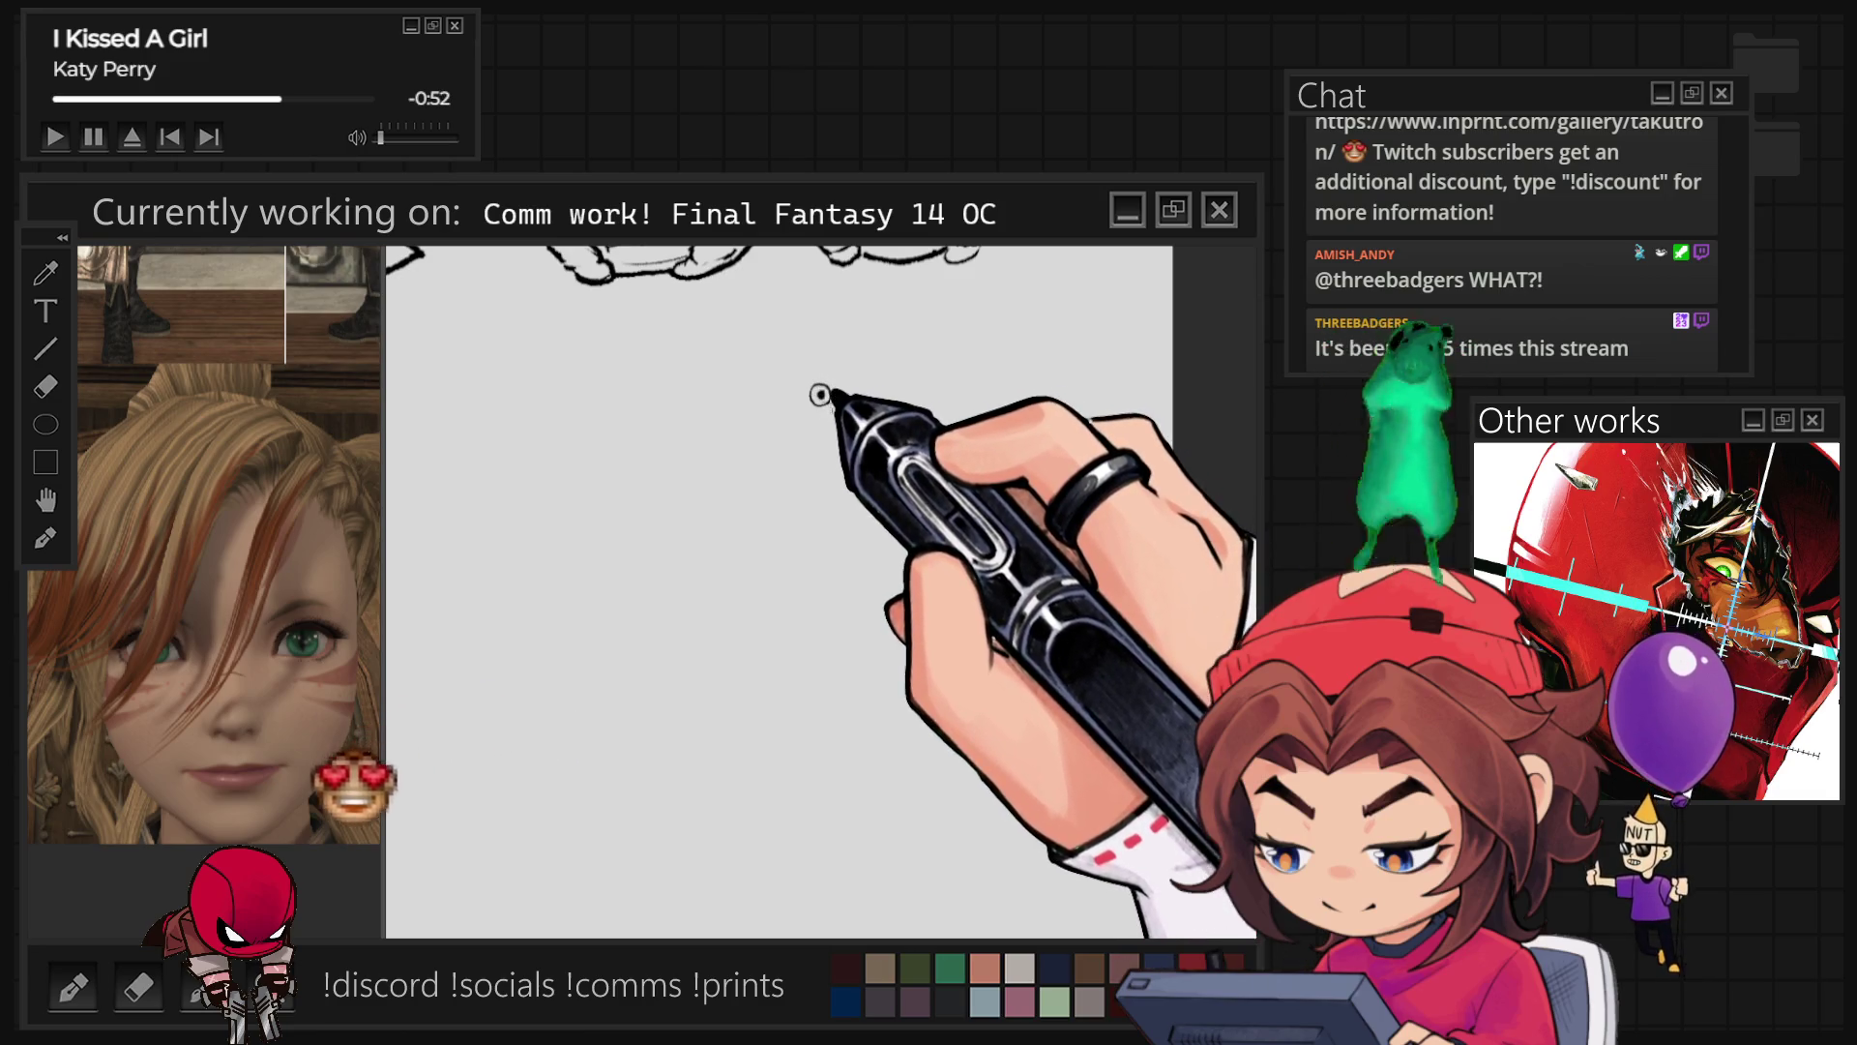
Step: Sketch the Elmo doodle's googly eyes, furry face, nose and big smiling mouth
left_click_drag(832, 399, 838, 423)
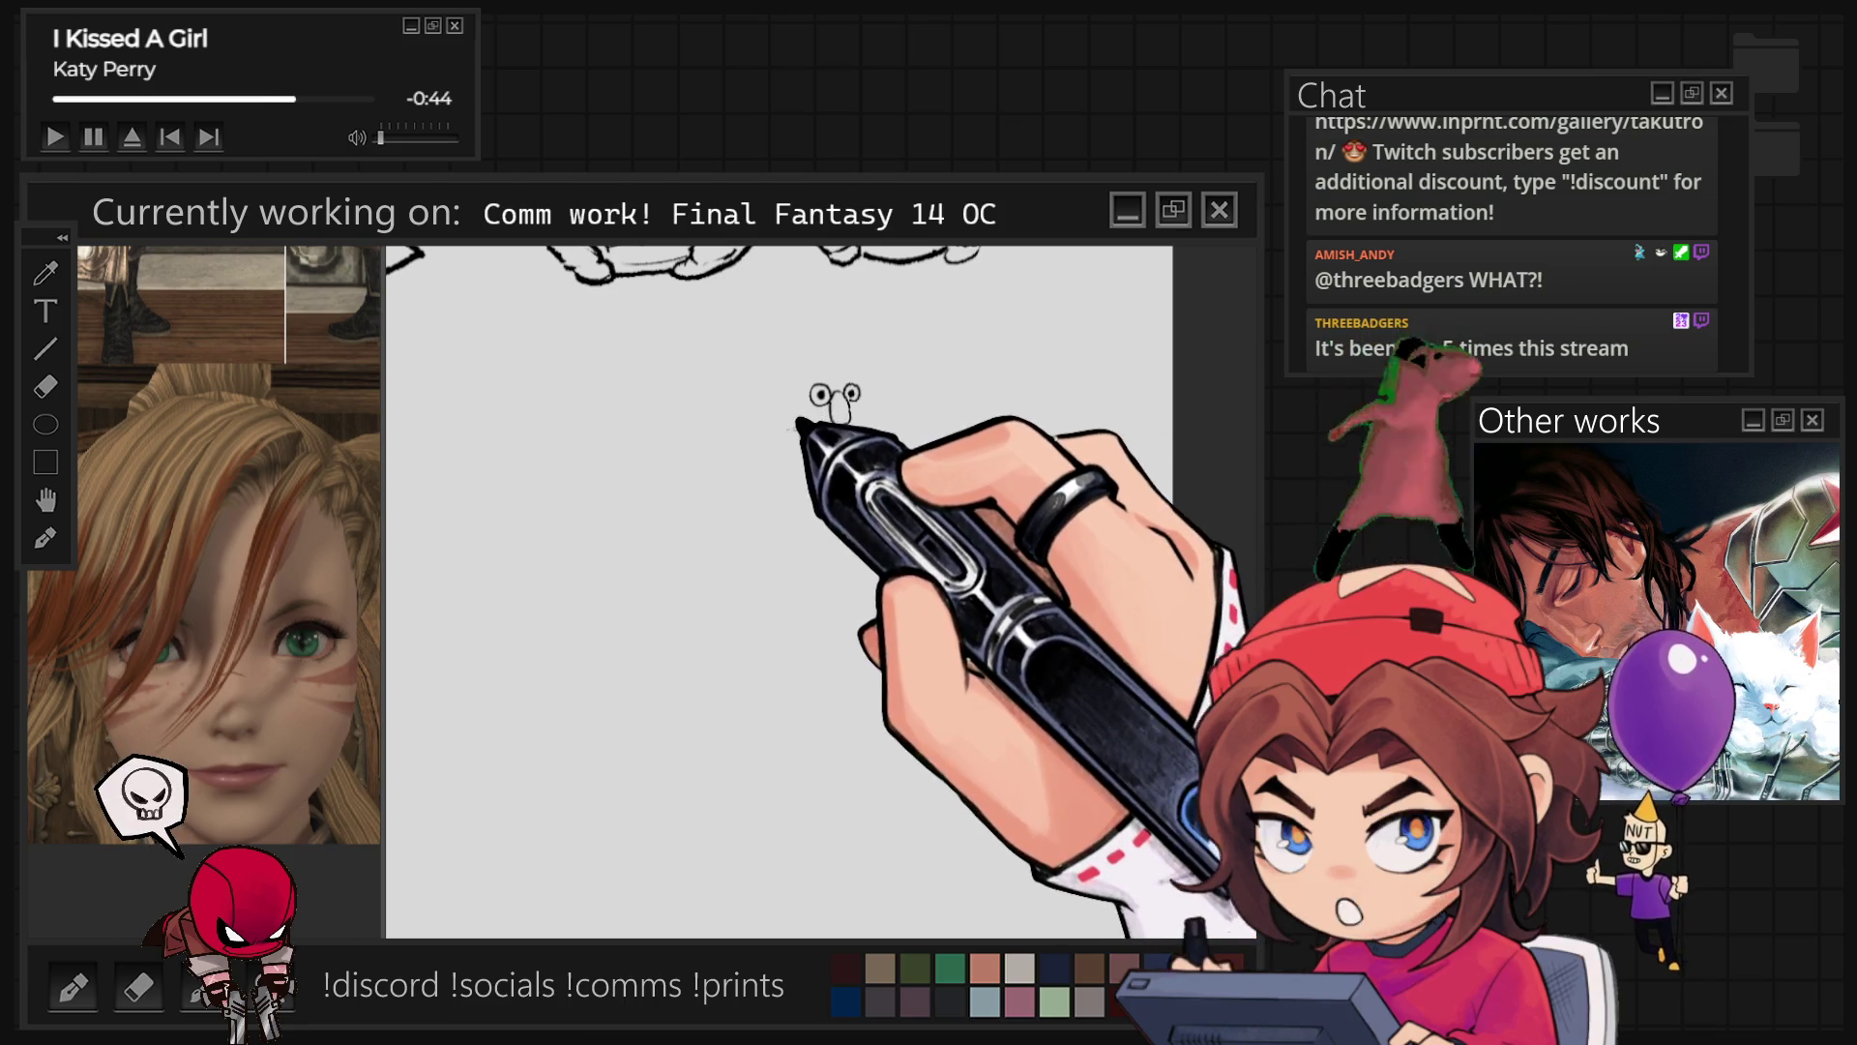
left_click_drag(793, 432, 852, 436)
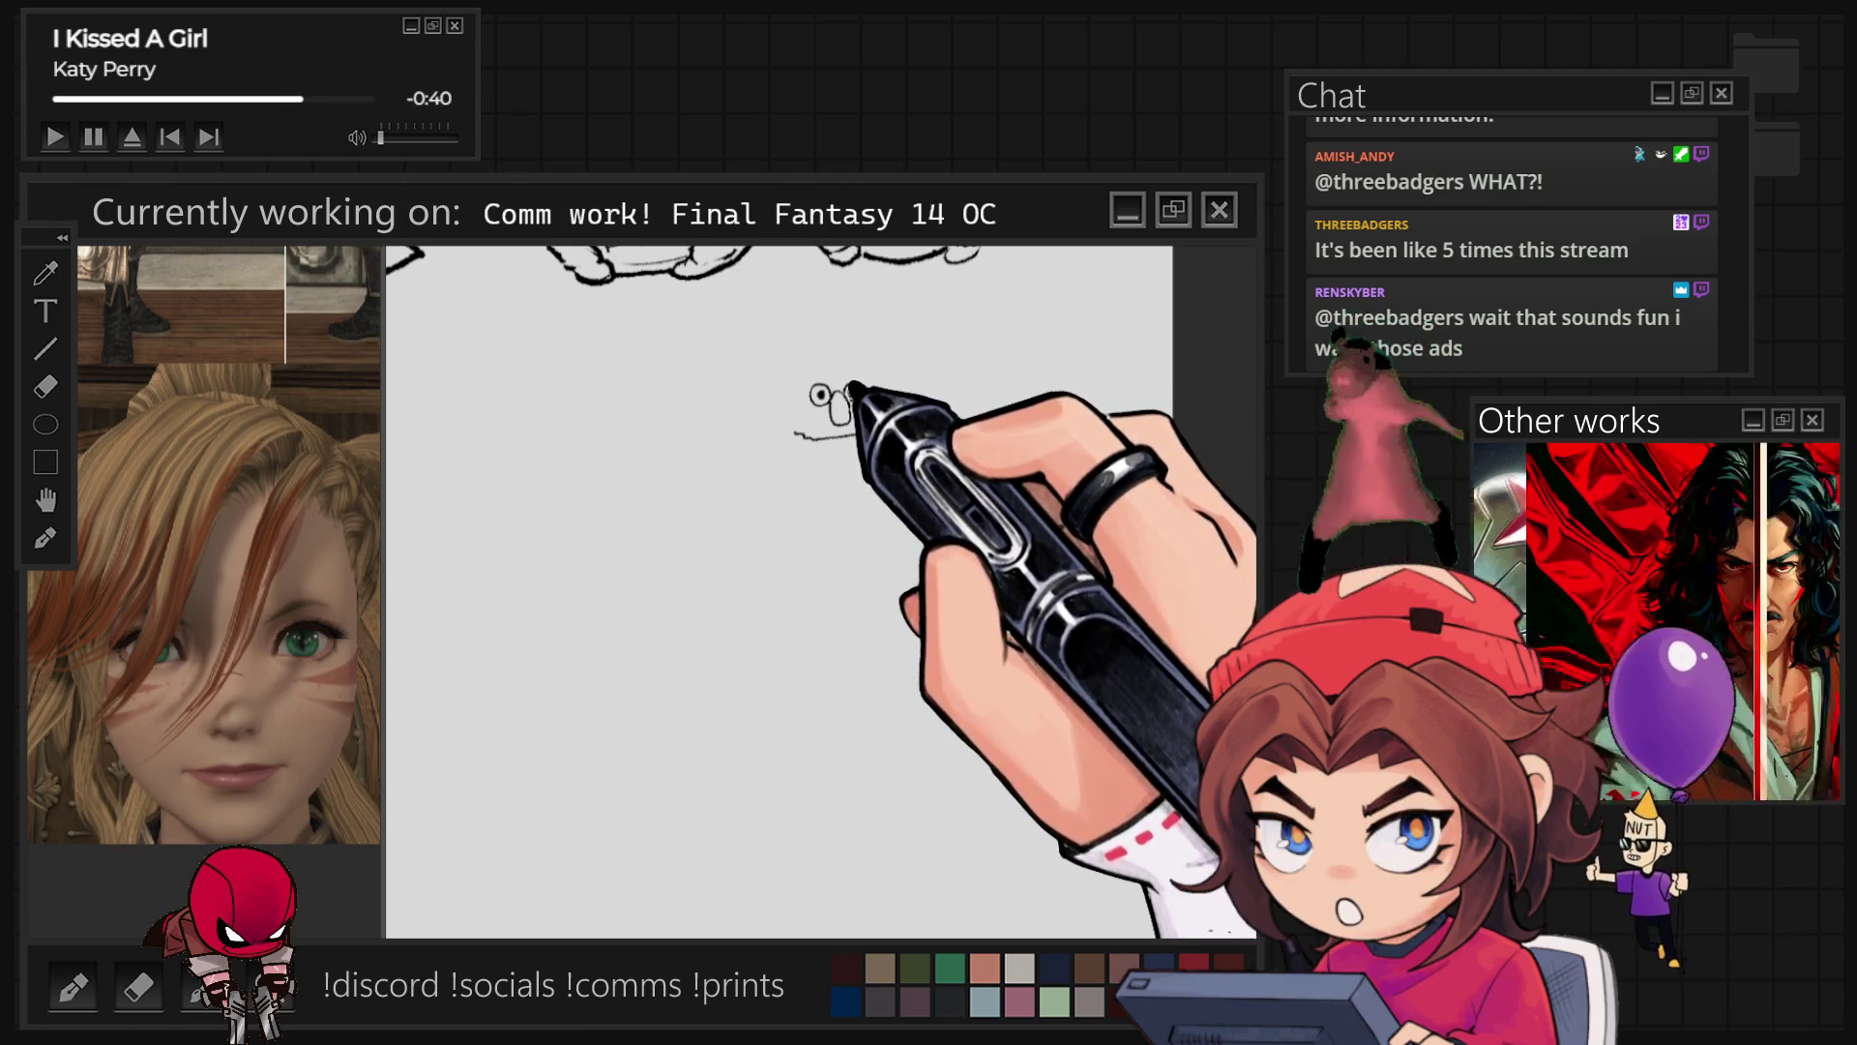
mouse_move(829, 400)
left_mouse_down()
mouse_move(863, 432)
mouse_move(791, 402)
mouse_move(866, 437)
left_mouse_up()
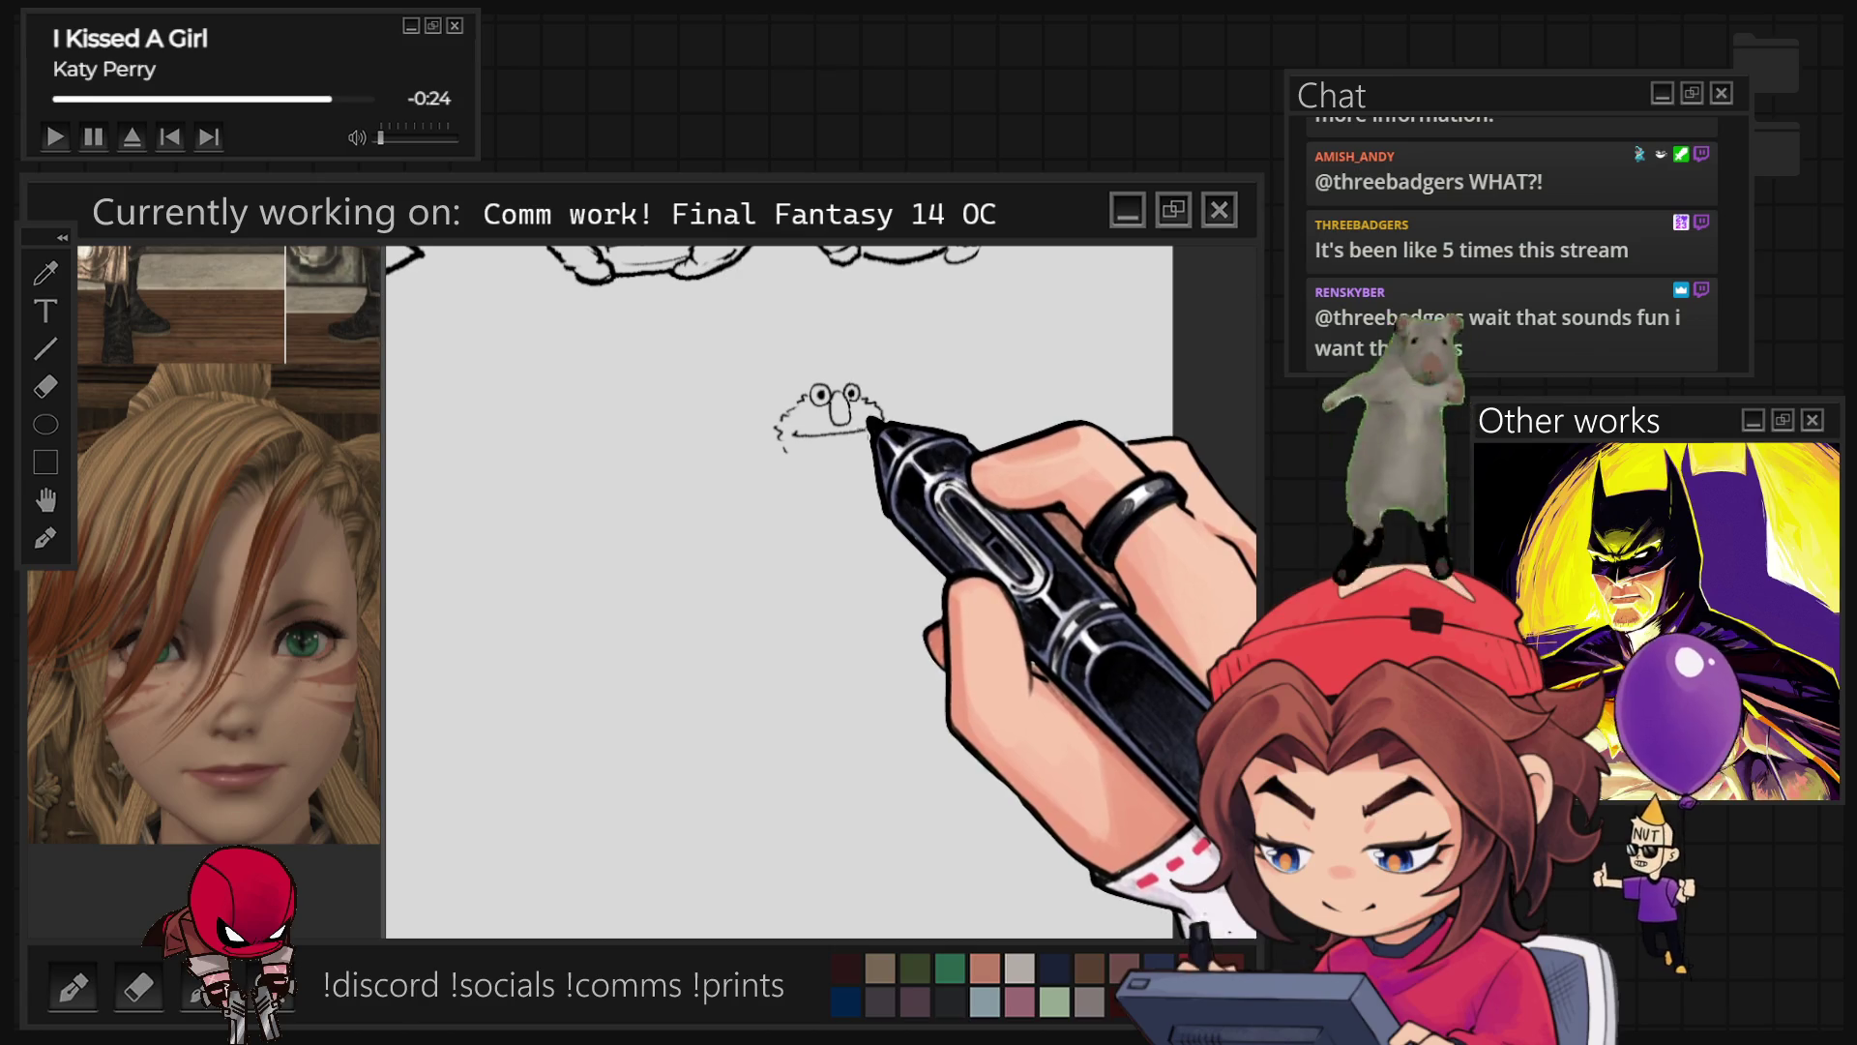
left_click_drag(795, 438, 871, 447)
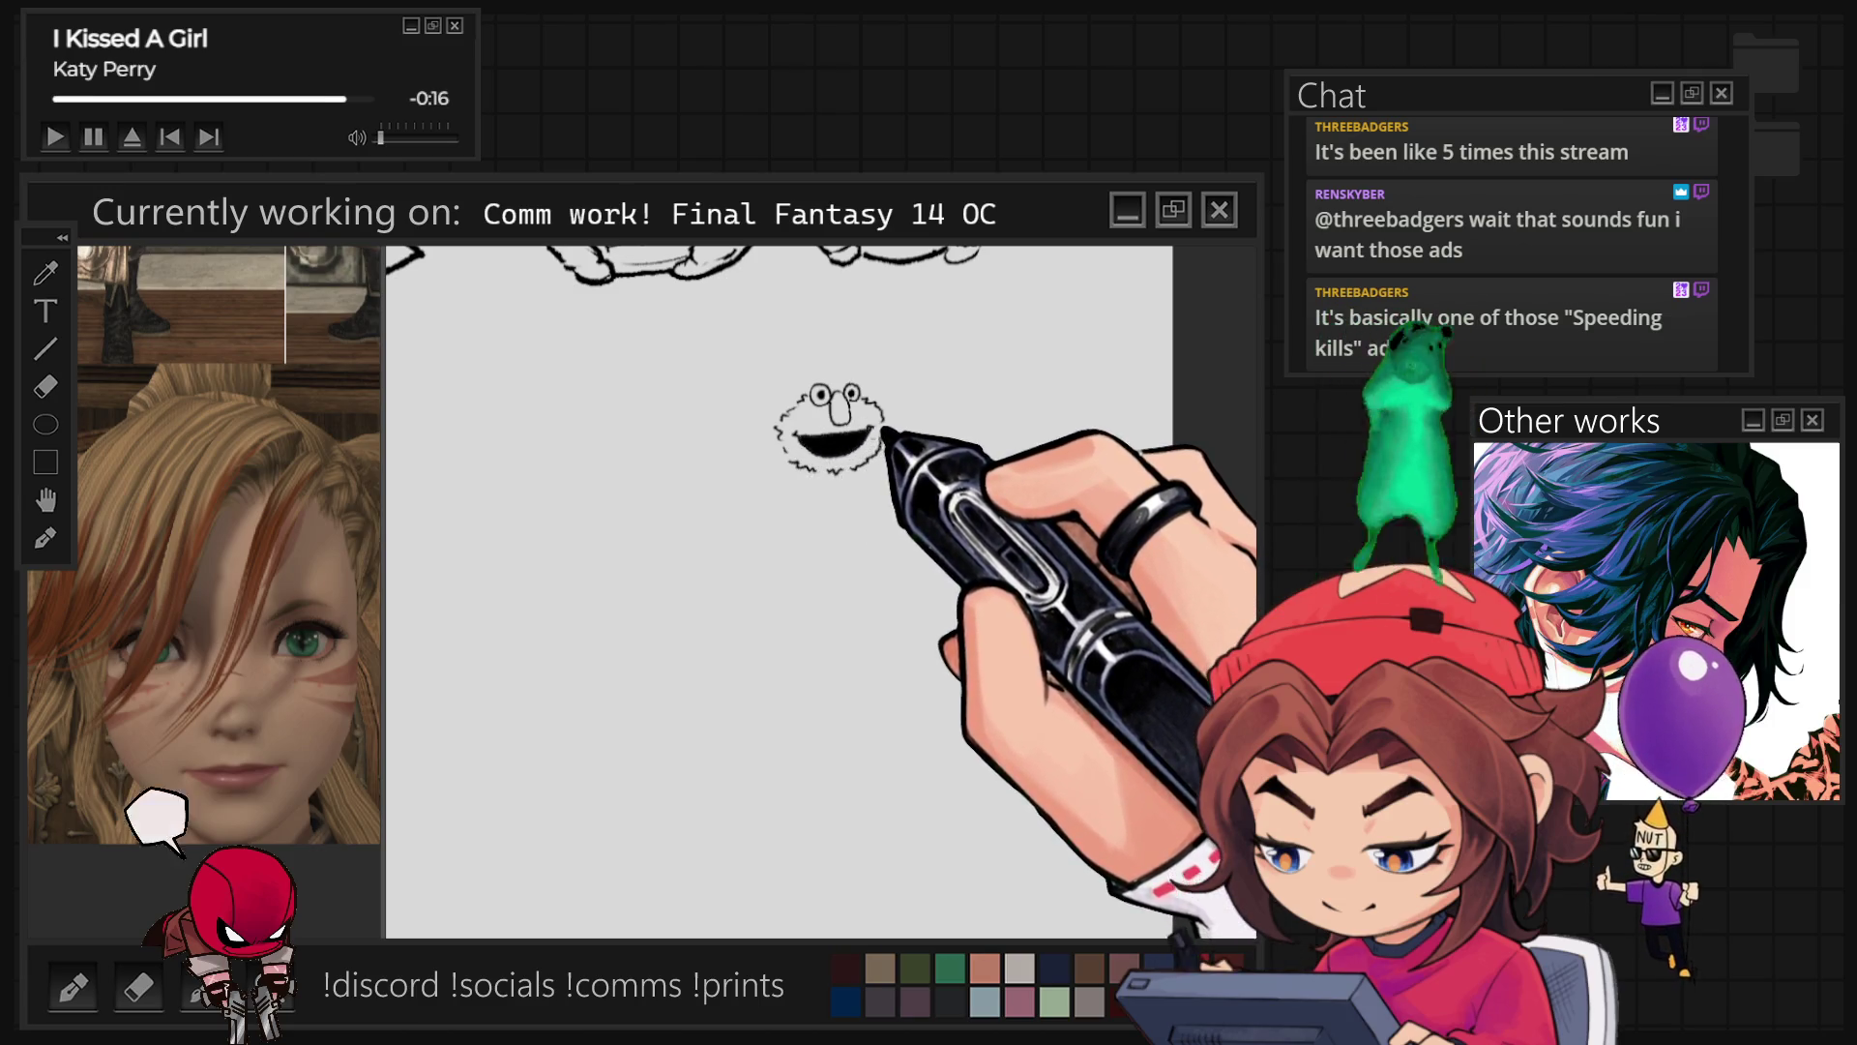
Step: Draw both sides of Elmo's standing body and begin a mushroom cap arc below
left_click_drag(786, 471, 758, 552)
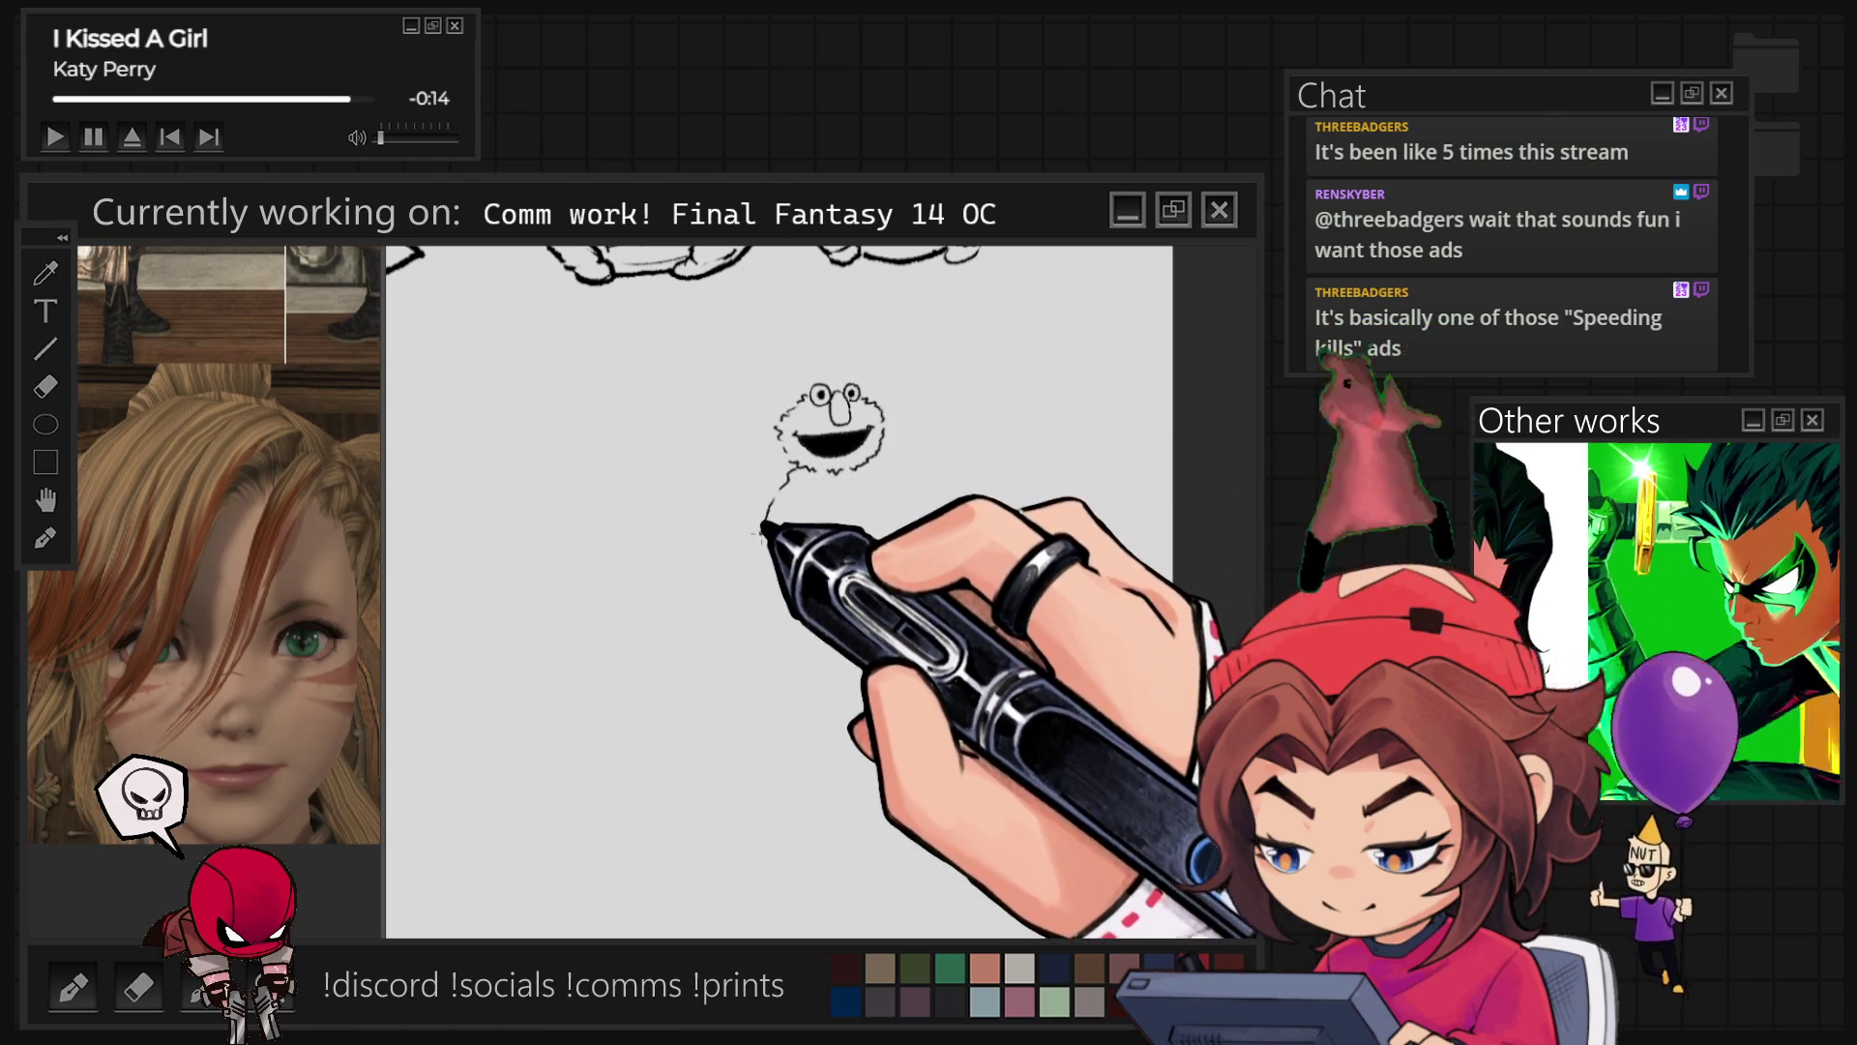
left_click_drag(888, 530, 890, 557)
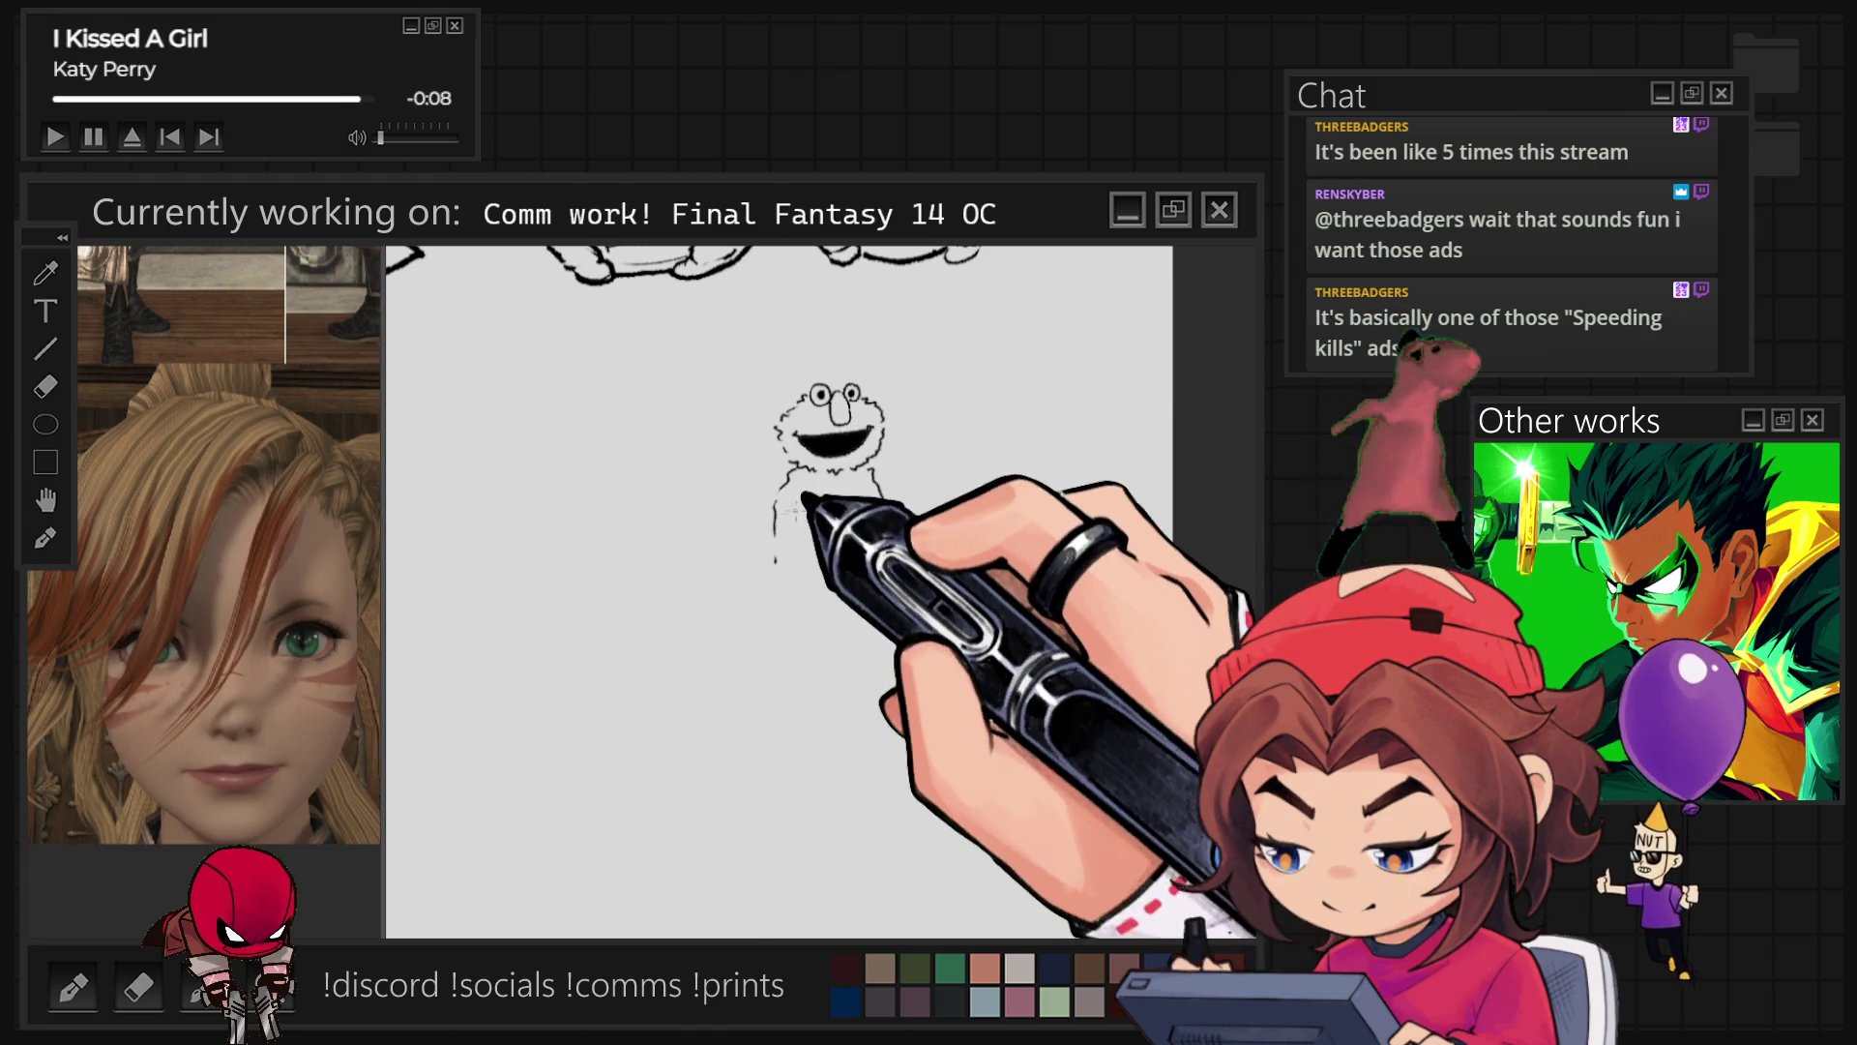
left_click_drag(875, 481, 888, 534)
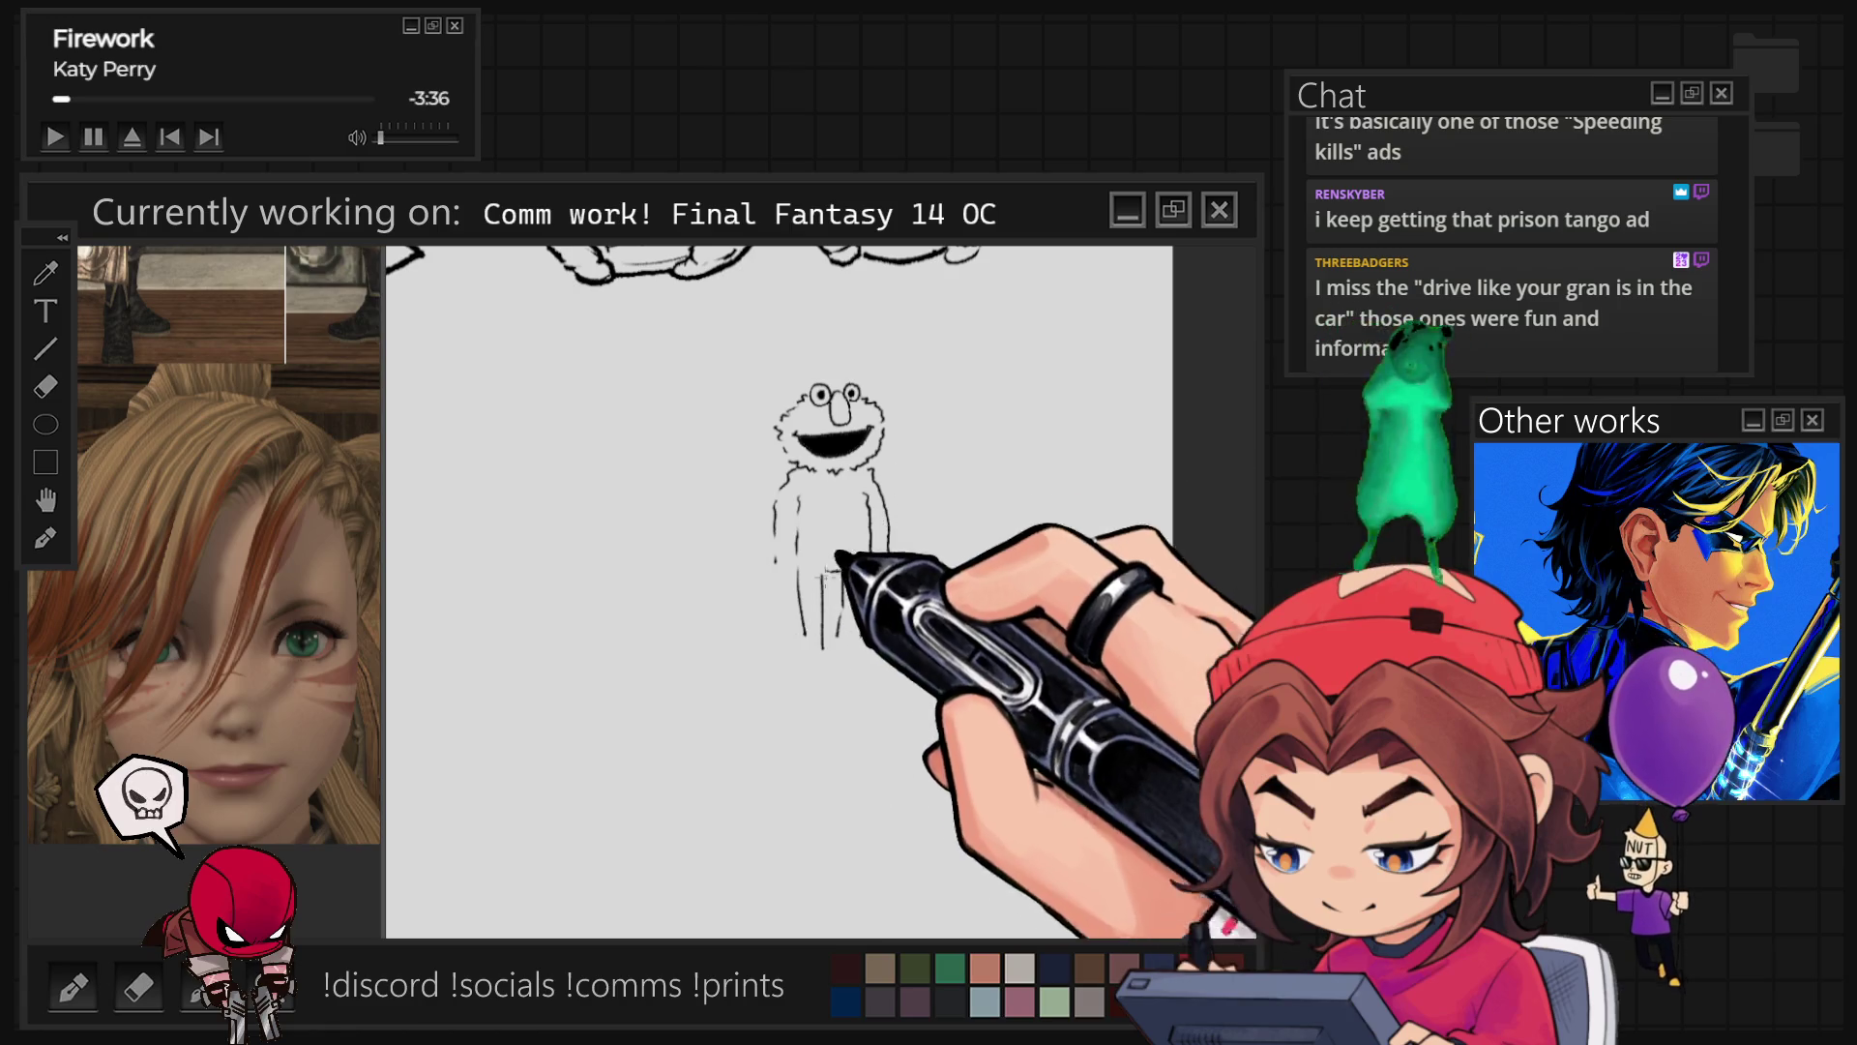
mouse_move(558, 705)
left_mouse_down()
mouse_move(579, 666)
mouse_move(774, 646)
left_mouse_up()
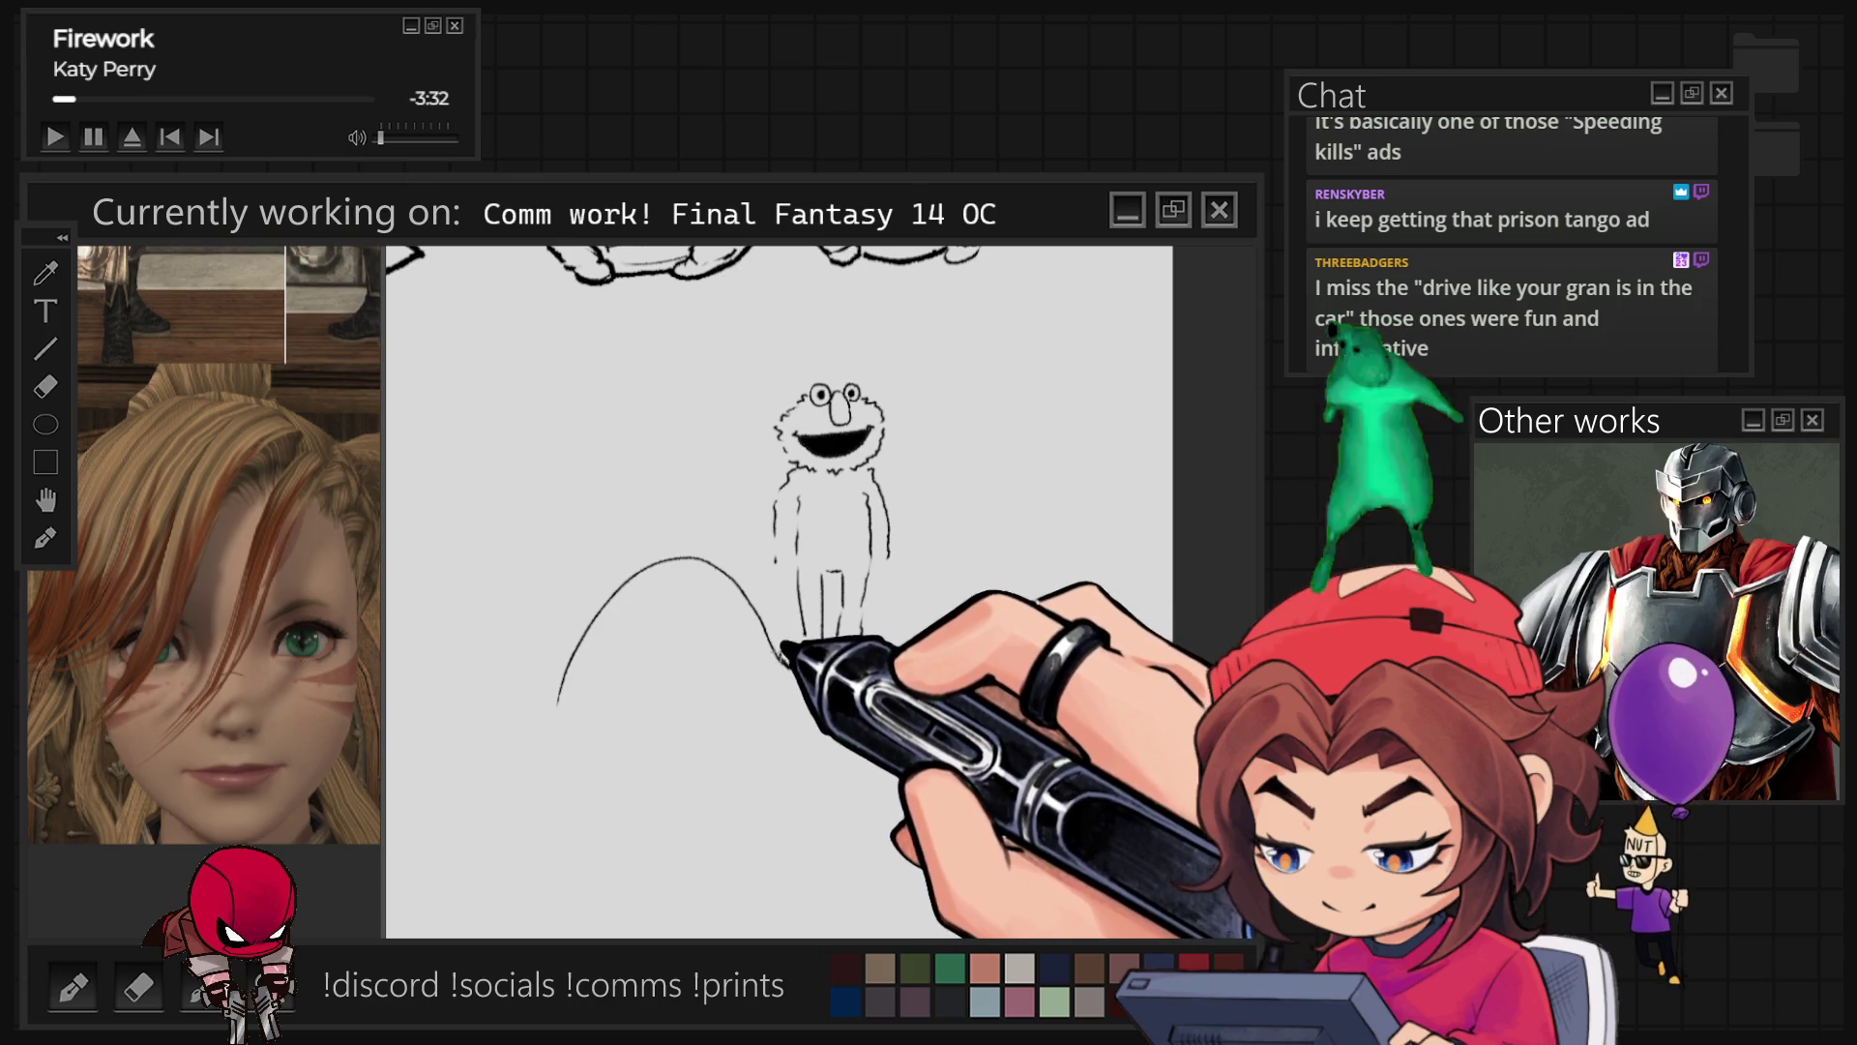
Step: Finish the spotted mushroom cap under Elmo's foot, check it rotated, then lasso it for transforming
mouse_move(576, 660)
left_mouse_down()
mouse_move(571, 733)
mouse_move(786, 723)
left_mouse_up()
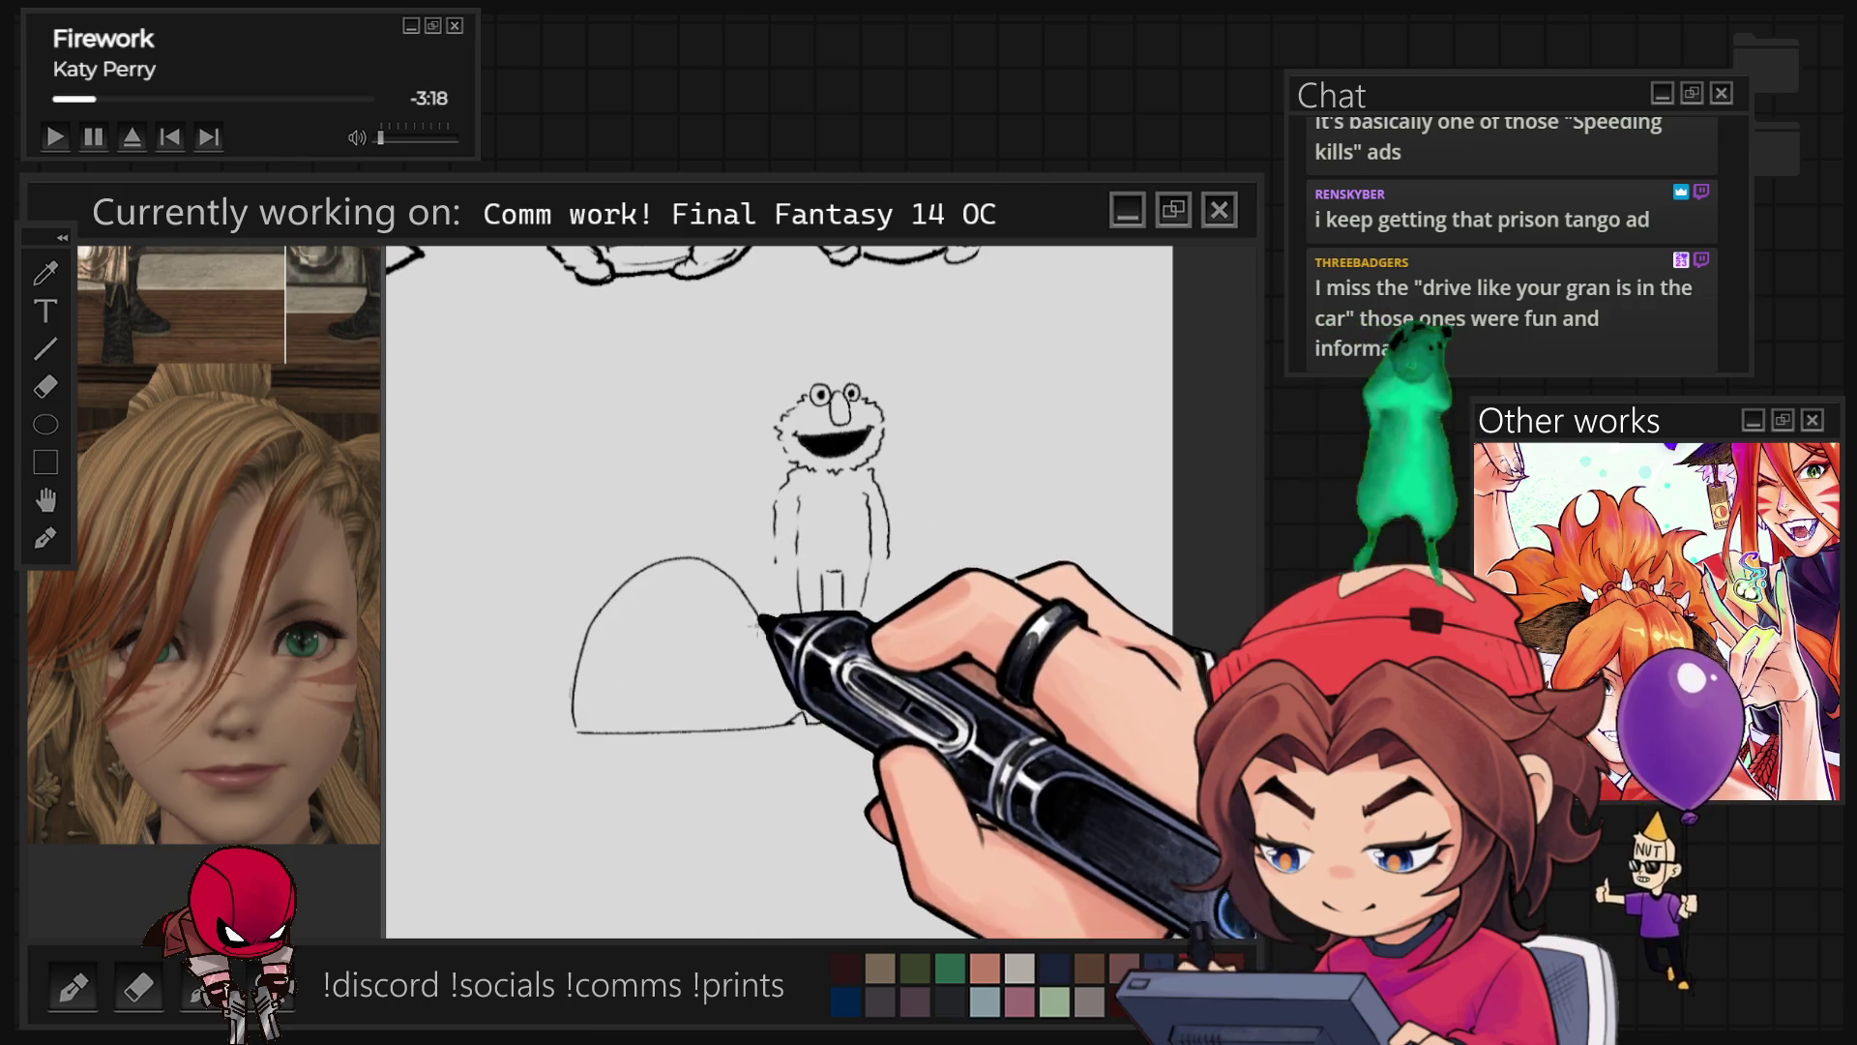
mouse_move(682, 633)
left_mouse_down()
mouse_move(614, 622)
mouse_move(699, 638)
mouse_move(726, 575)
mouse_move(769, 648)
mouse_move(706, 682)
mouse_move(745, 672)
mouse_move(801, 723)
left_mouse_up()
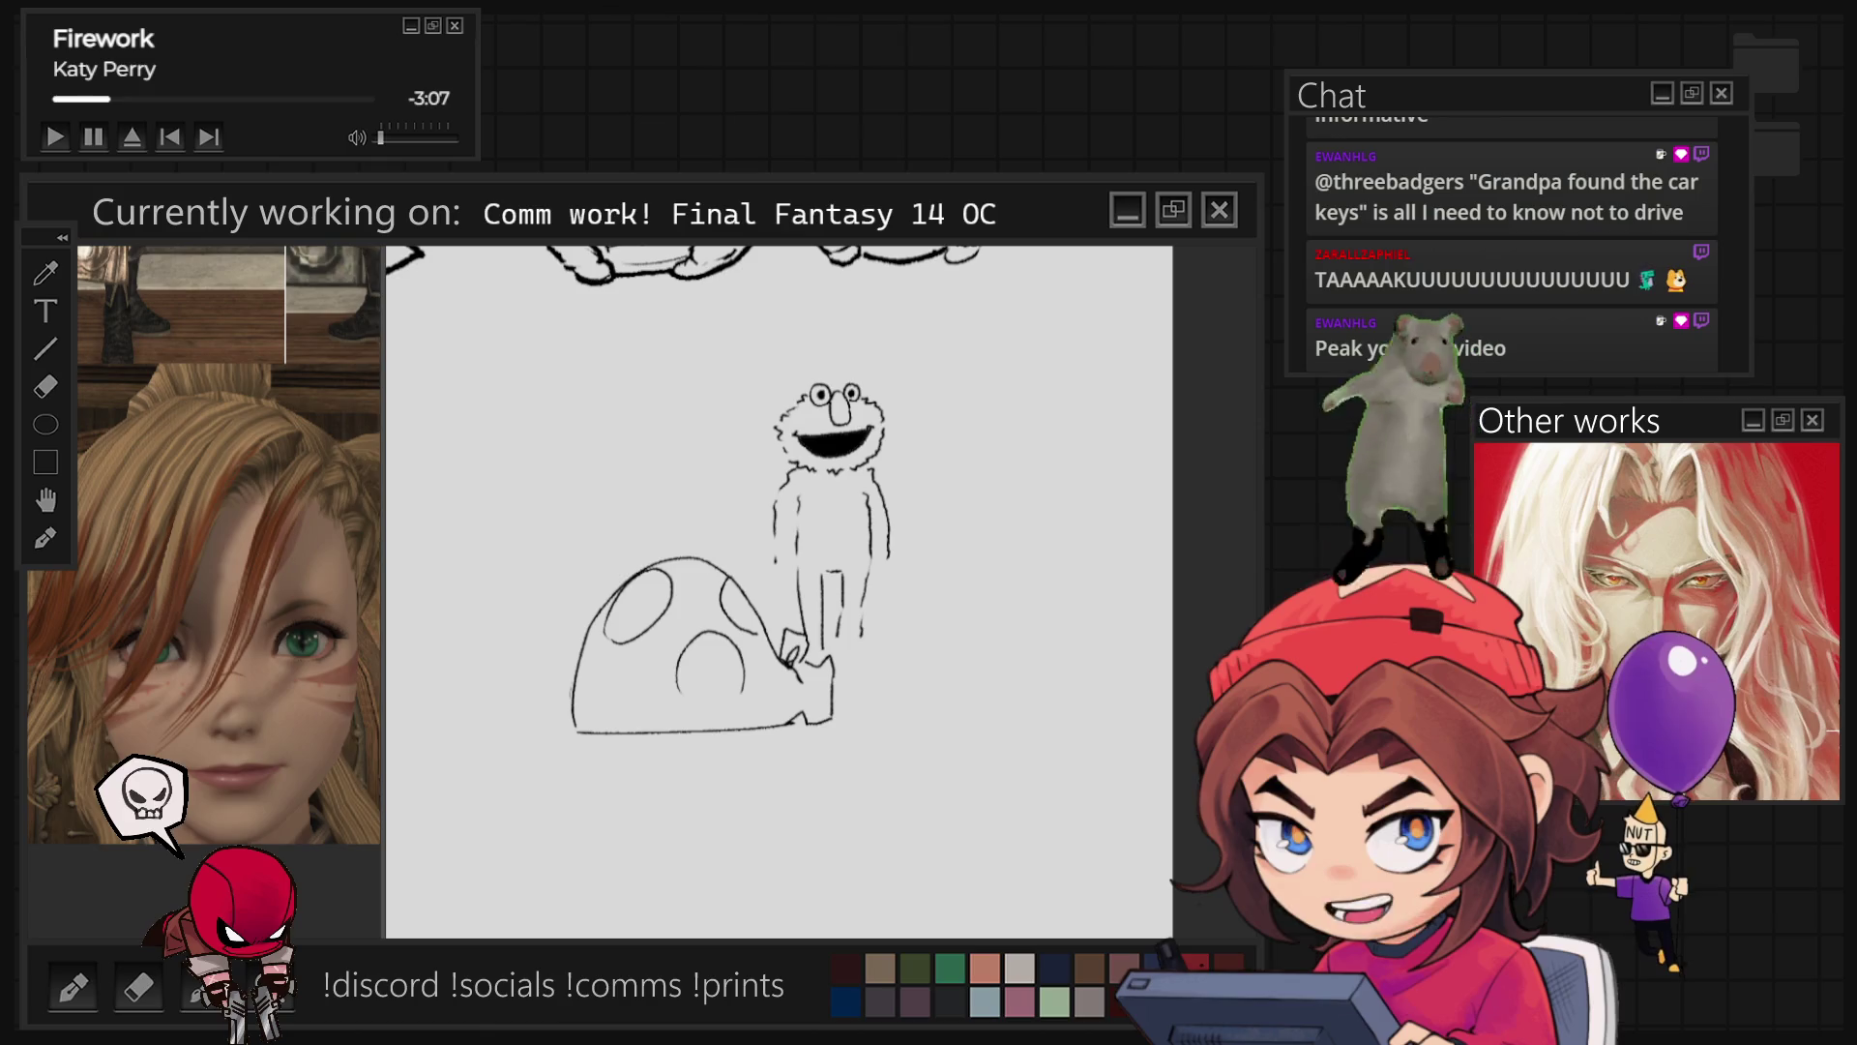
key("r")
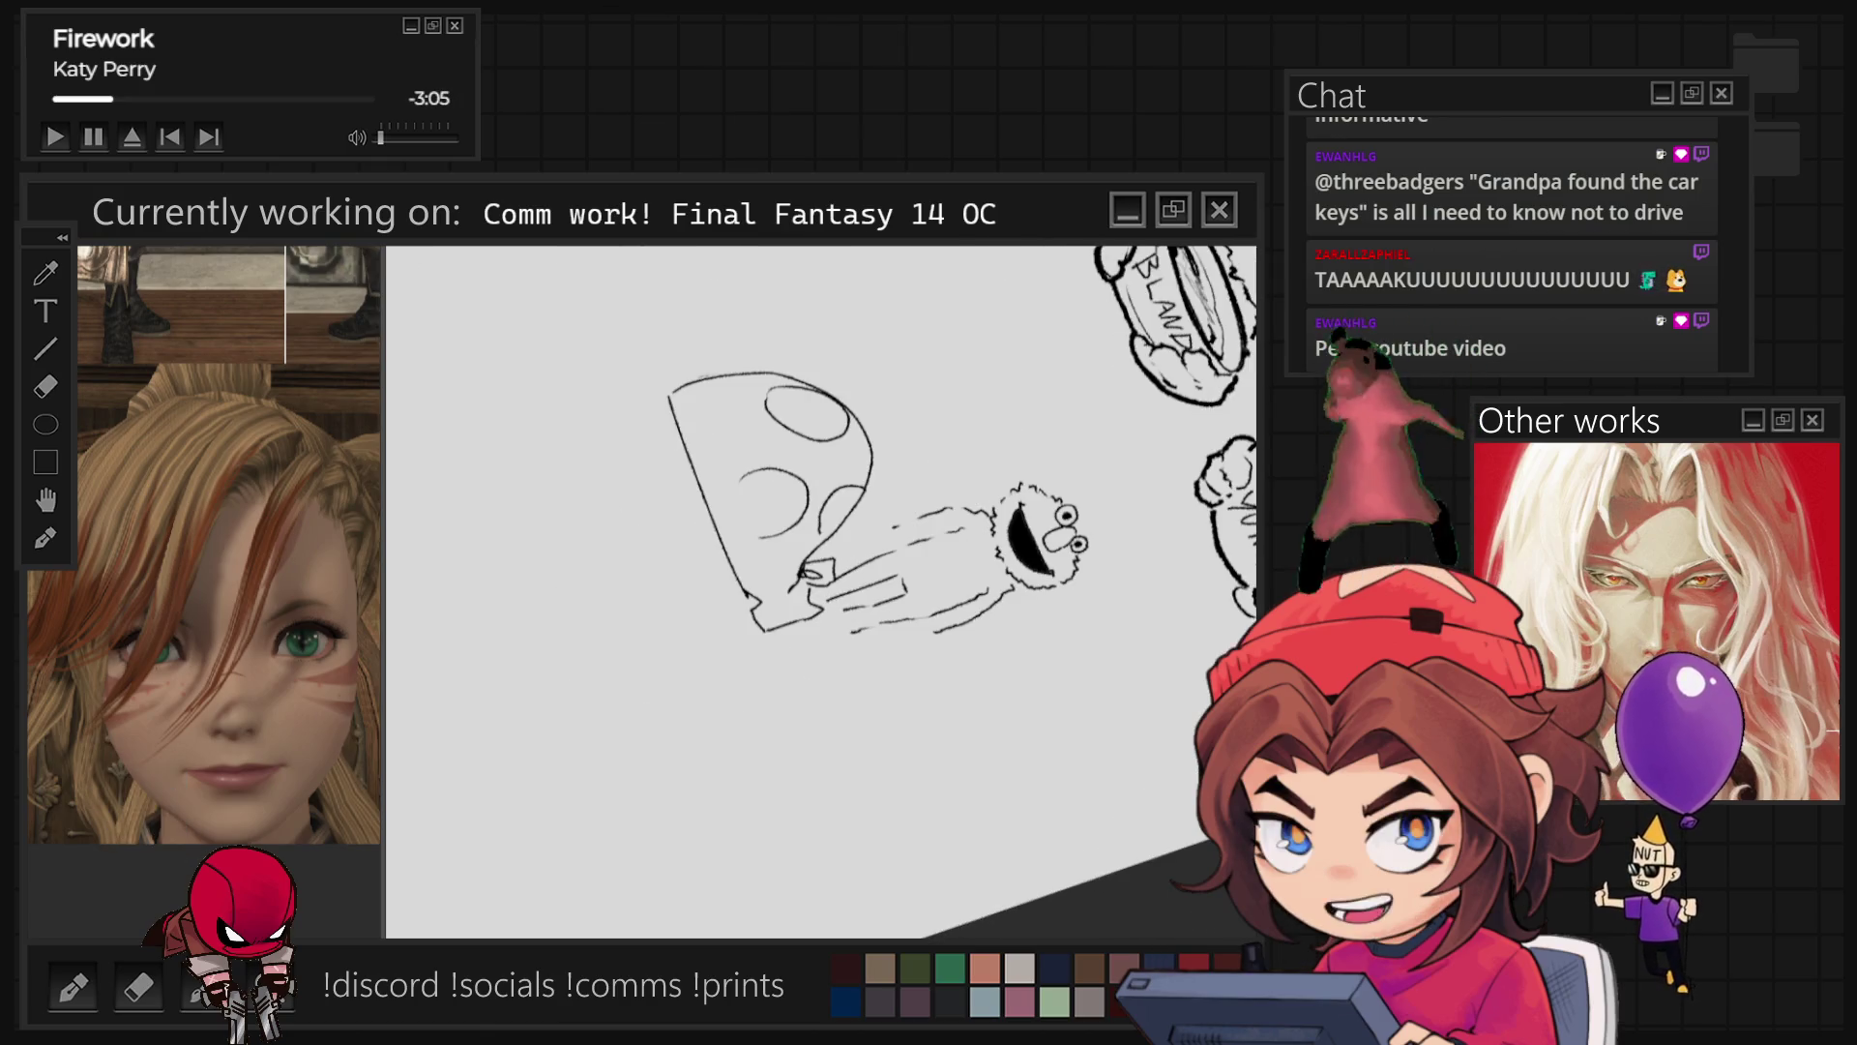
key("r")
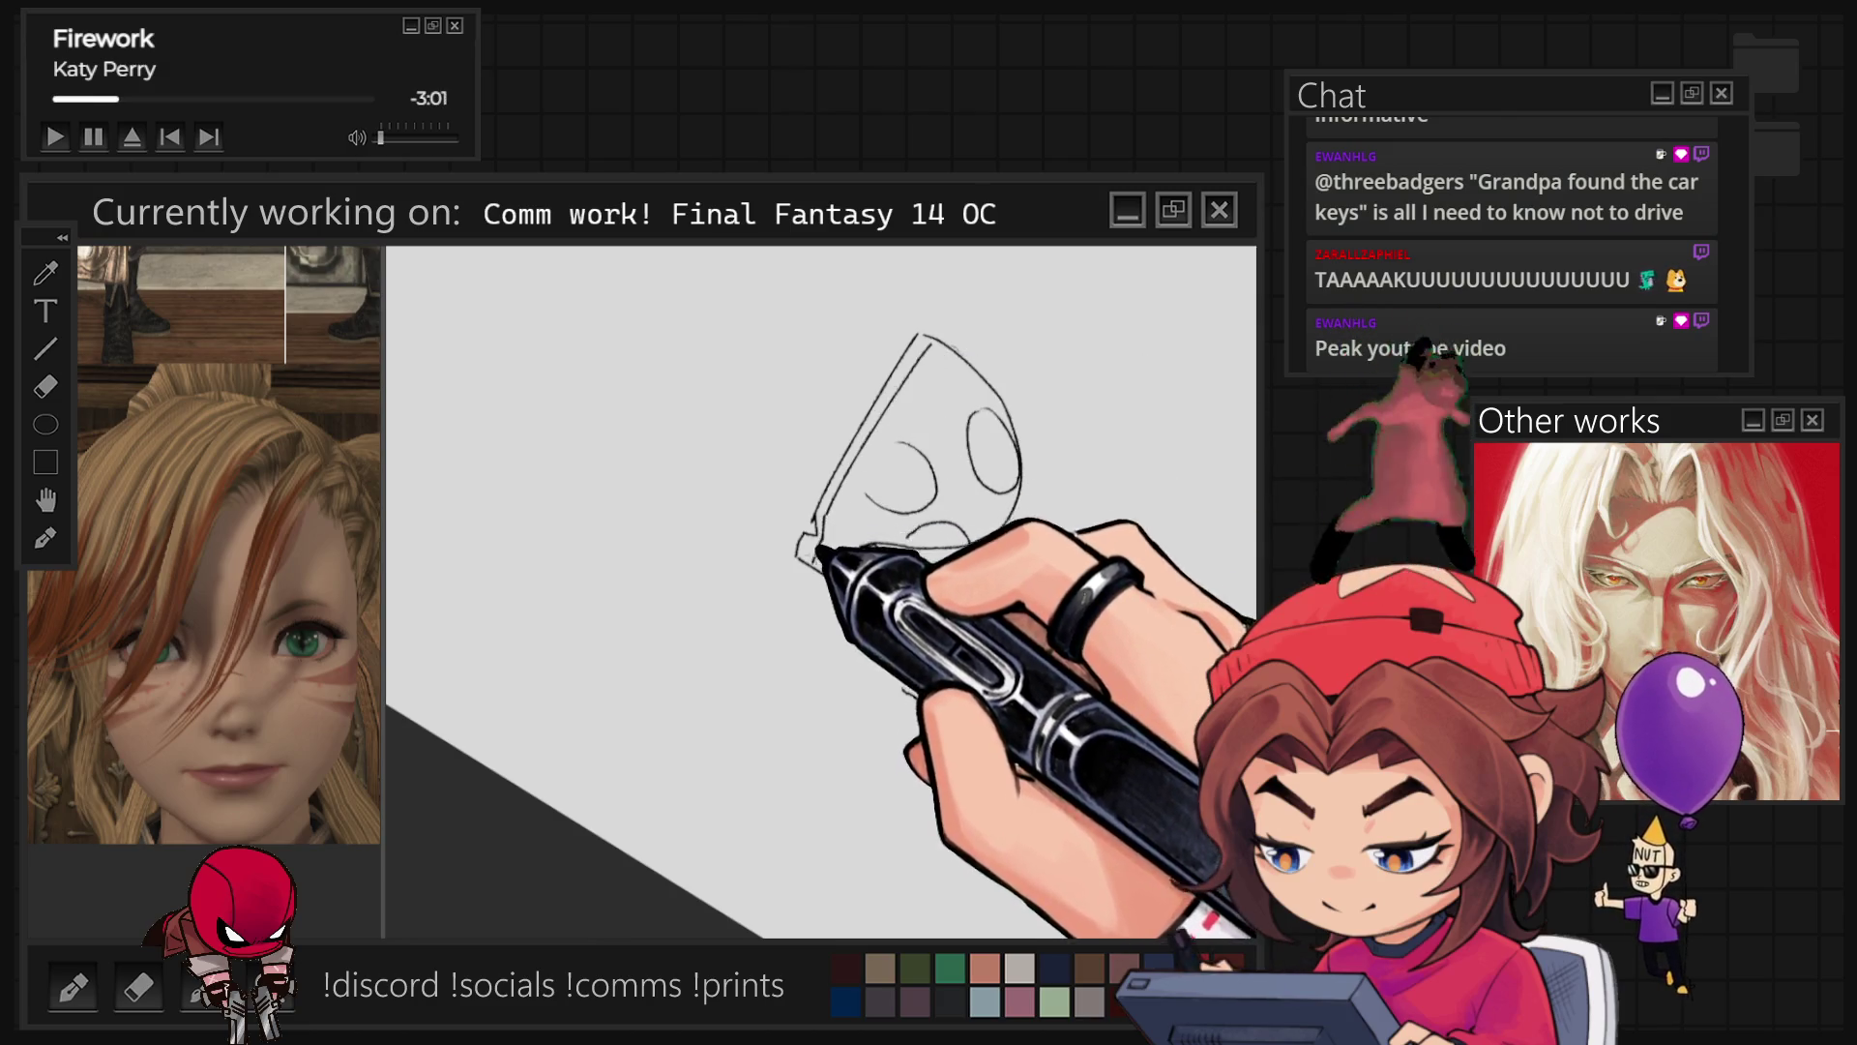
key("r")
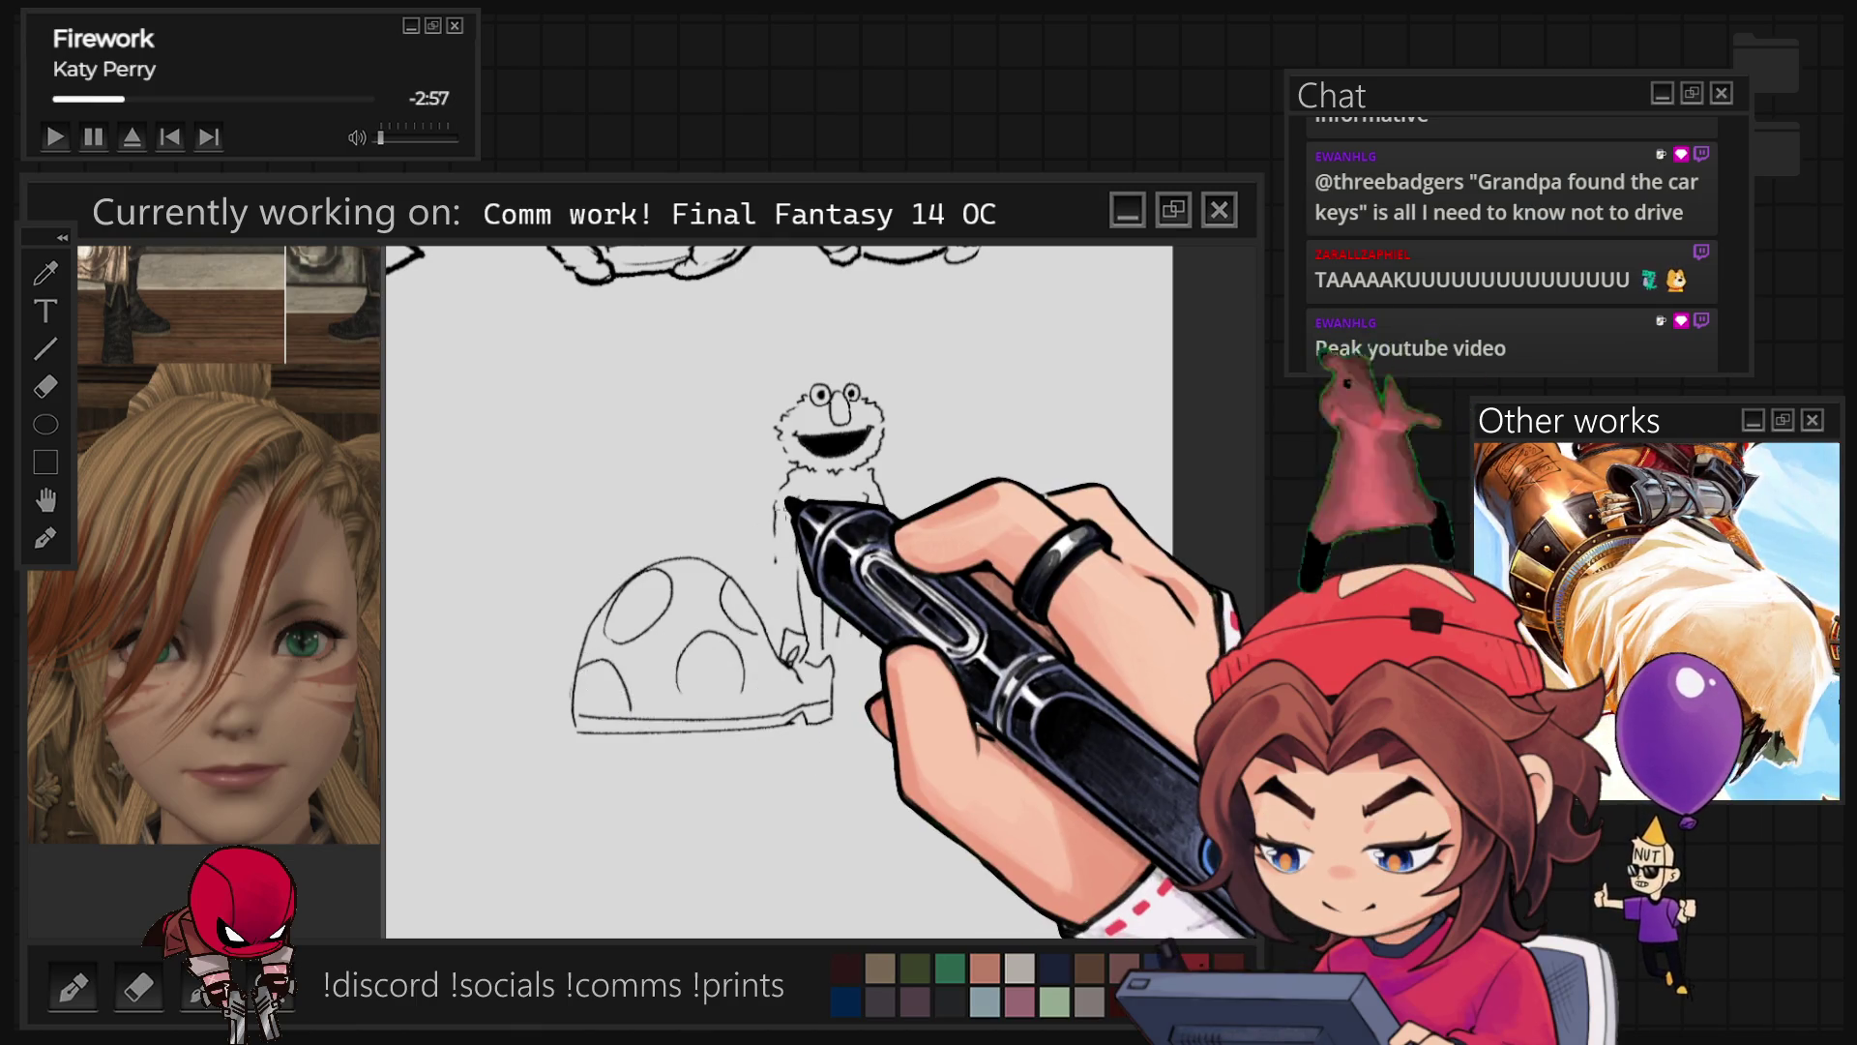
mouse_move(841, 751)
left_mouse_down()
mouse_move(531, 593)
mouse_move(738, 568)
mouse_move(812, 647)
mouse_move(820, 631)
left_mouse_up()
key("ctrl+t")
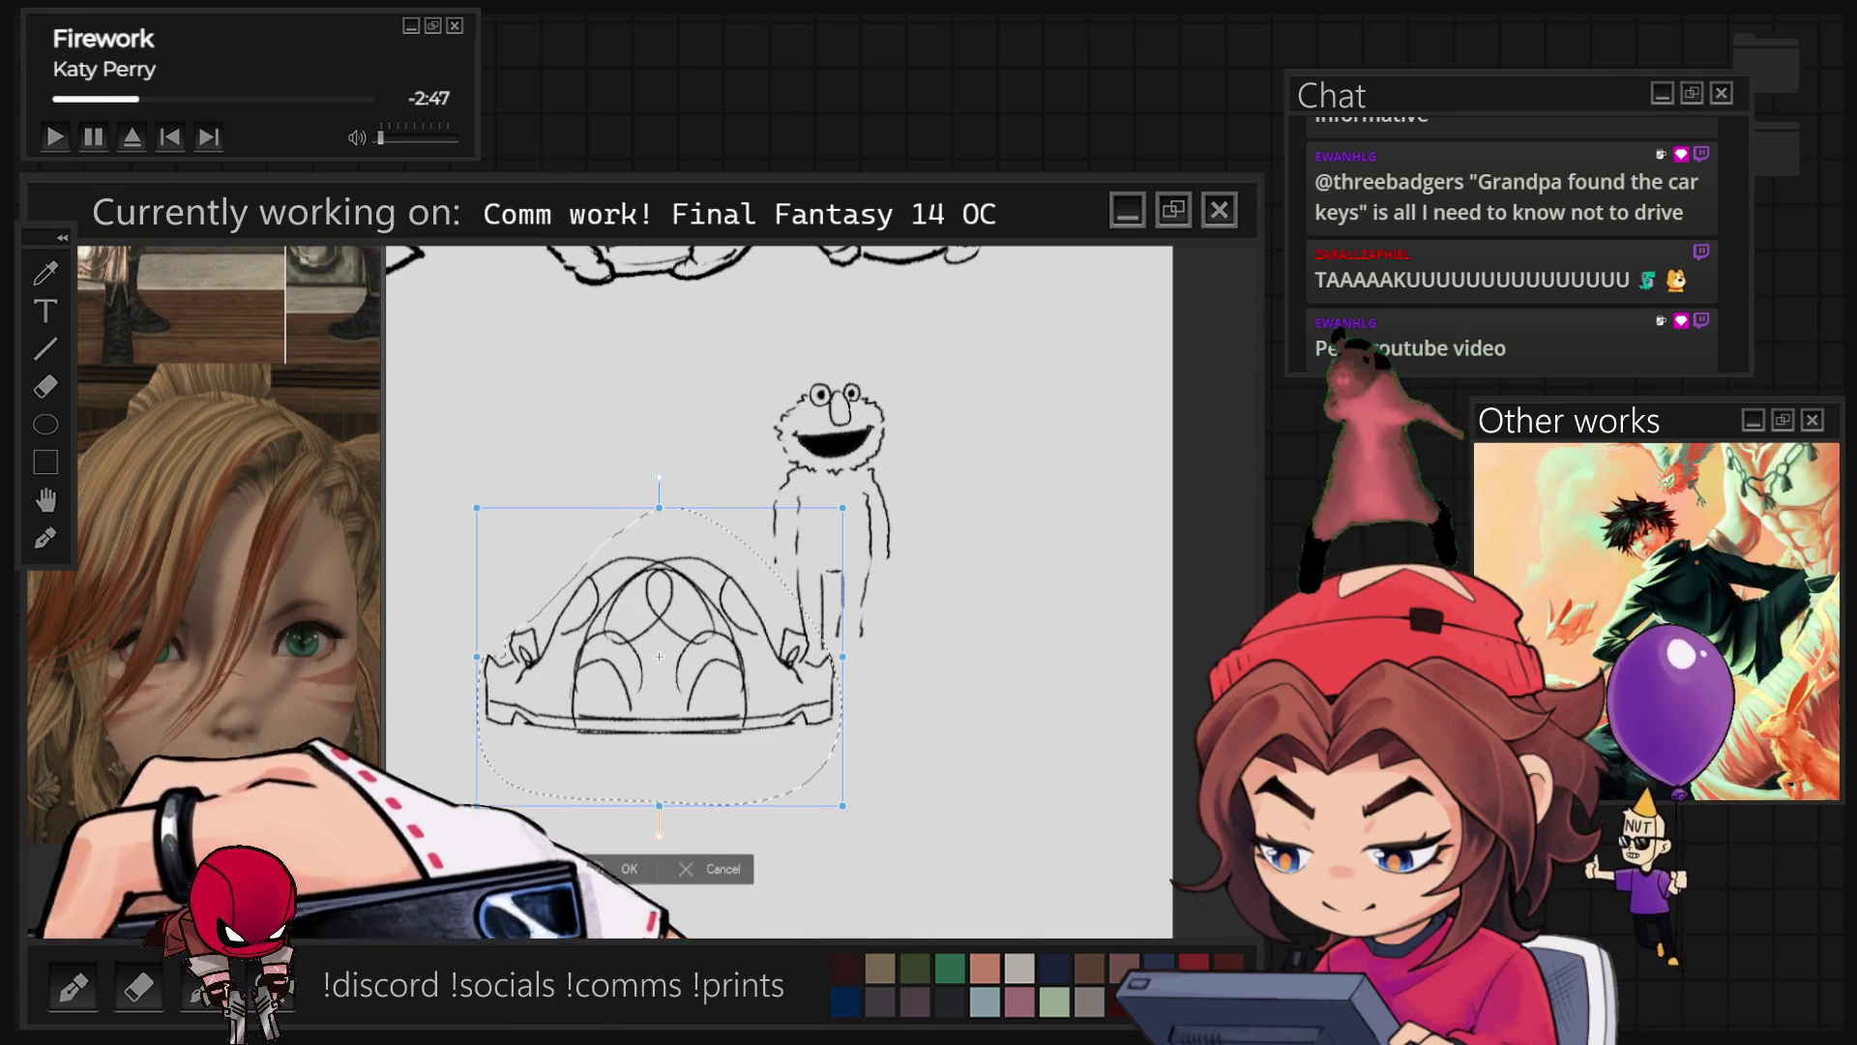
Step: Mirror the mushroom cap horizontally and place the copy on Elmo's right side
left_click_drag(659, 655, 1096, 740)
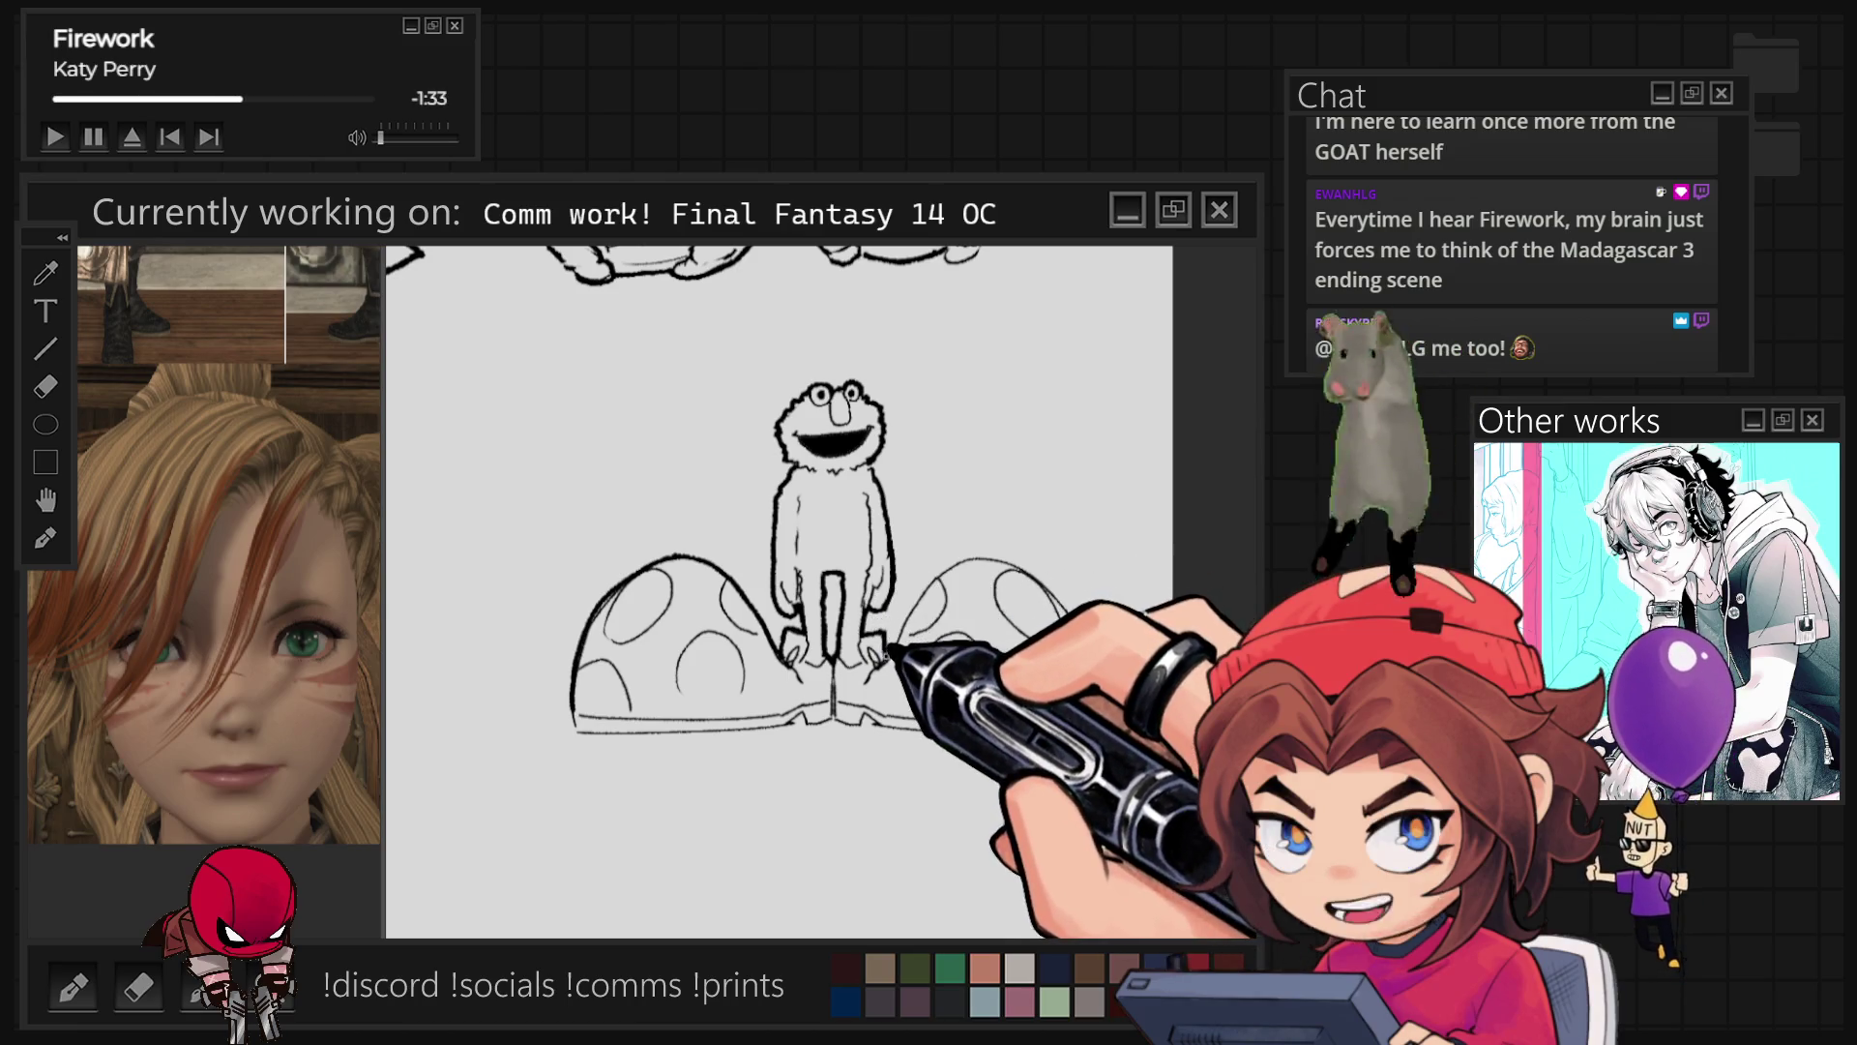
mouse_move(1078, 490)
left_mouse_down()
mouse_move(1059, 506)
mouse_move(805, 478)
left_mouse_up()
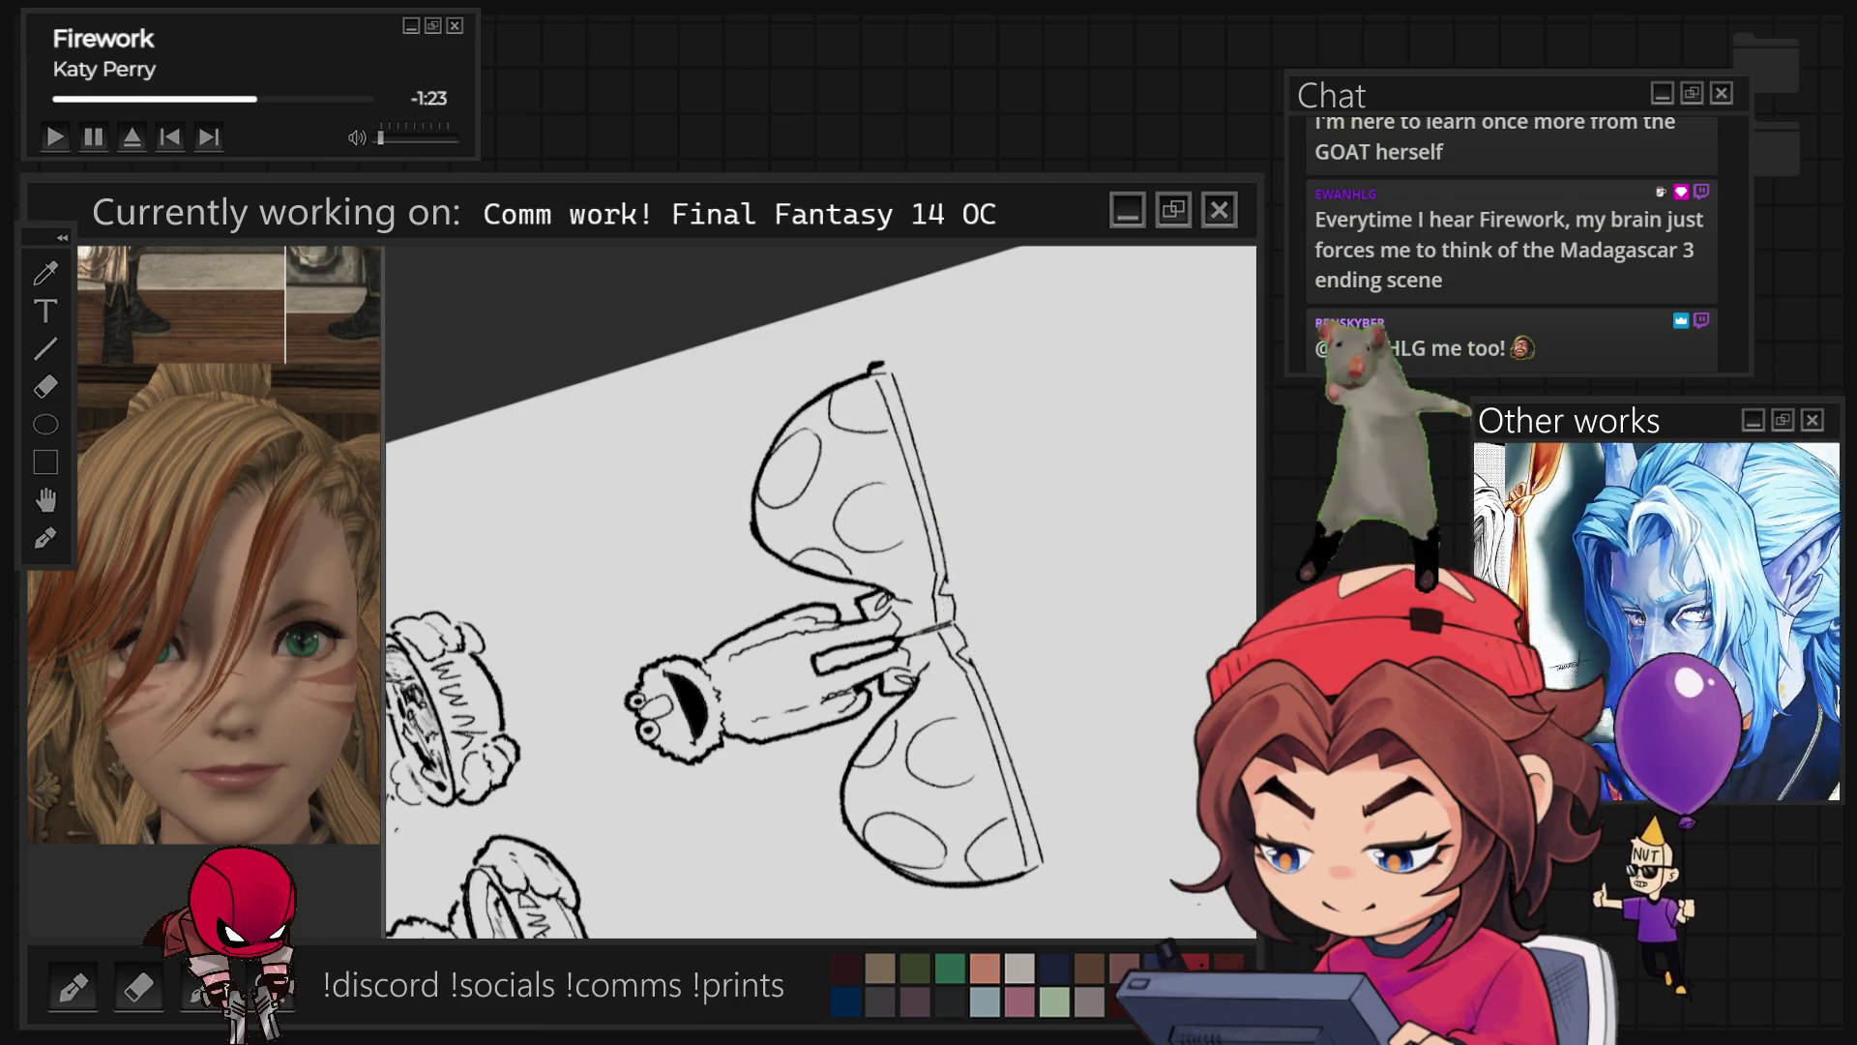
key("r")
key("r")
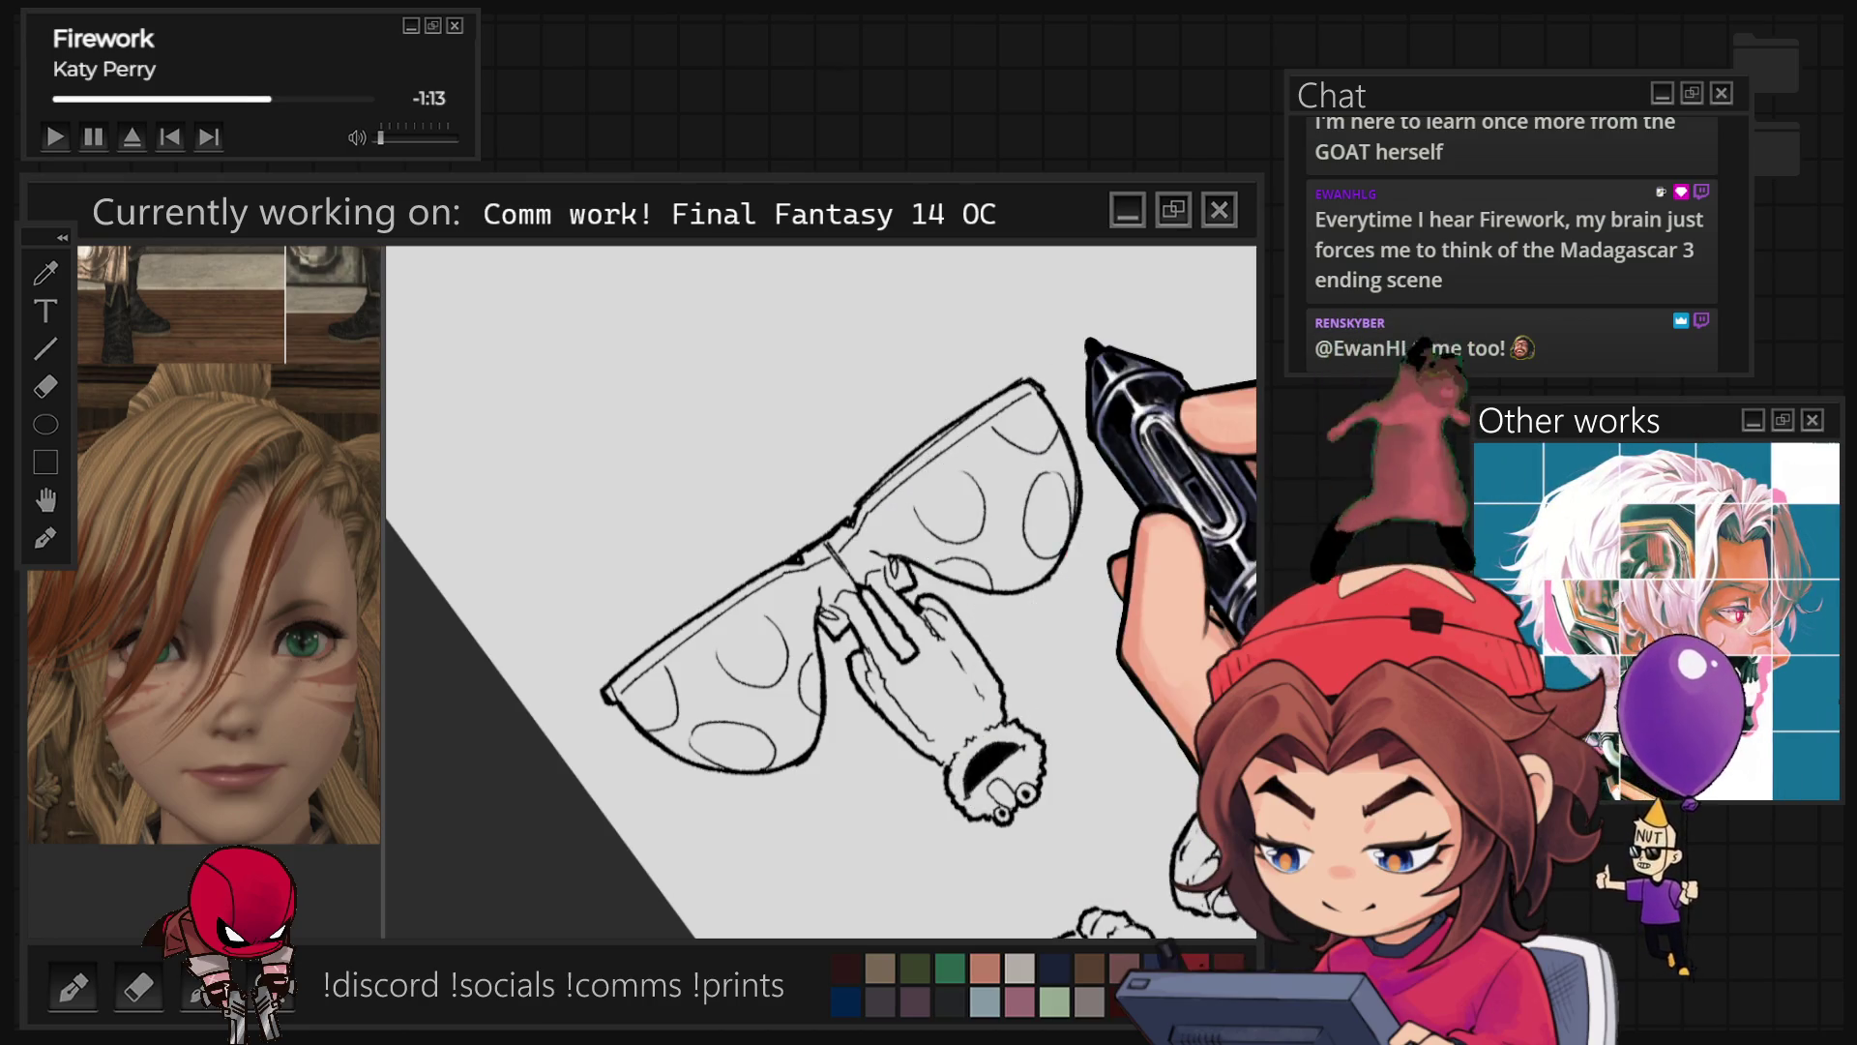
key("r")
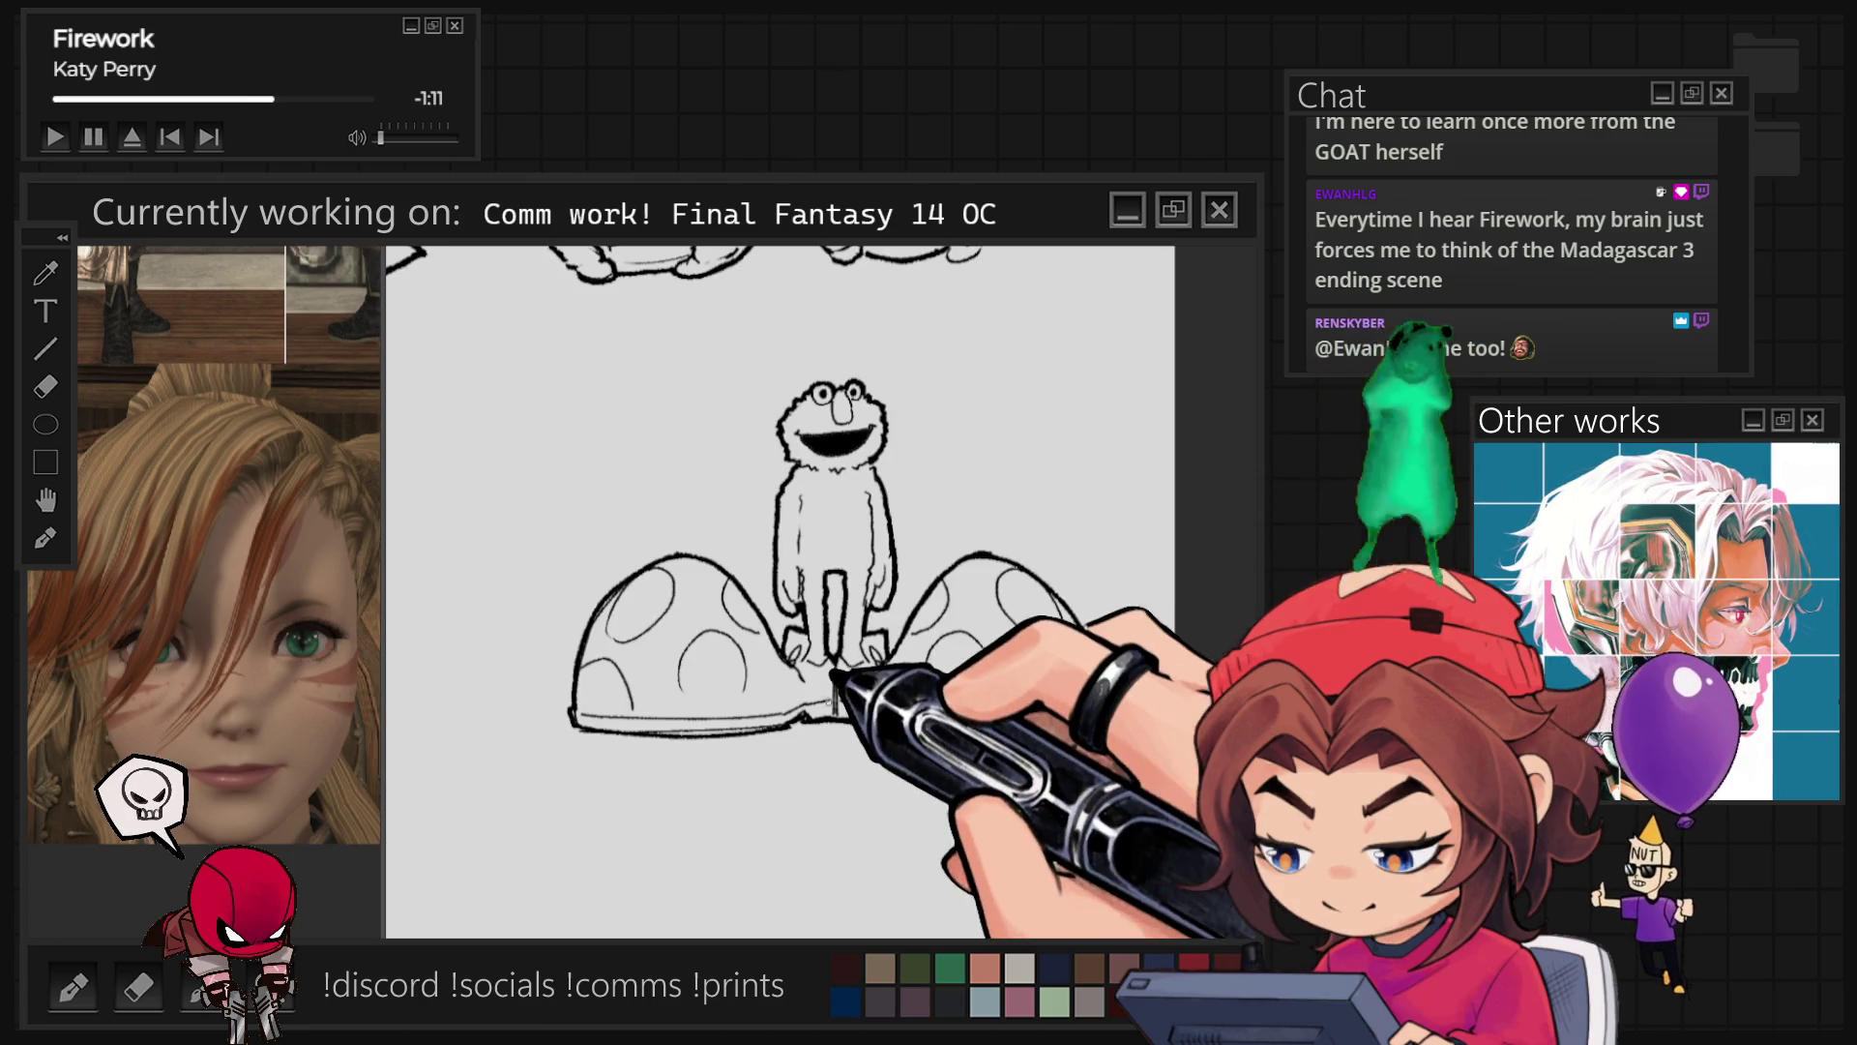
scroll(821, 591, "up", 3)
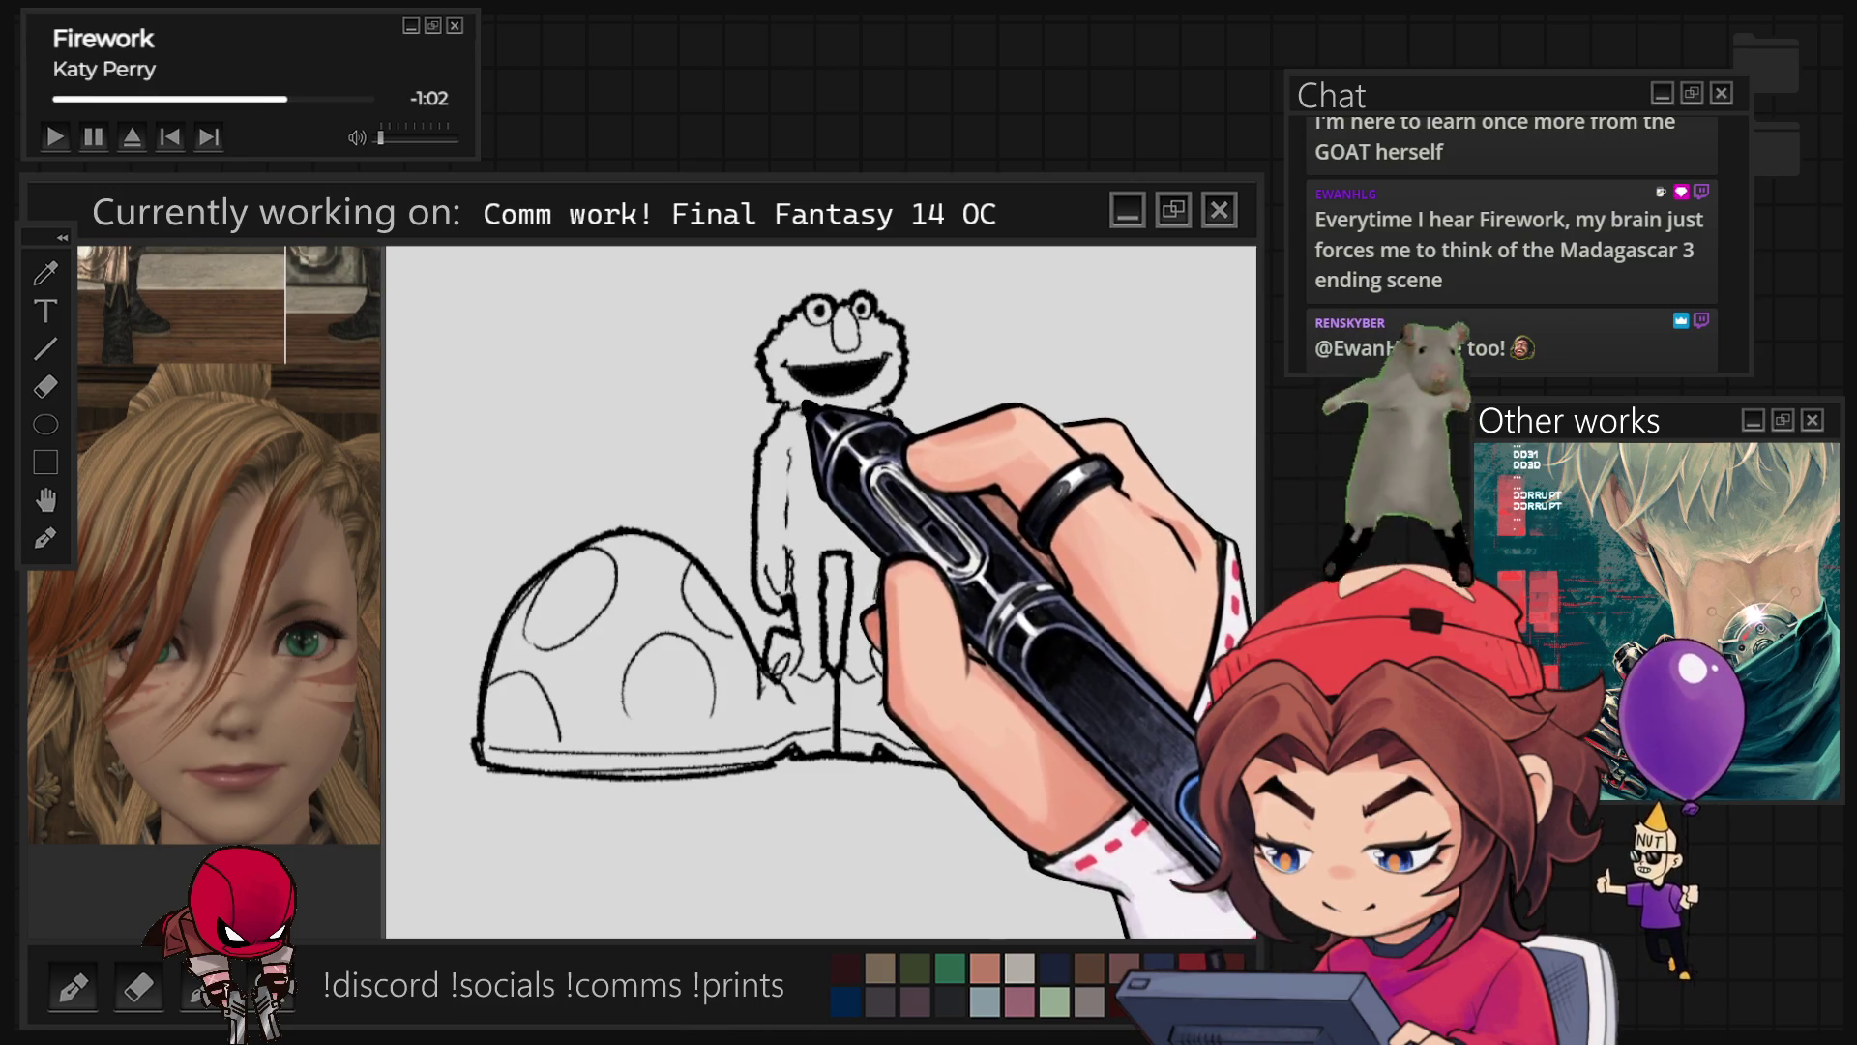
scroll(974, 705, "down", 3)
scroll(1132, 716, "down", 3)
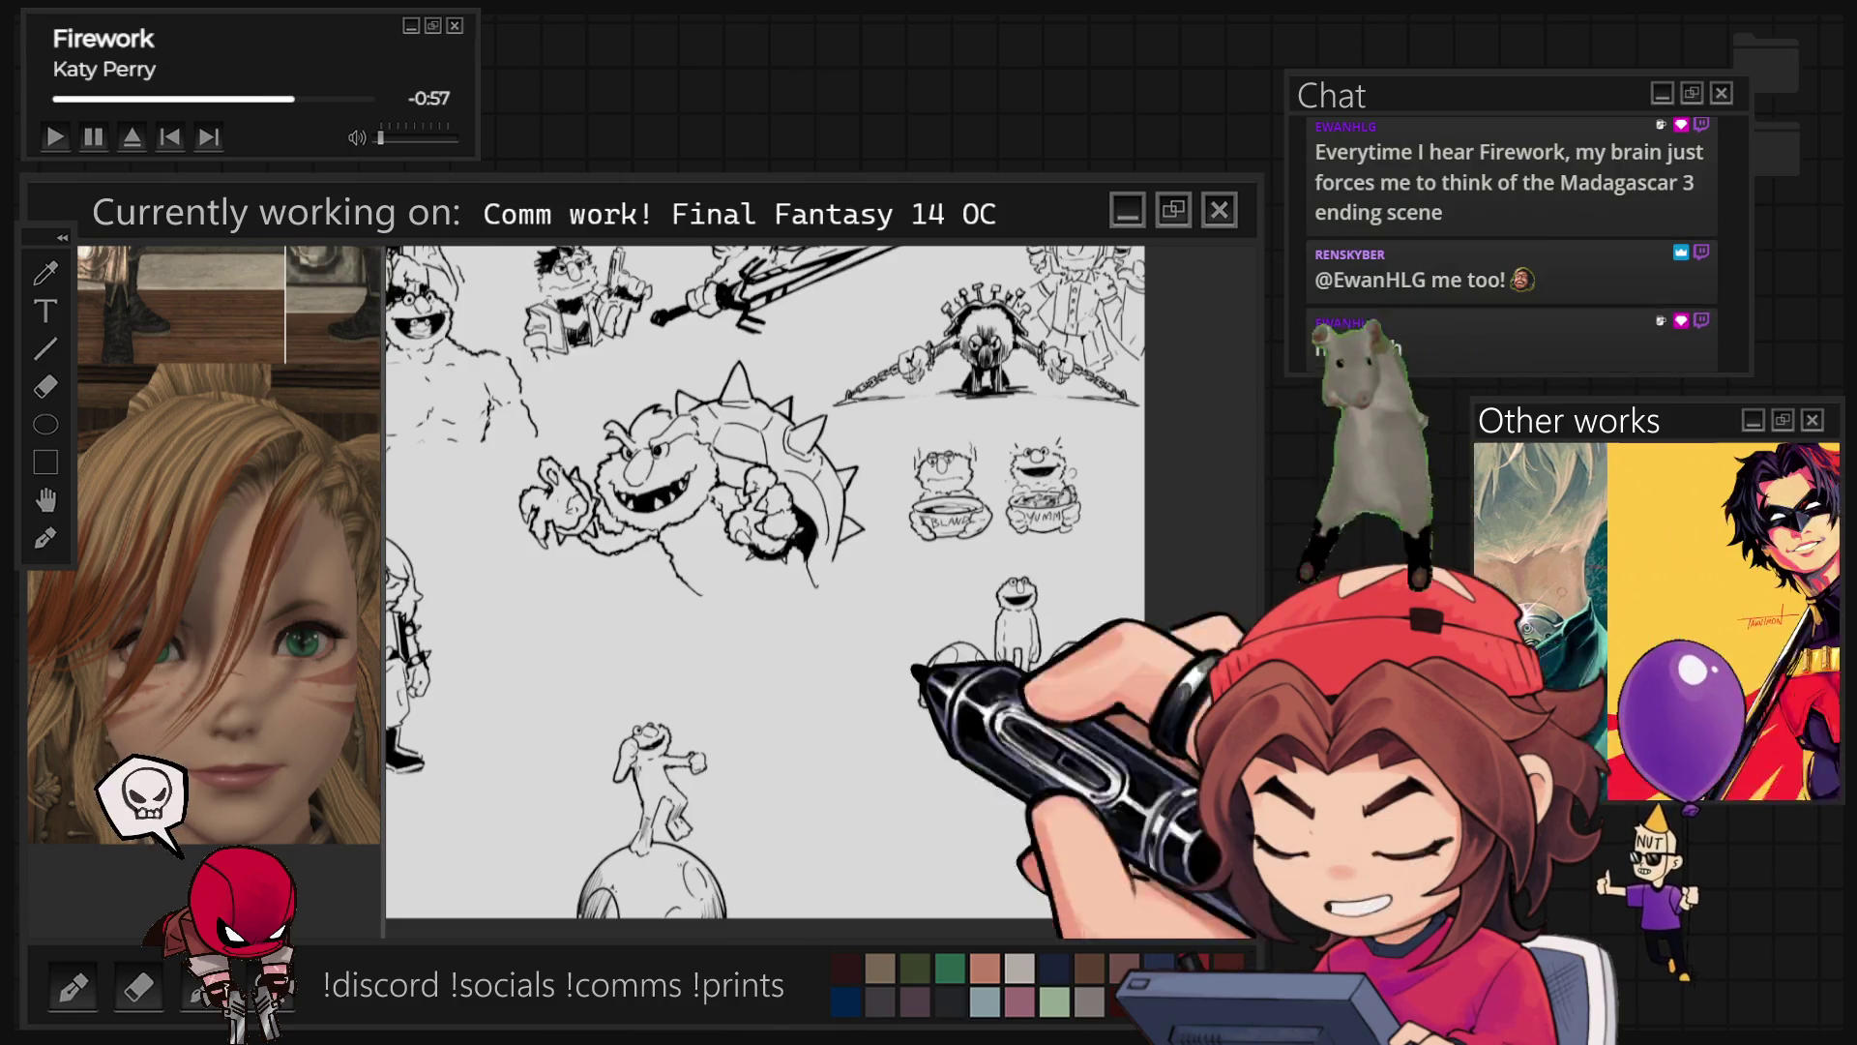
Step: Zoom the view from the Elmo doodles back to the cat-girl's ear
scroll(1059, 479, "up", 3)
scroll(979, 523, "up", 2)
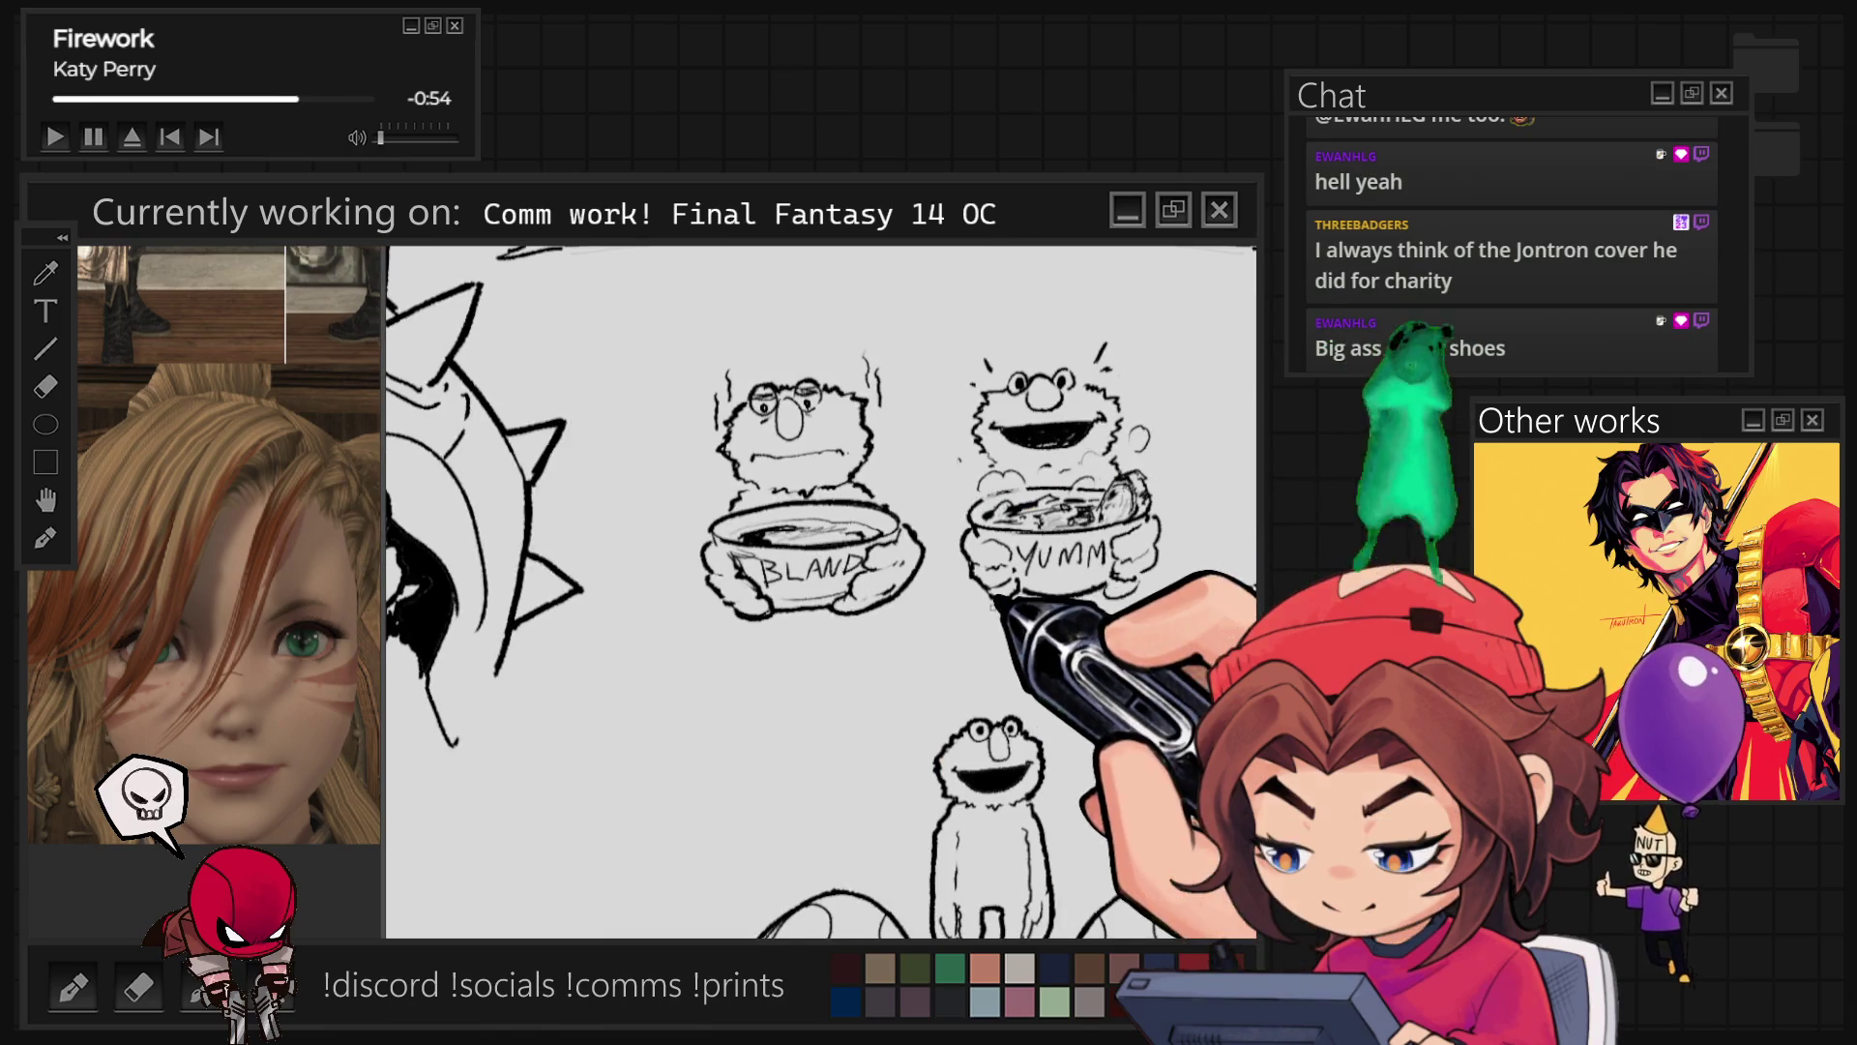
scroll(962, 582, "down", 2)
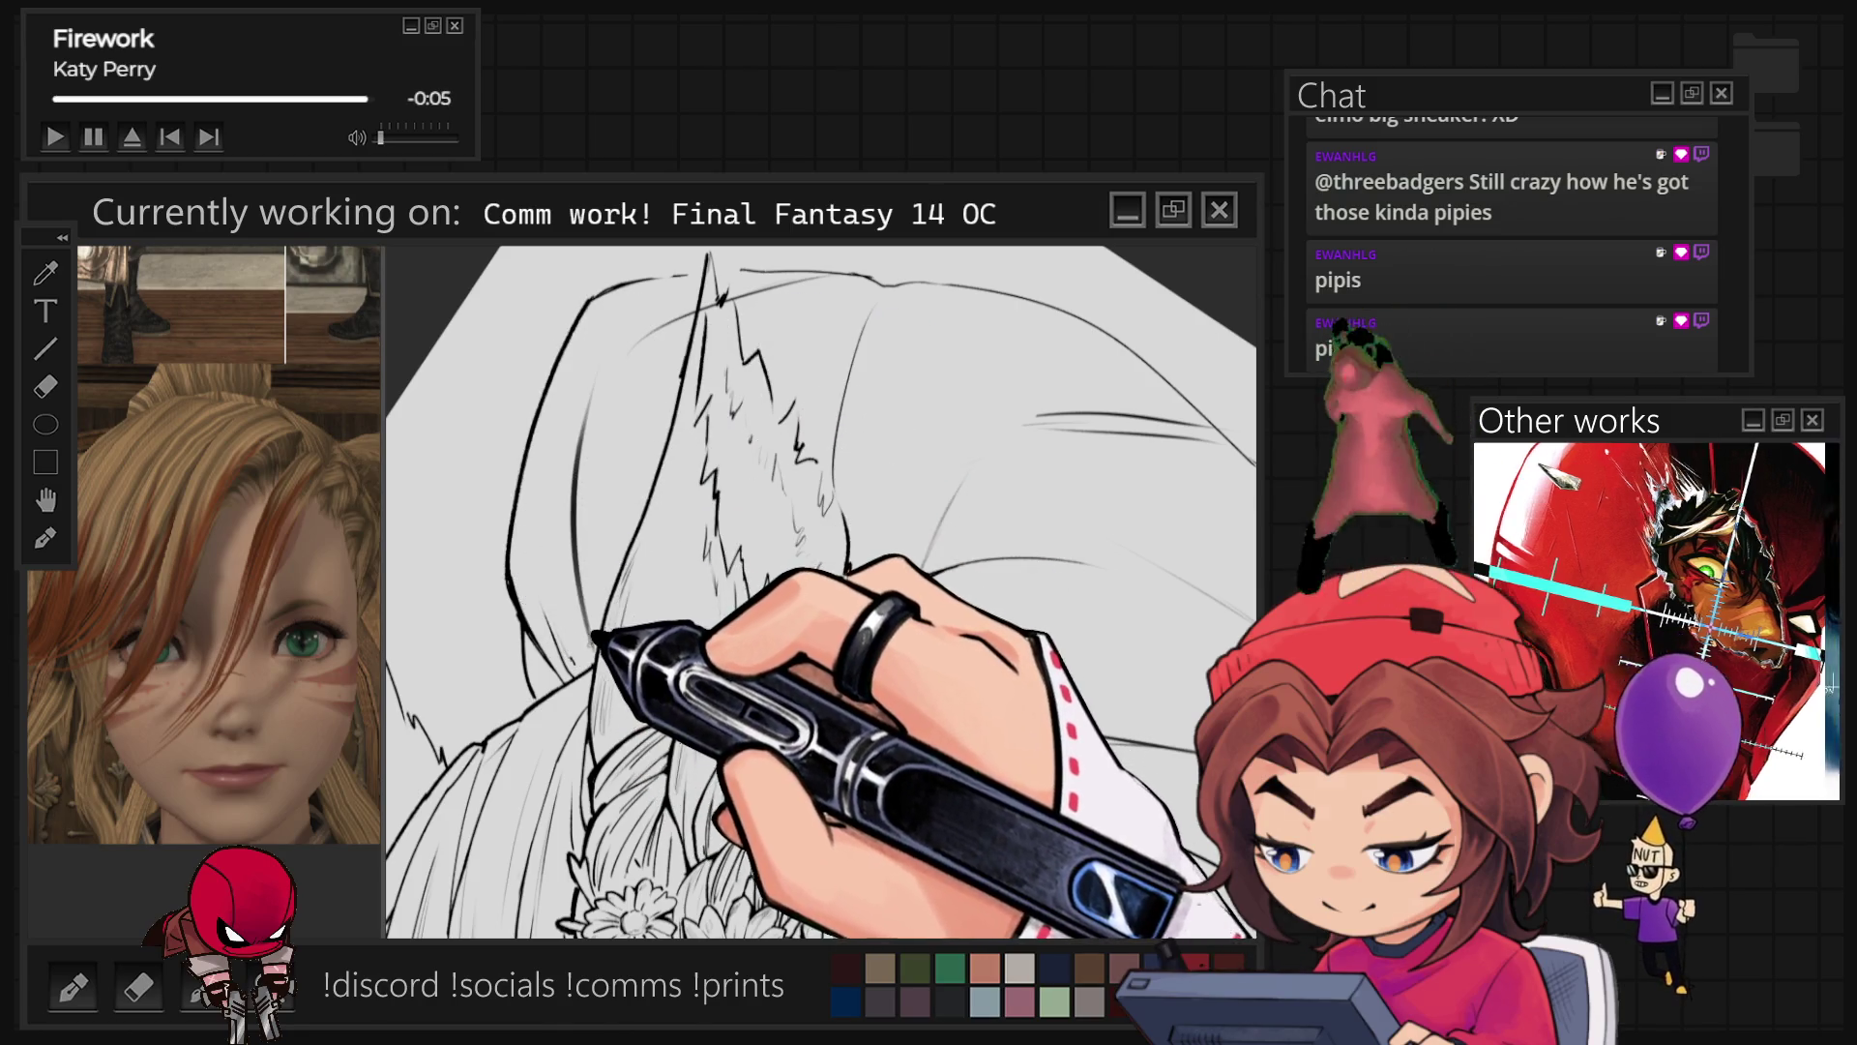
Step: Tilt and zoom in on the cat ear and hatch jagged fur strokes inside it
scroll(546, 430, "up", 3)
scroll(547, 430, "up", 1)
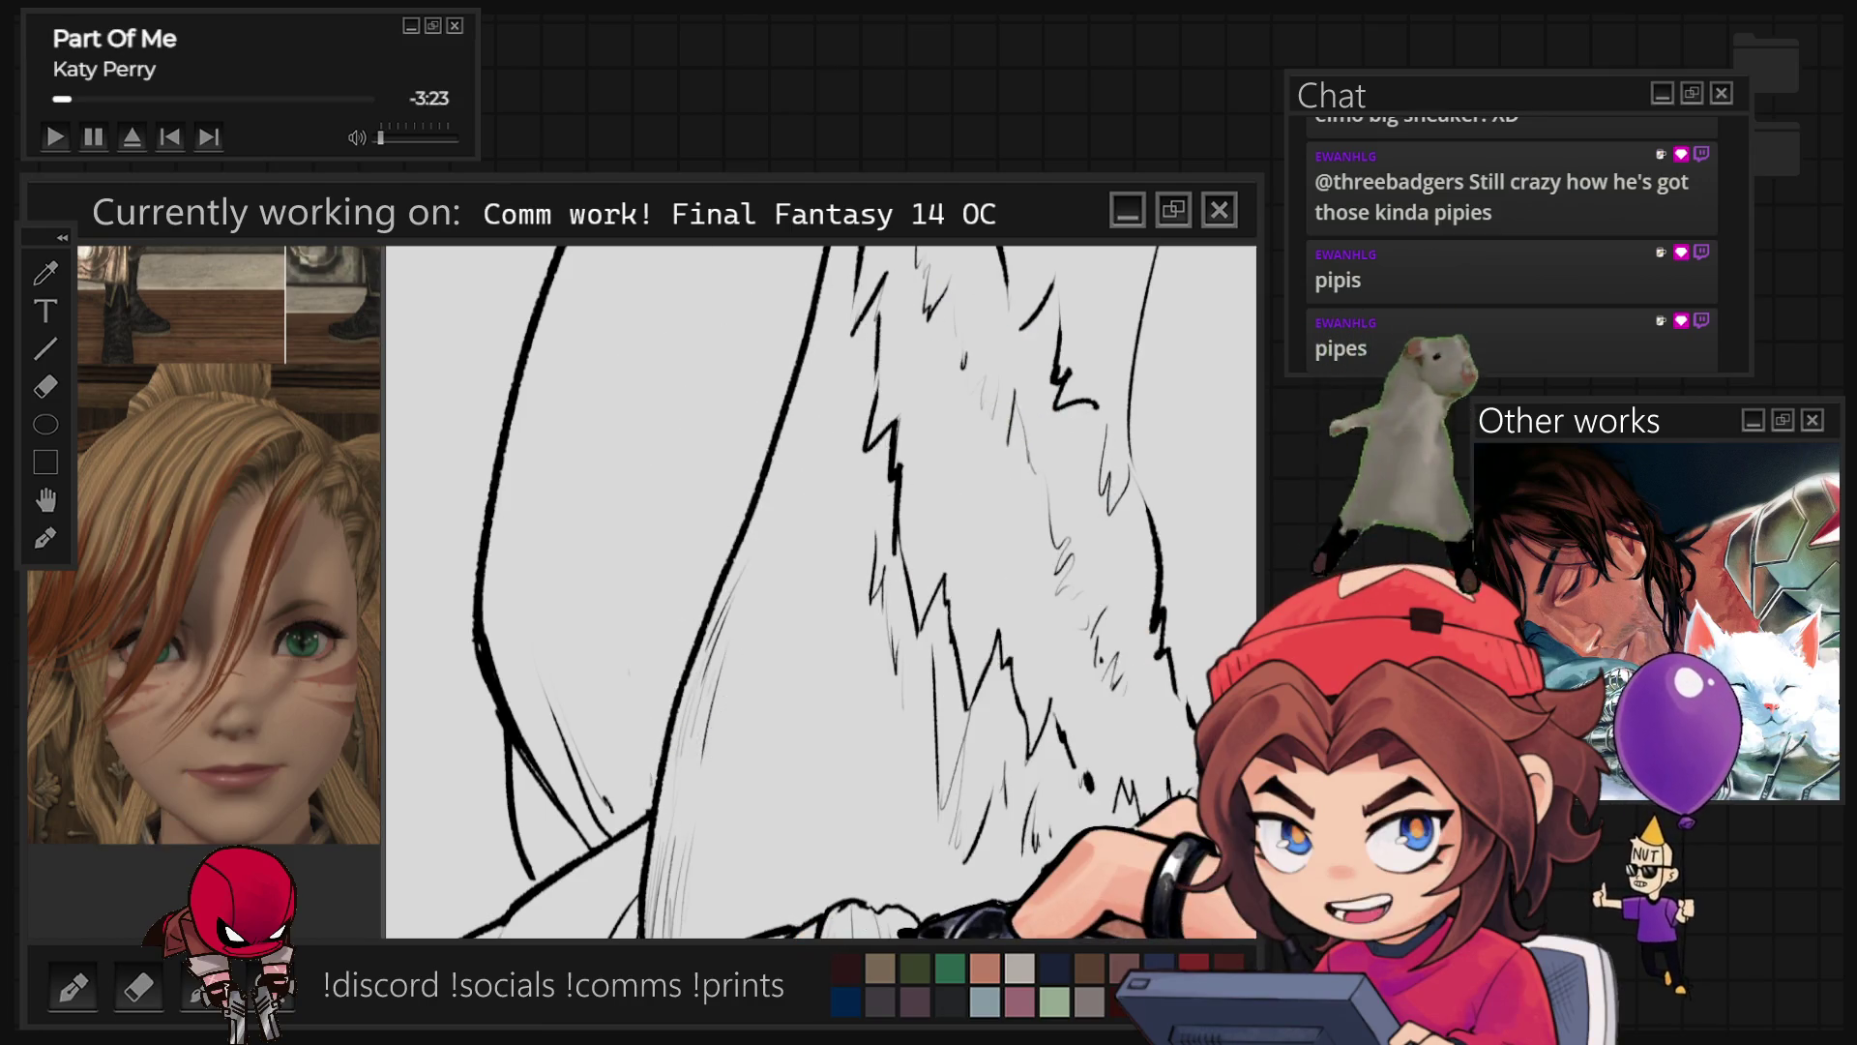
key("minus")
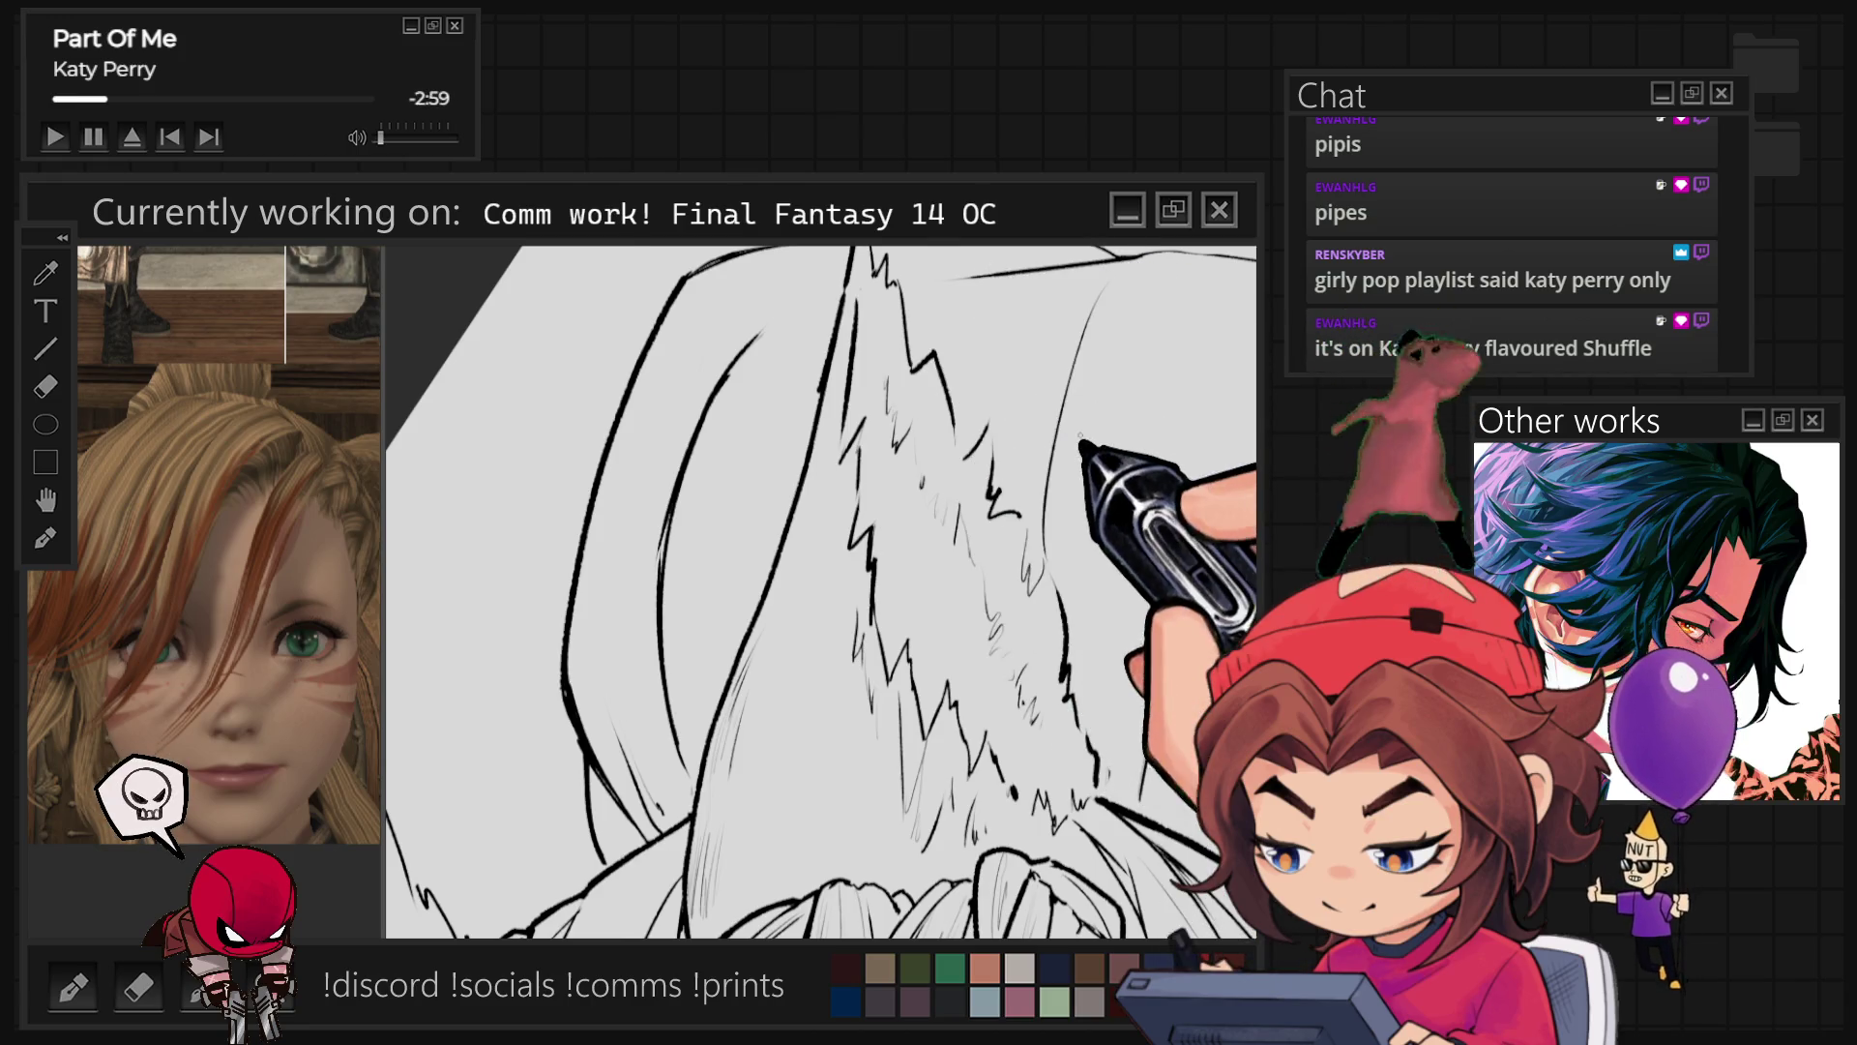
scroll(822, 590, "down", 3)
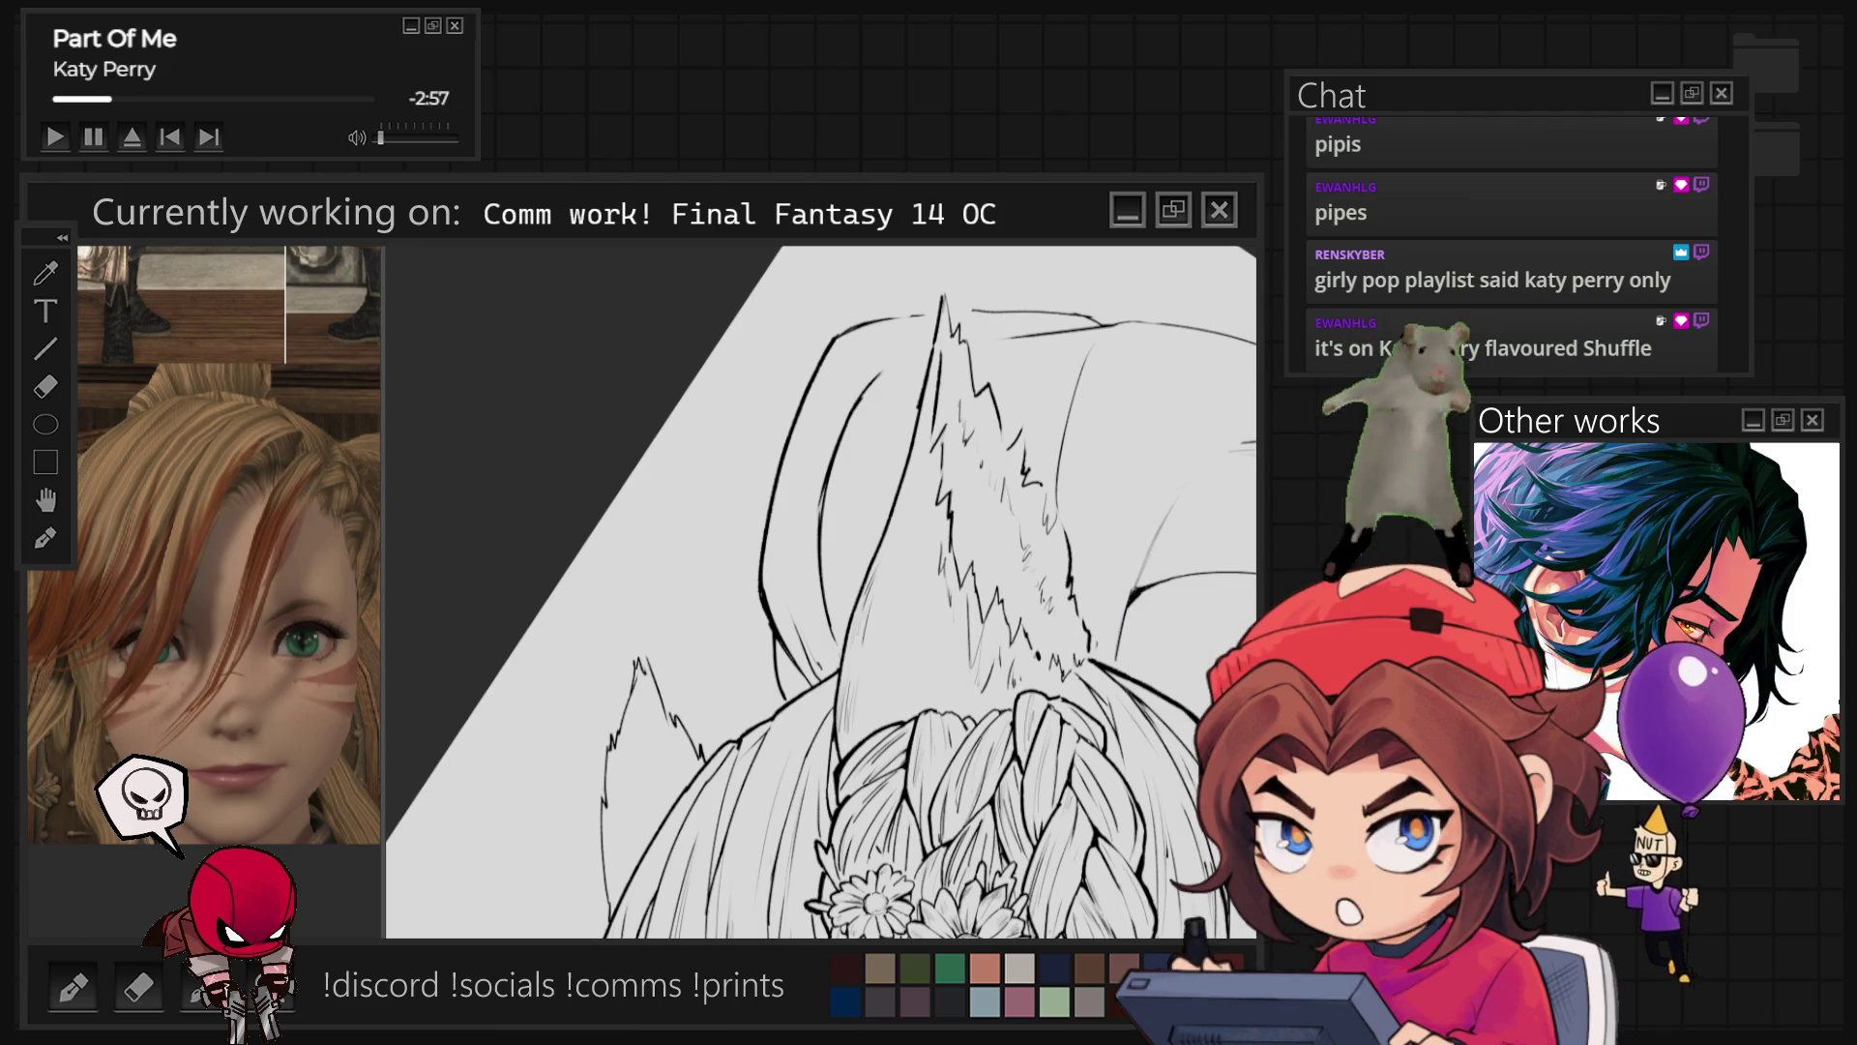
scroll(822, 590, "down", 3)
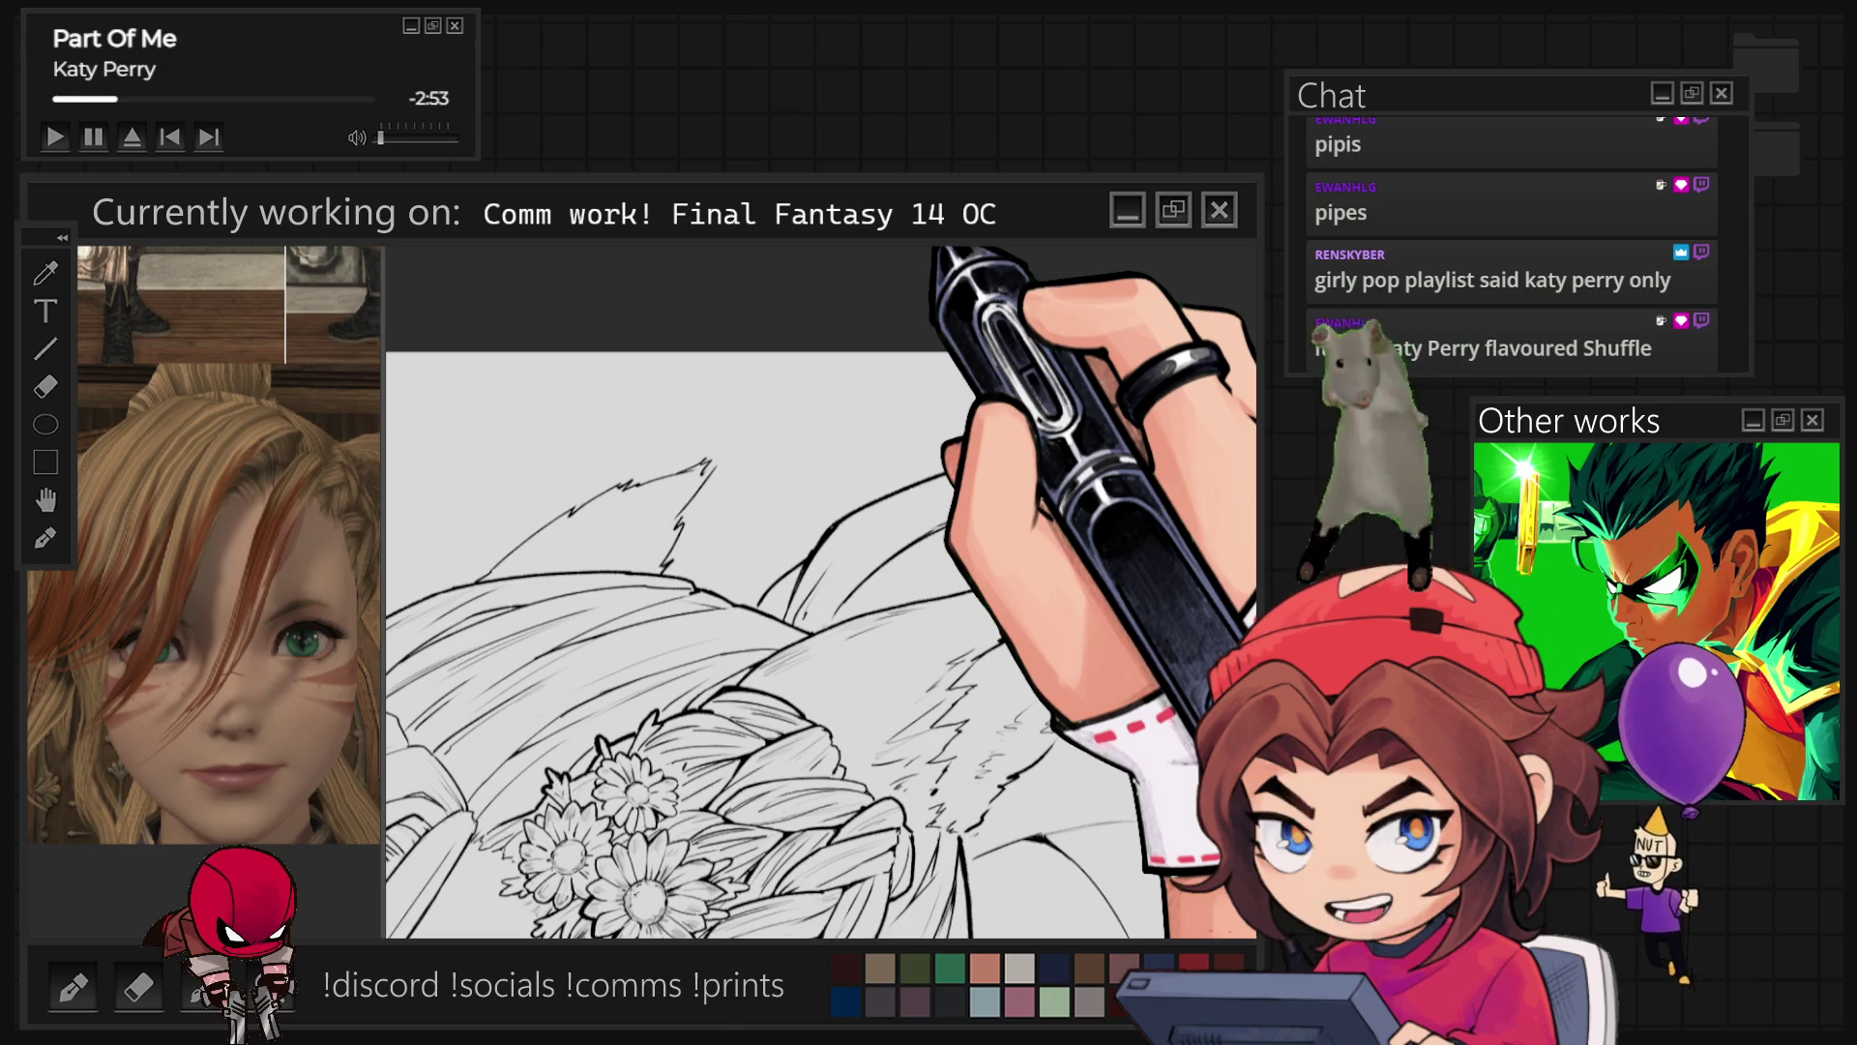
scroll(822, 590, "down", 2)
scroll(822, 648, "down", 3)
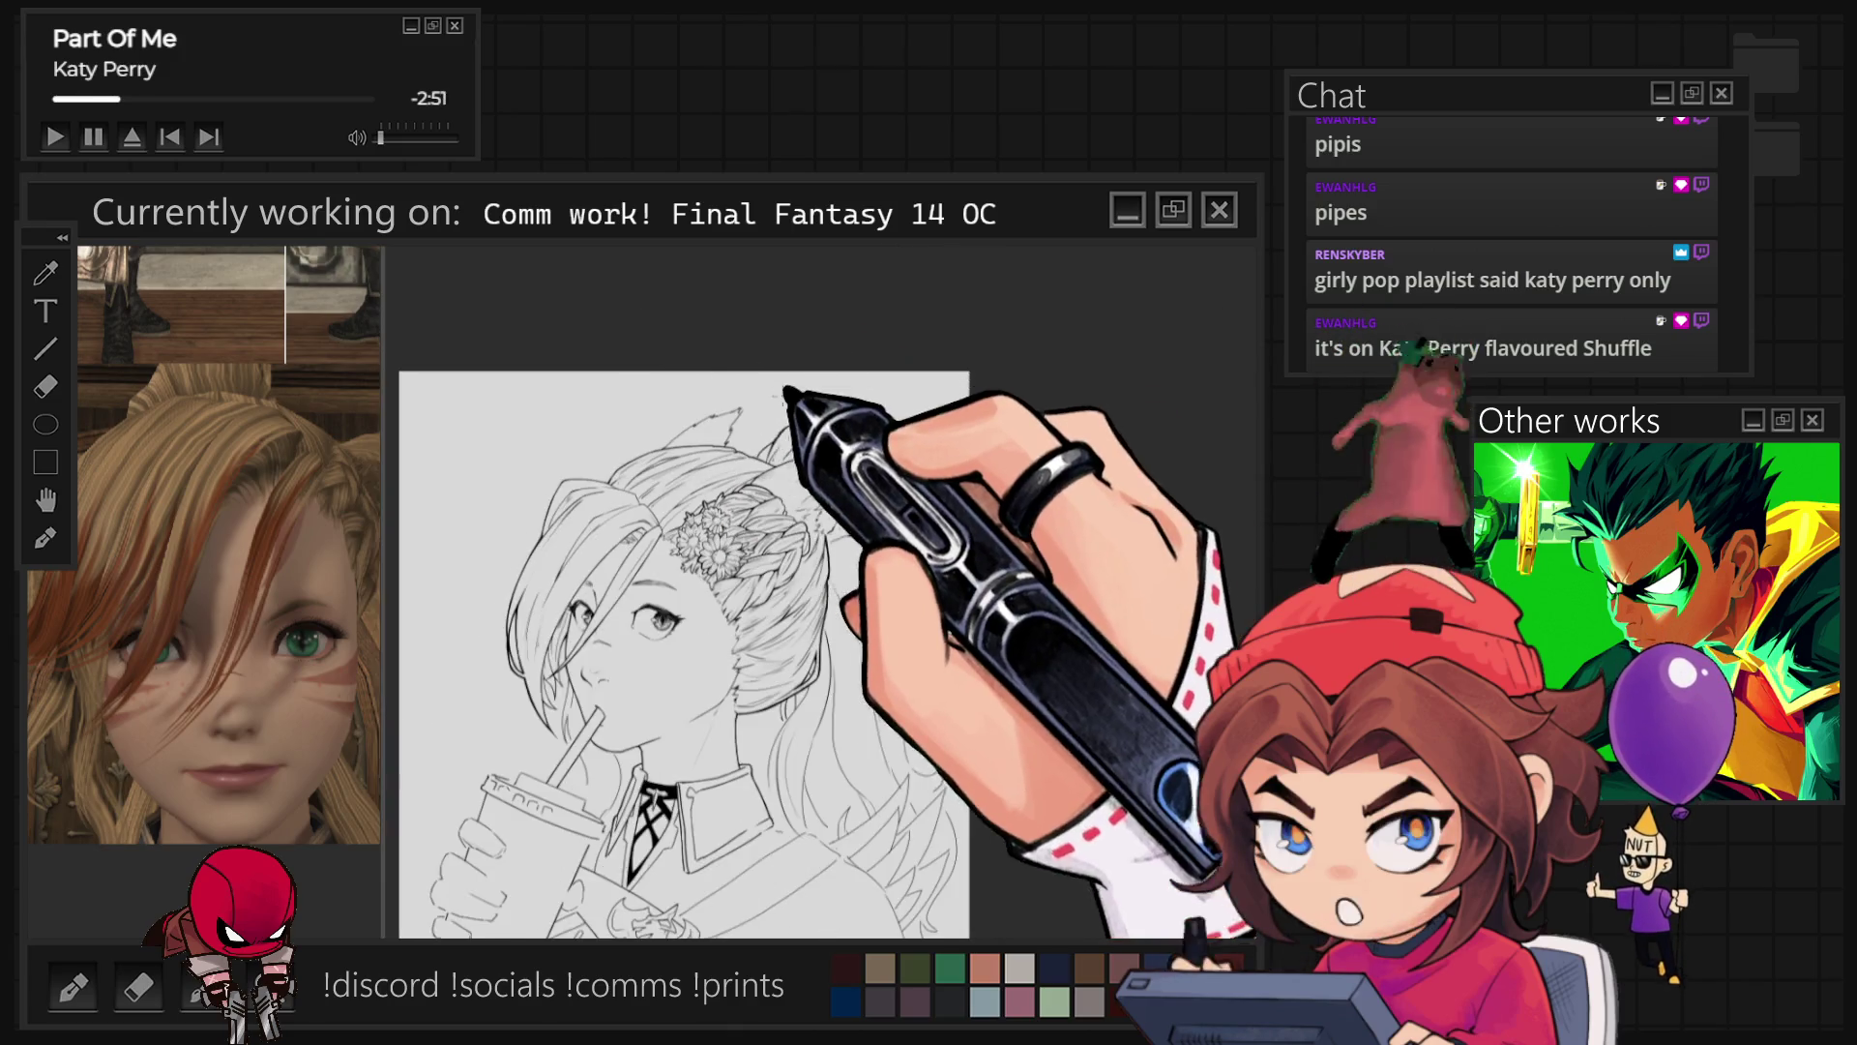
scroll(822, 590, "up", 5)
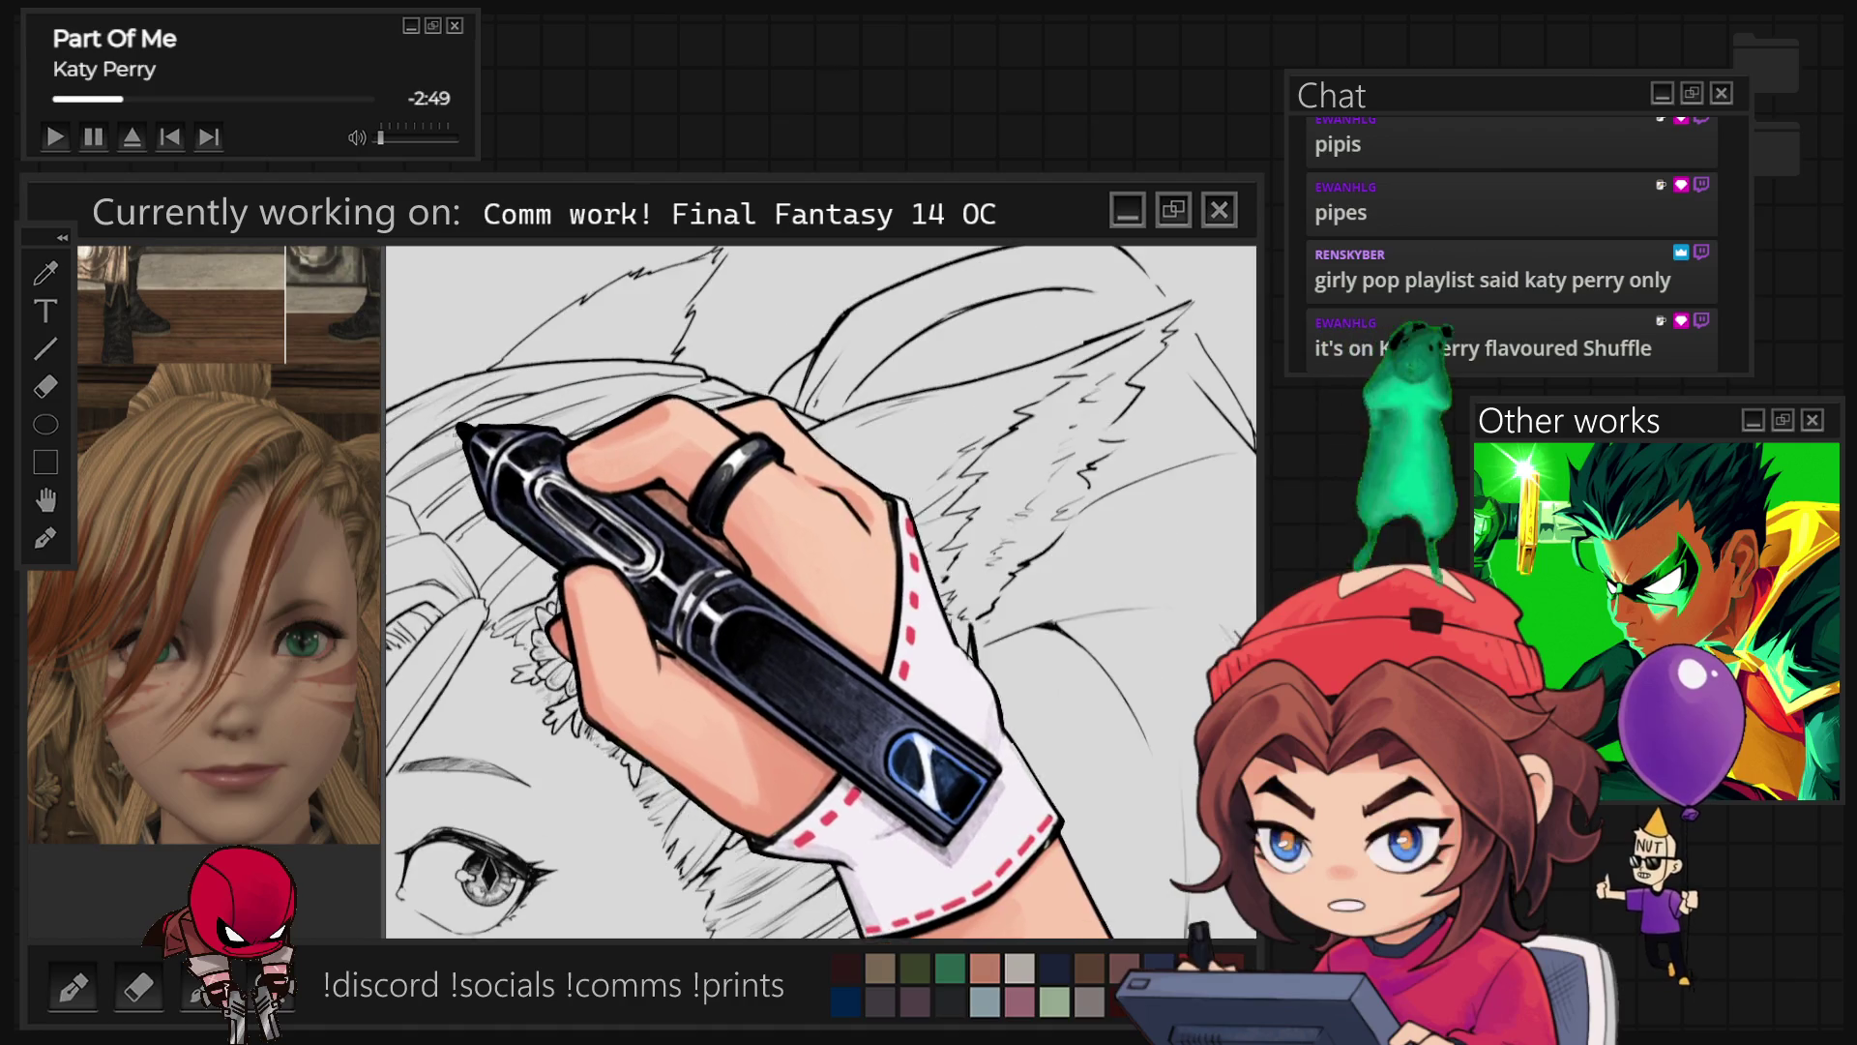
scroll(823, 590, "down", 3)
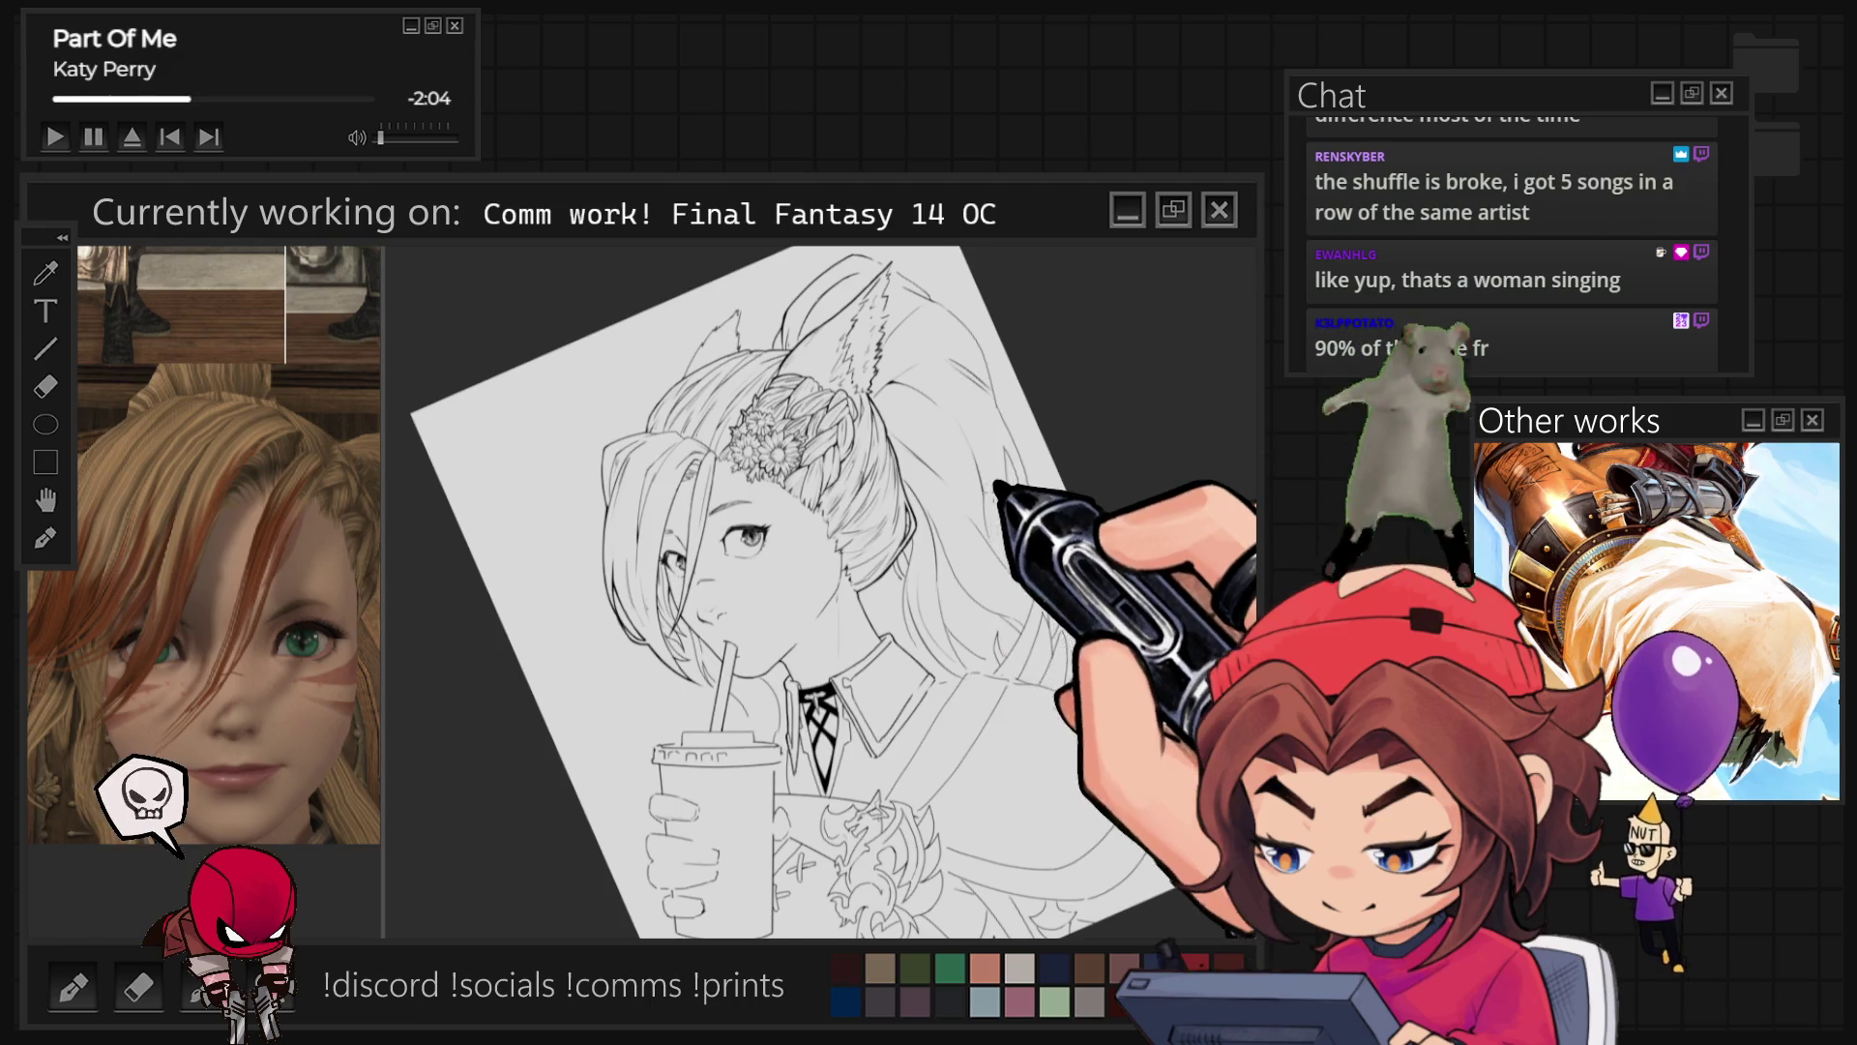
Step: Ink bold hair strands trailing behind her neck and down past the collar
key("ctrl+plus")
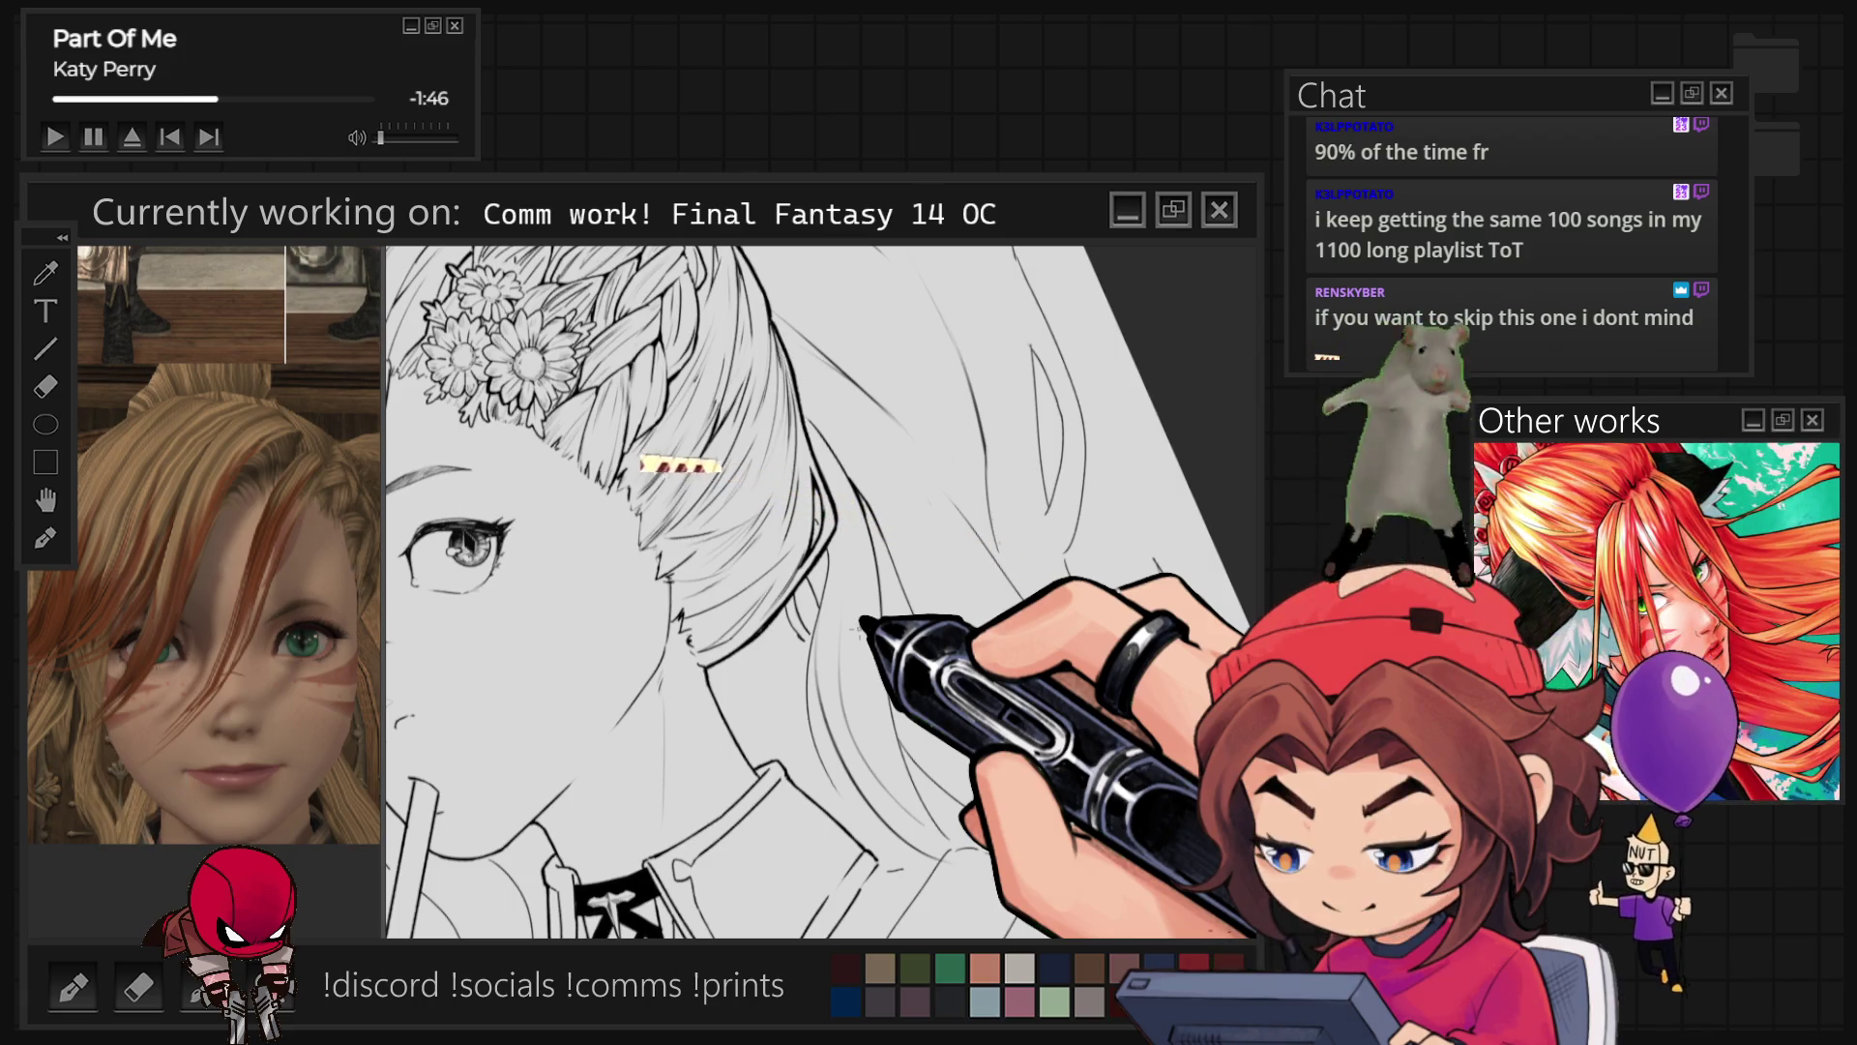
scroll(861, 619, "up", 5)
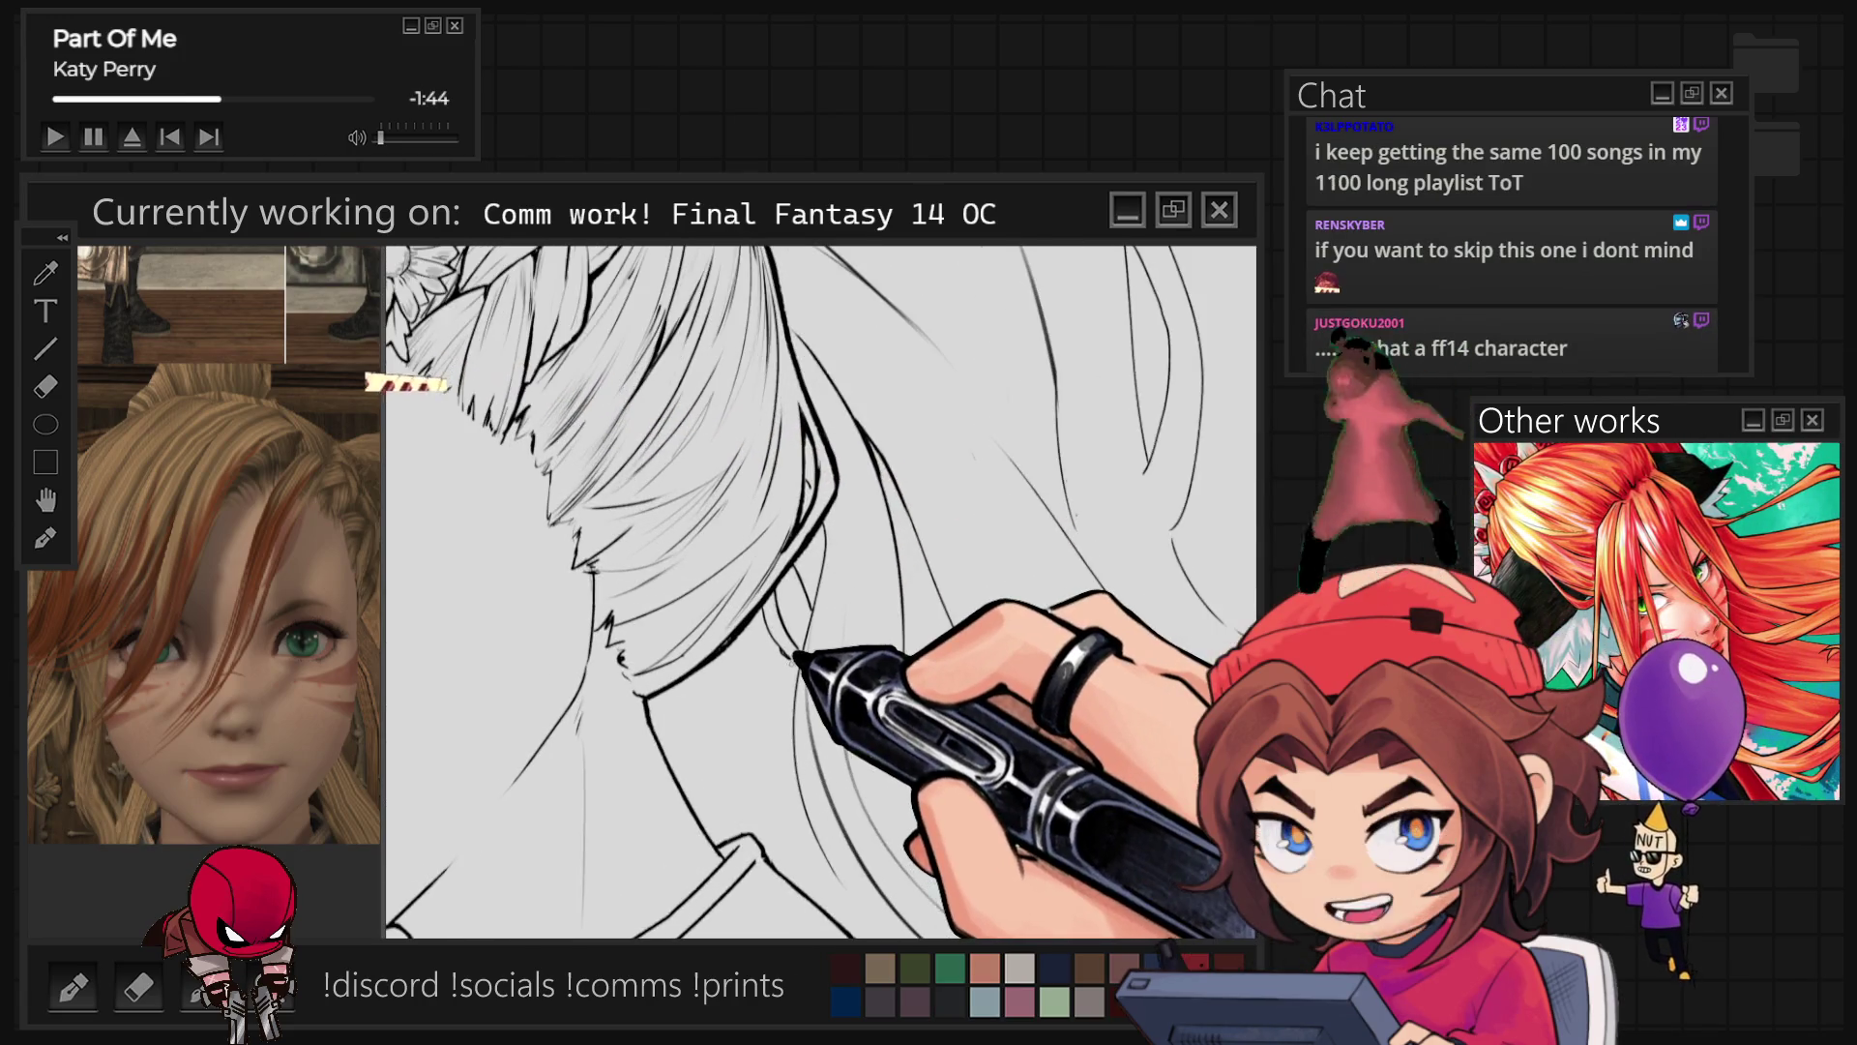
scroll(823, 590, "up", 1)
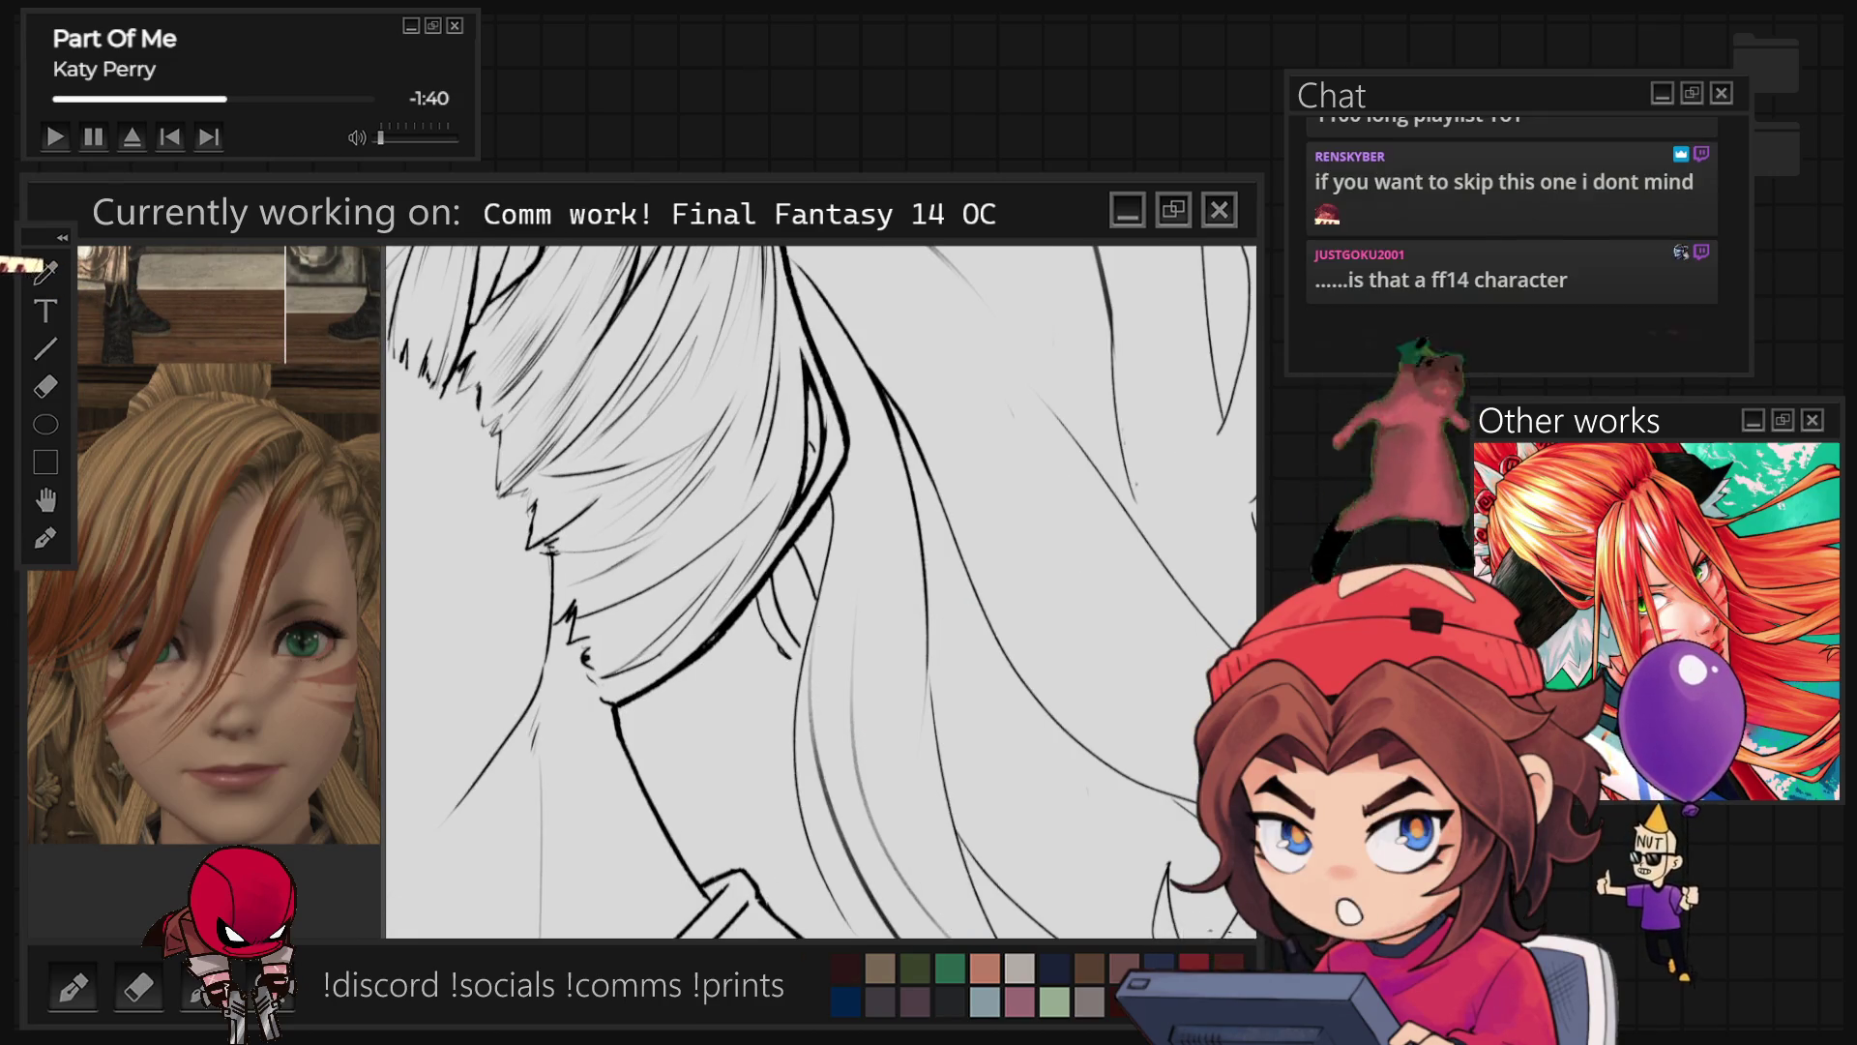
scroll(822, 590, "down", 3)
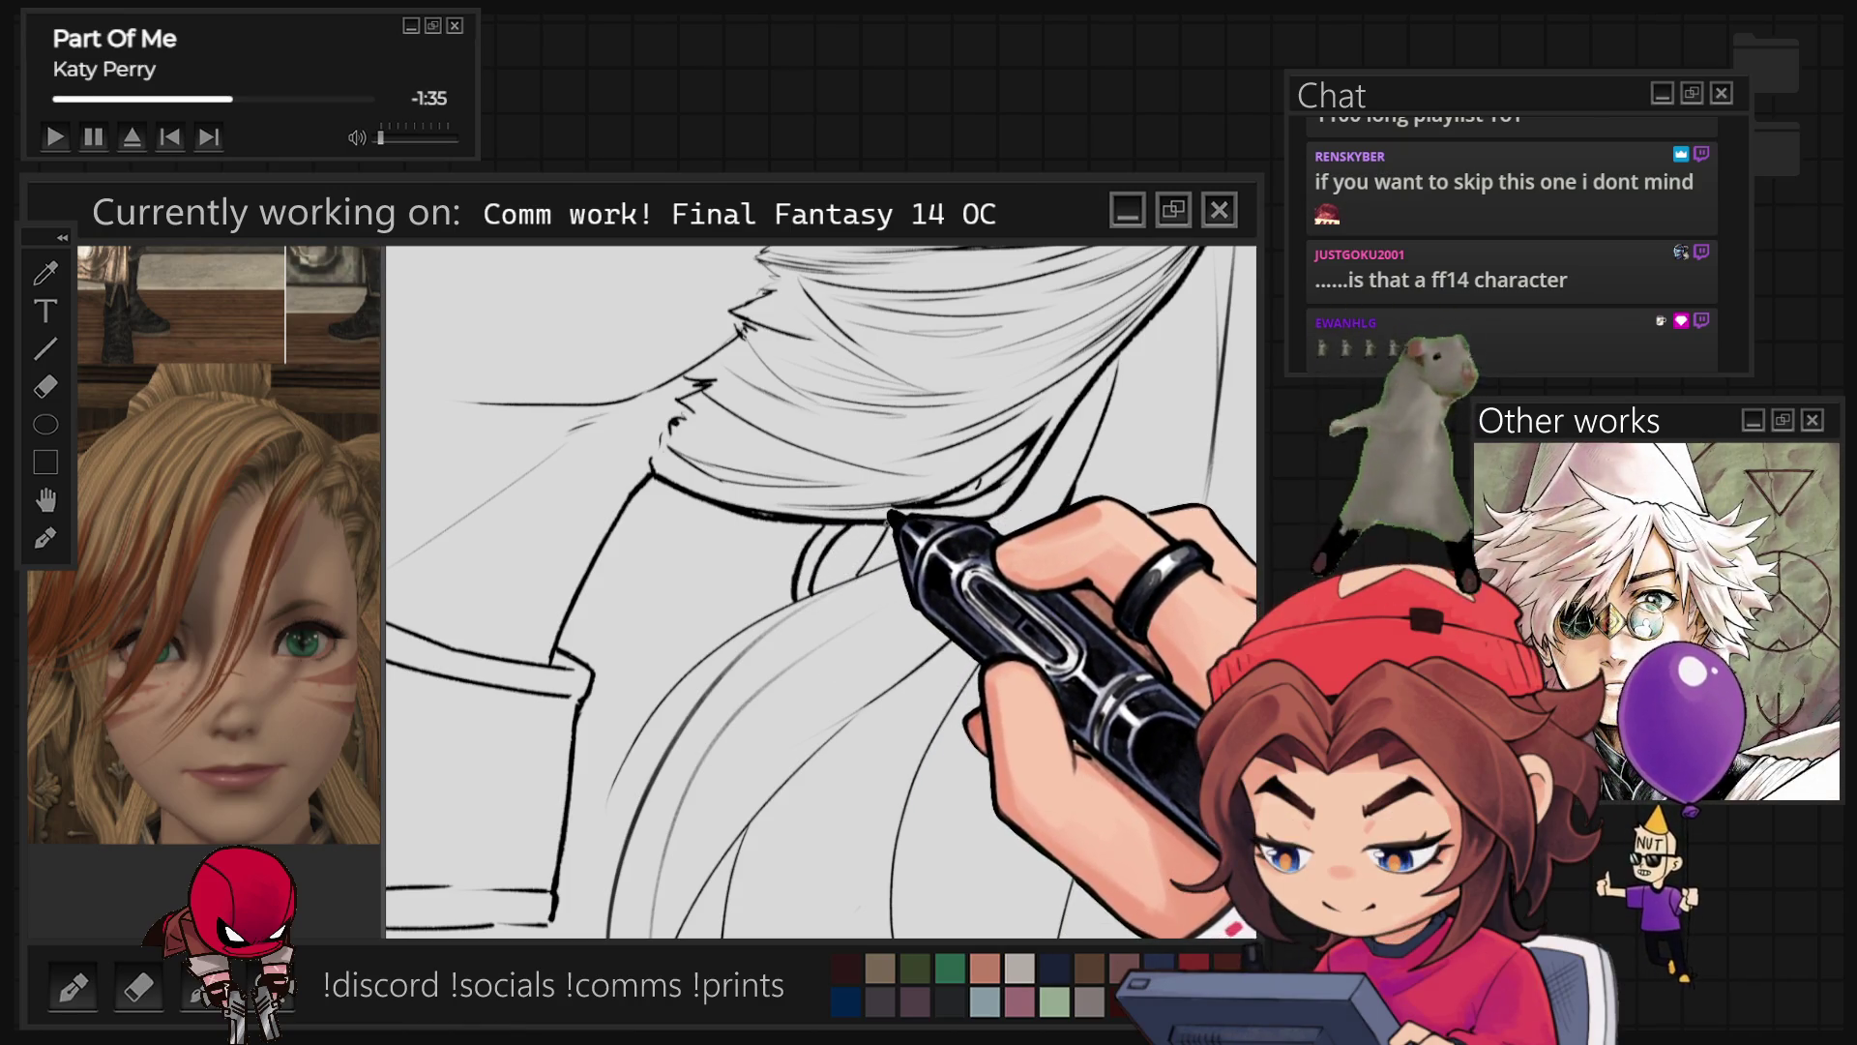
scroll(822, 590, "up", 3)
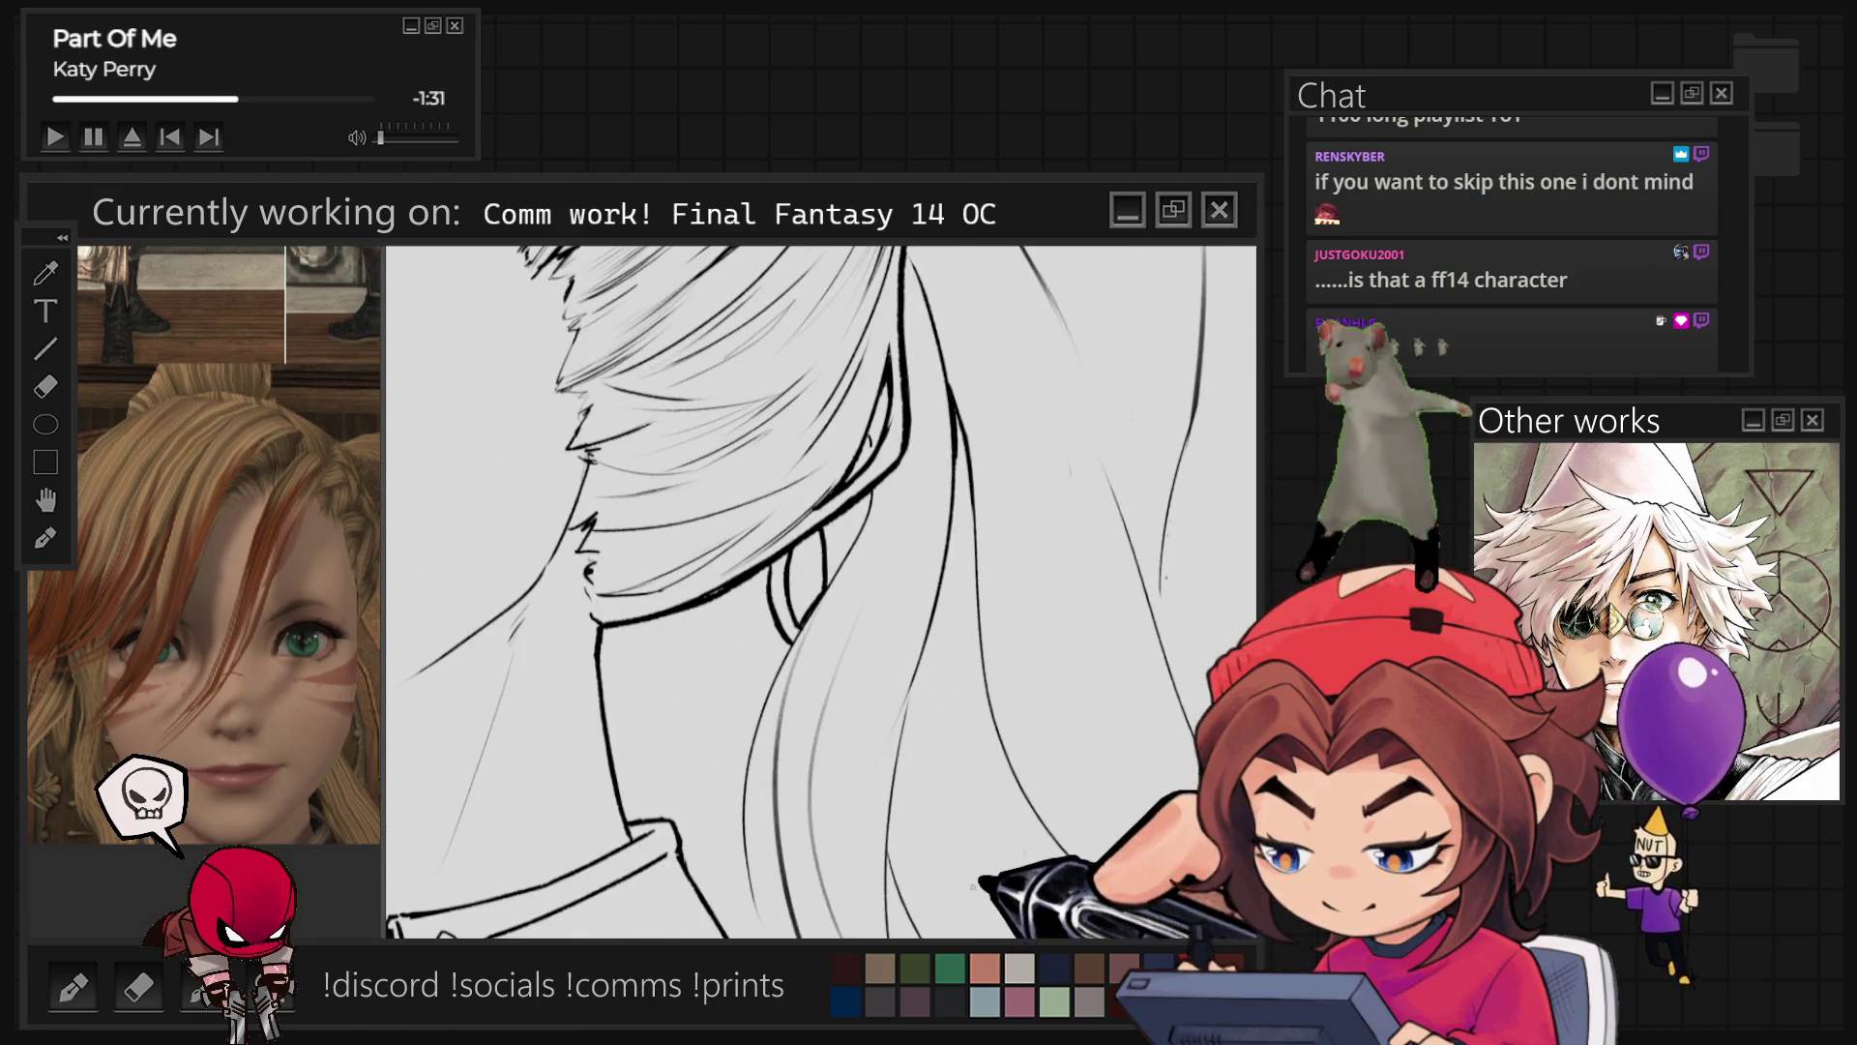
scroll(983, 909, "down", 3)
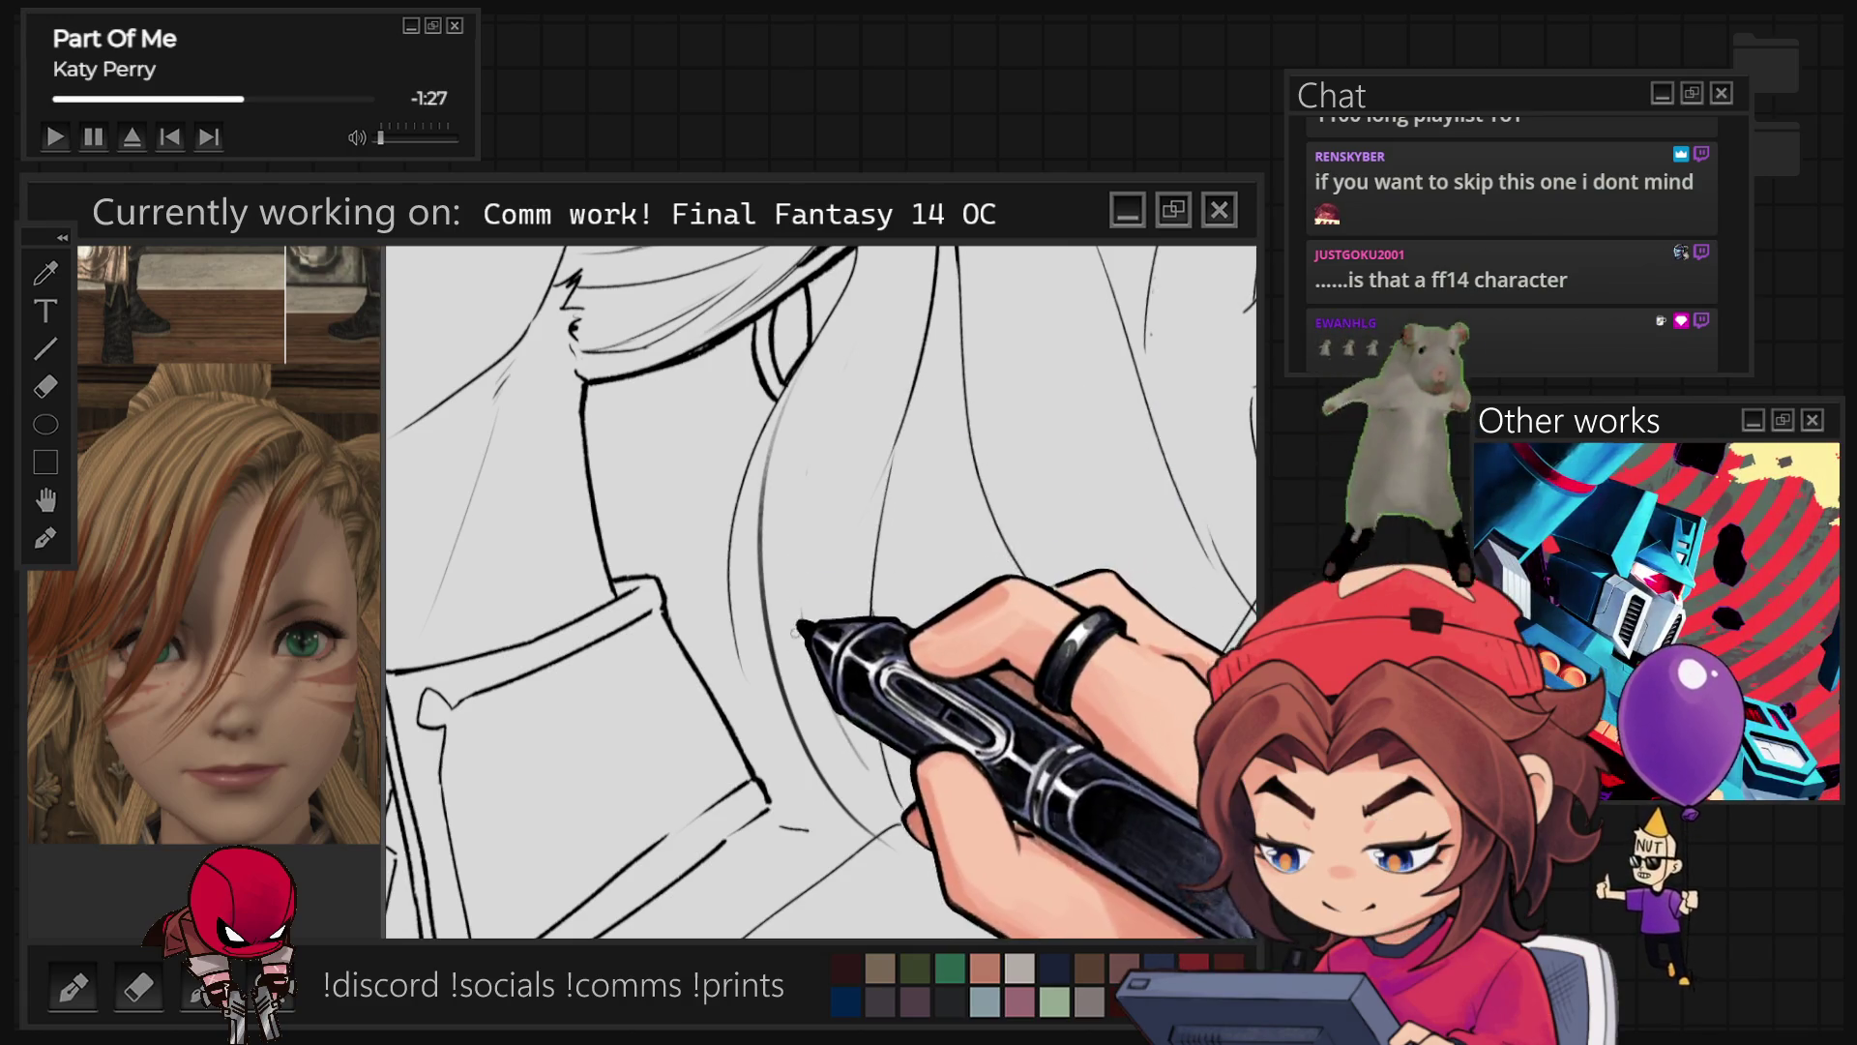
scroll(819, 451, "down", 5)
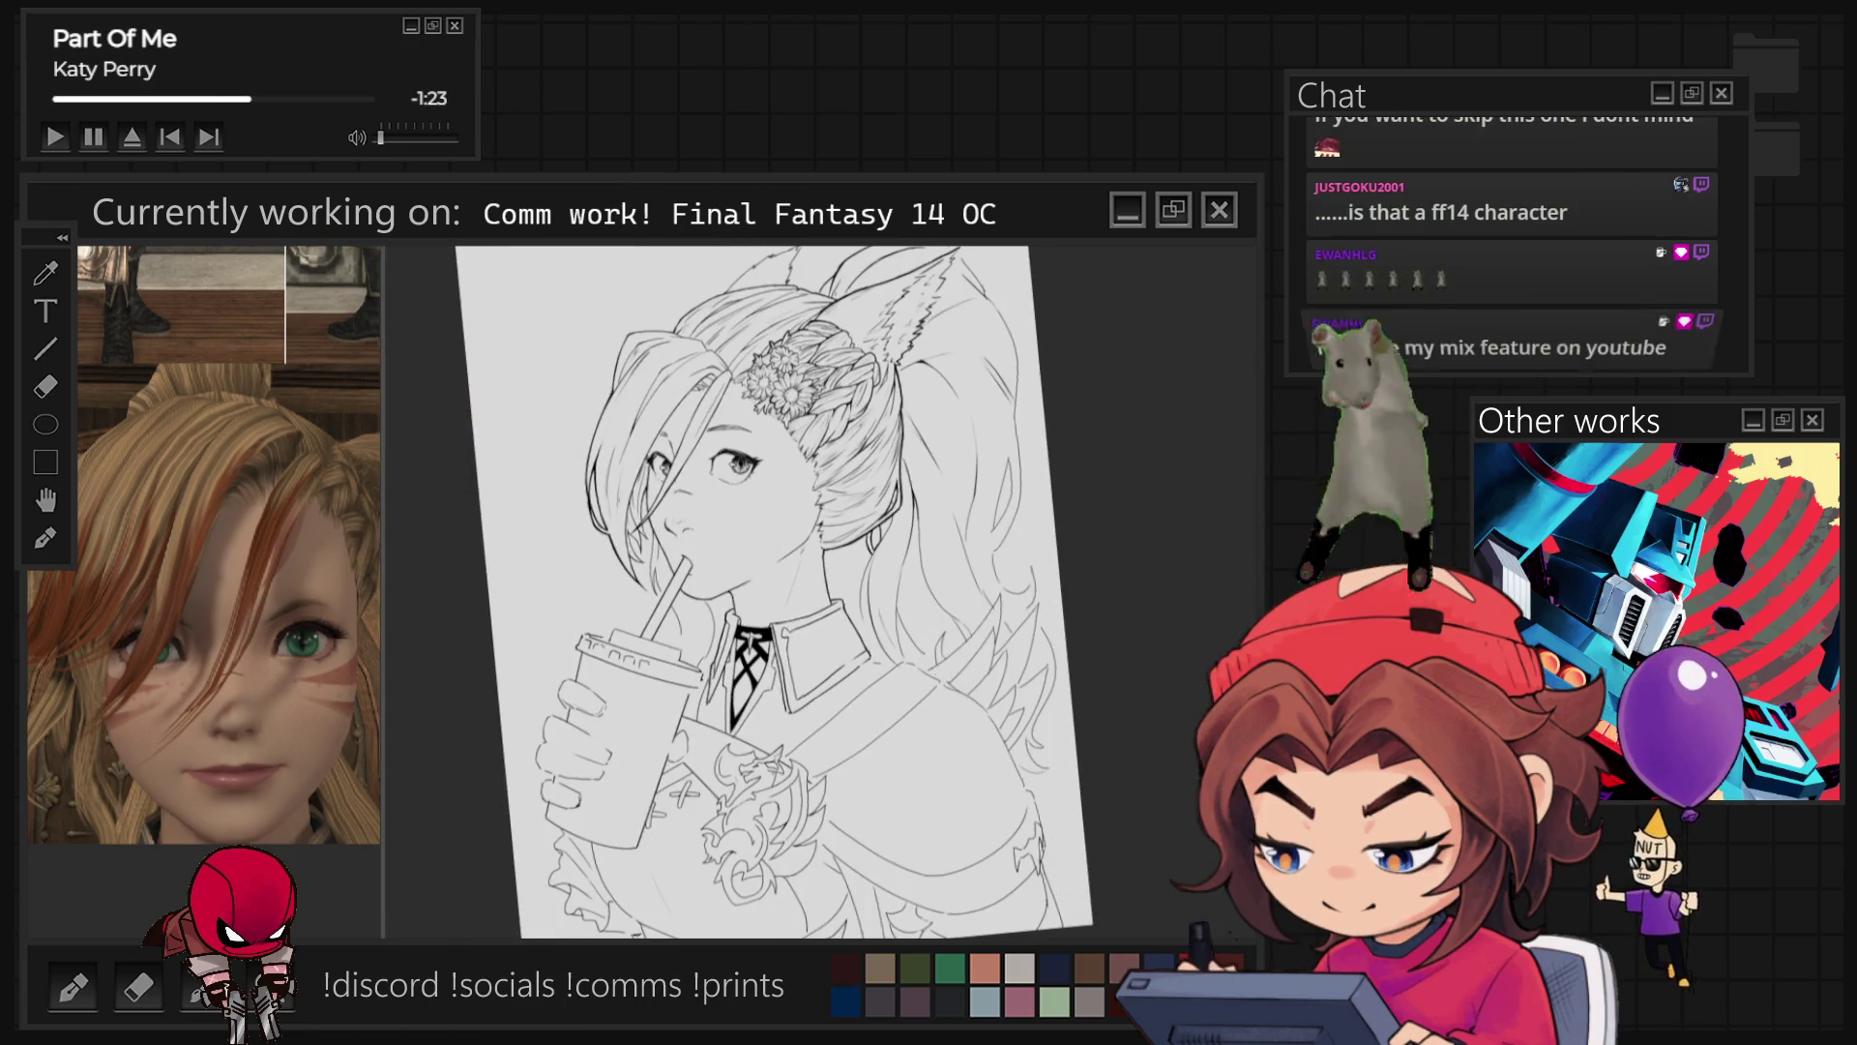
Step: Ink long wavy hair strands around the flower braid and beside her face
key("ctrl+0")
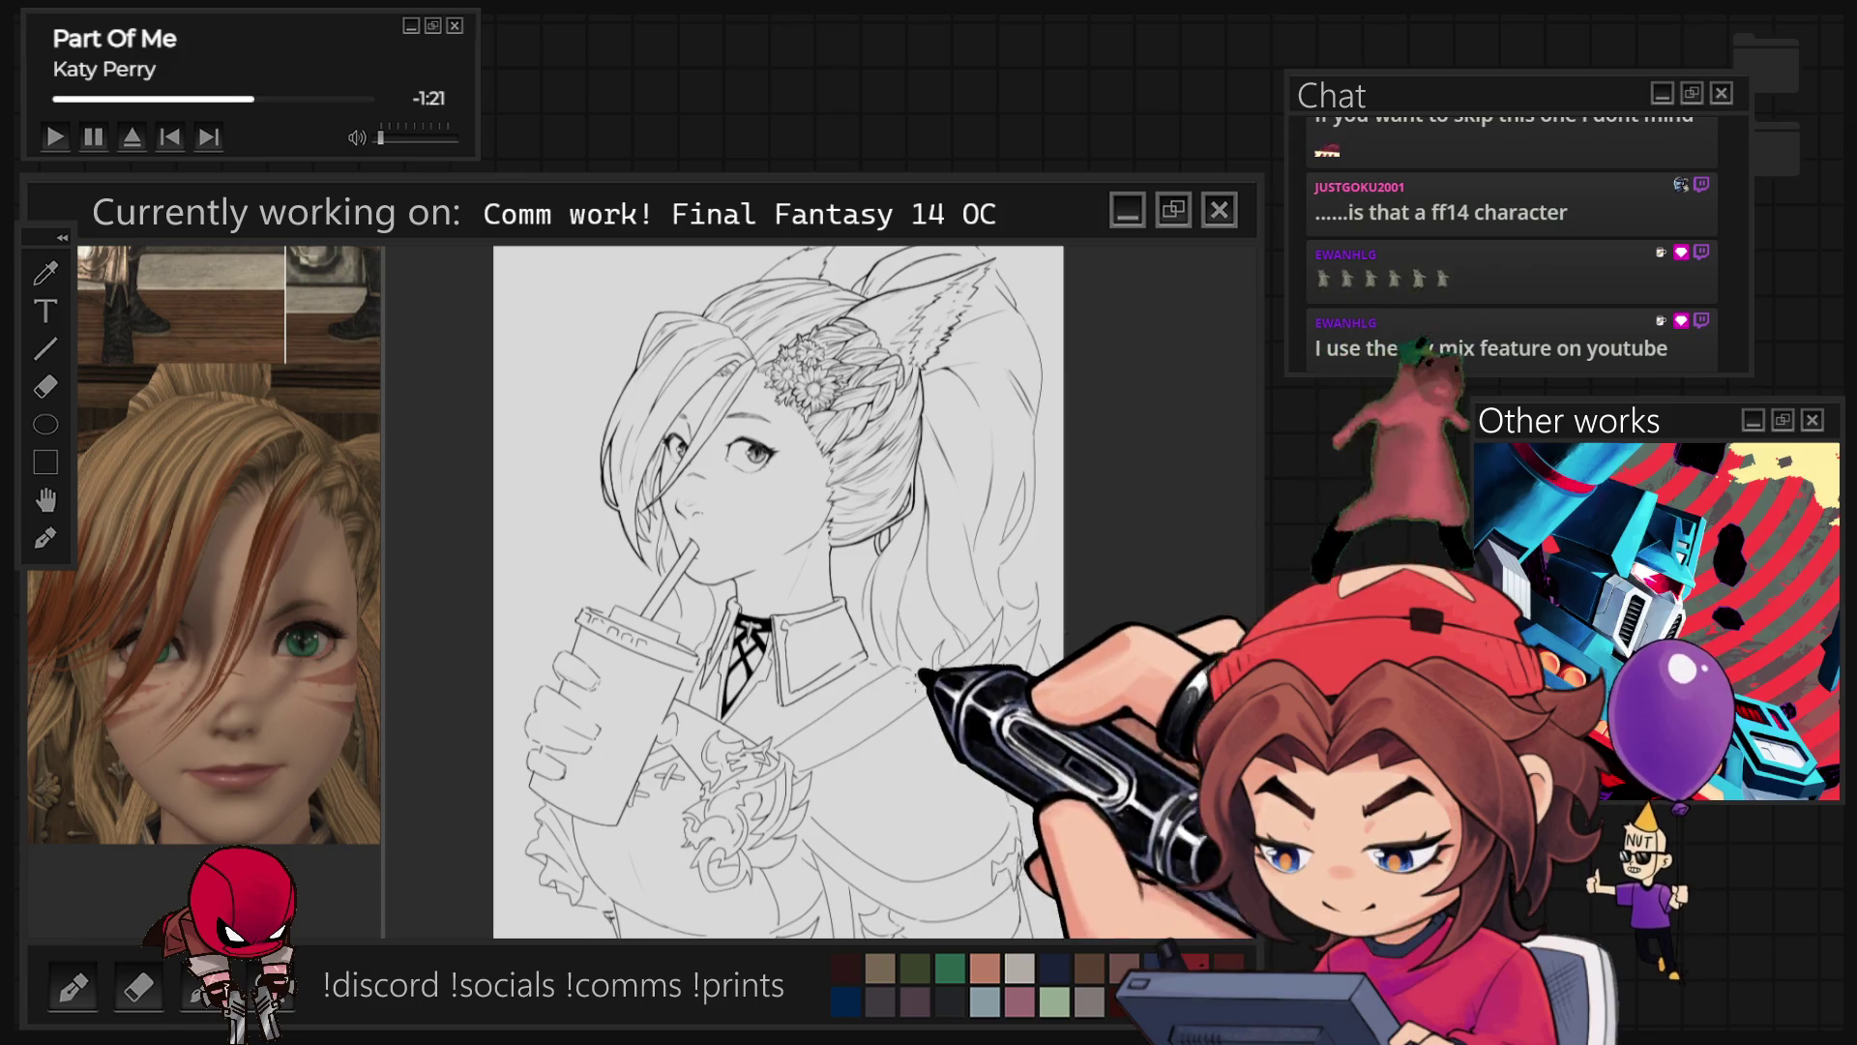
scroll(924, 675, "up", 5)
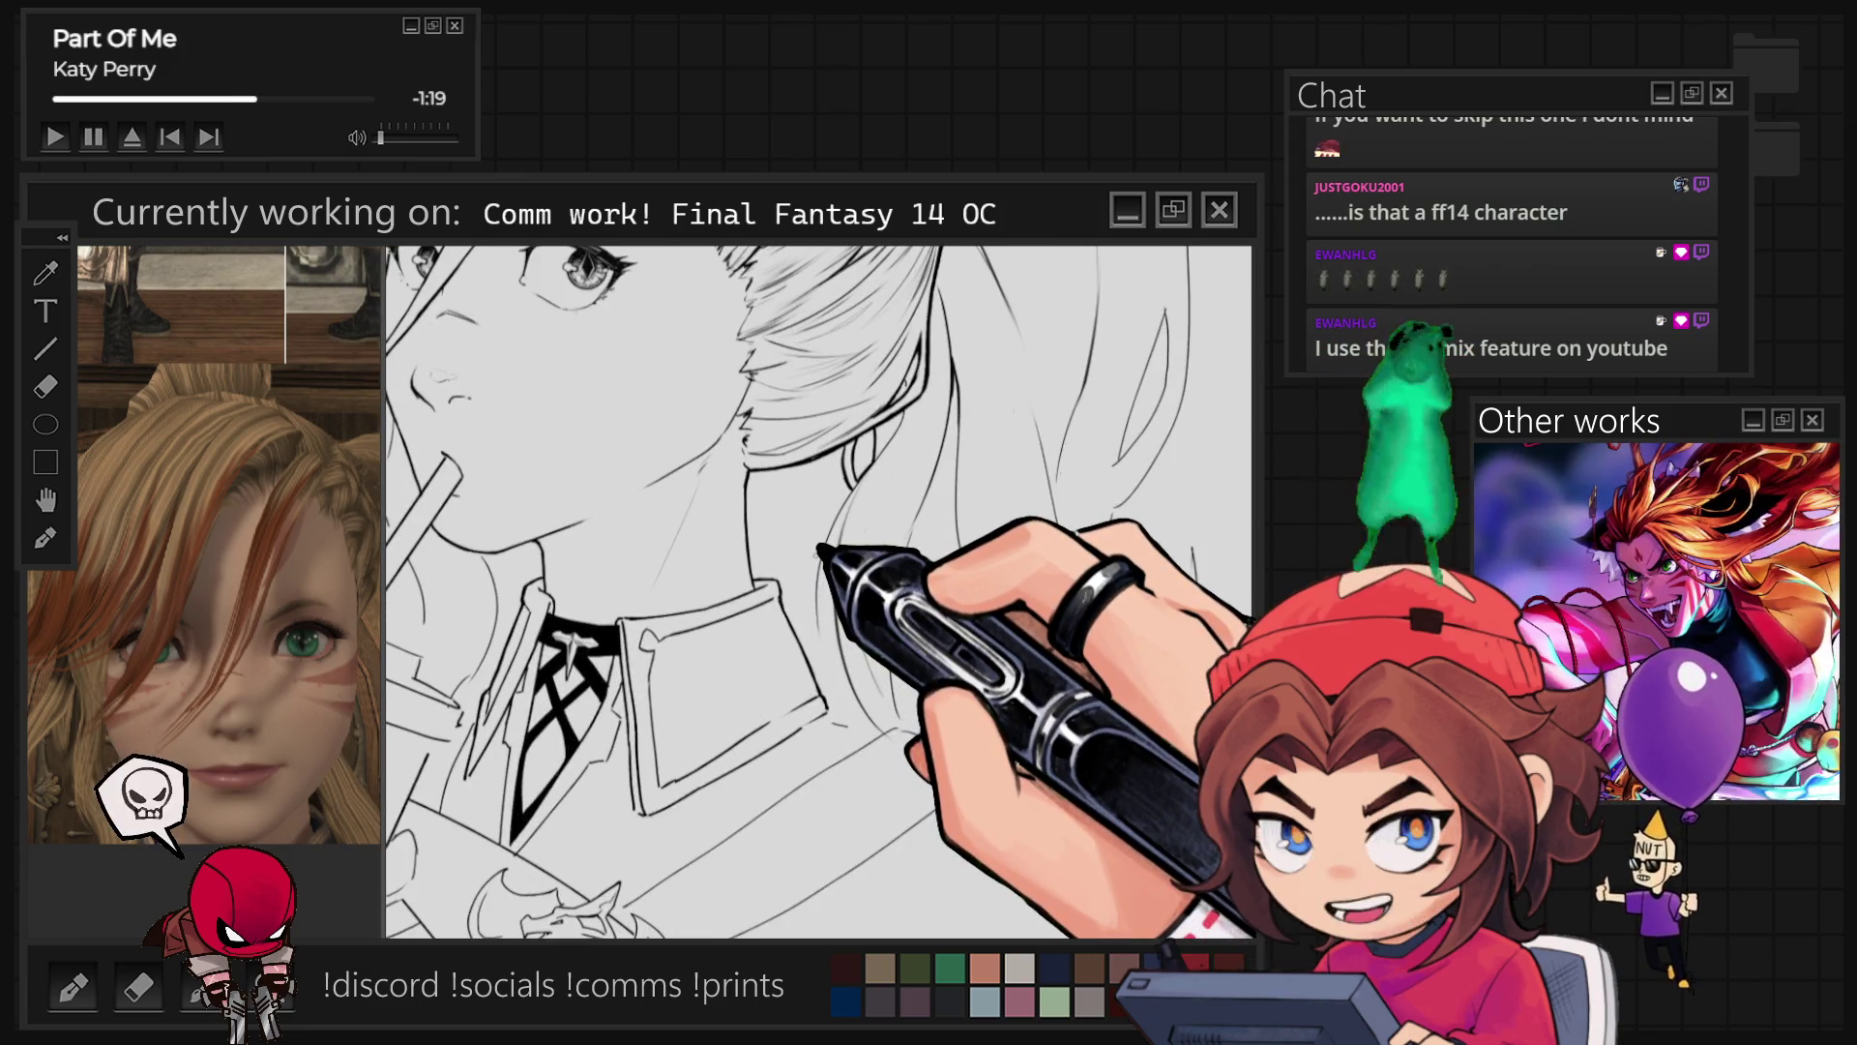
scroll(820, 552, "up", 1)
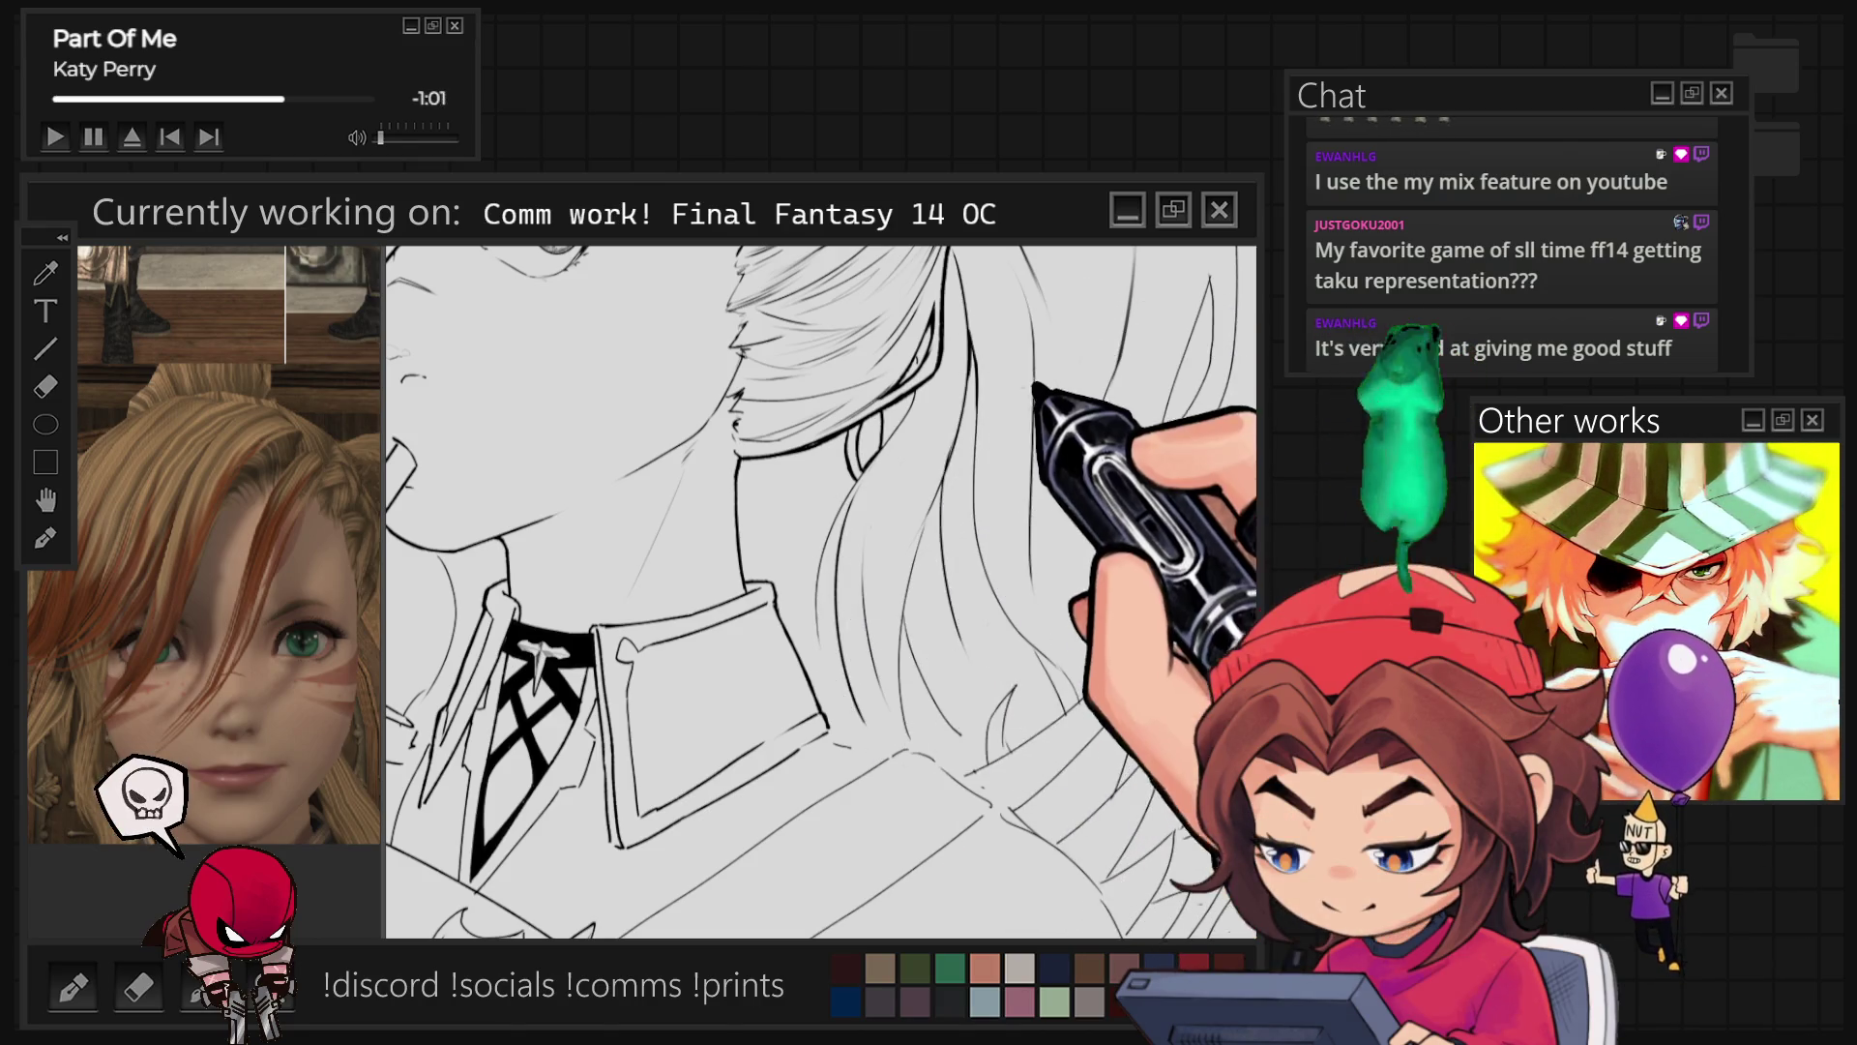
scroll(821, 592, "down", 5)
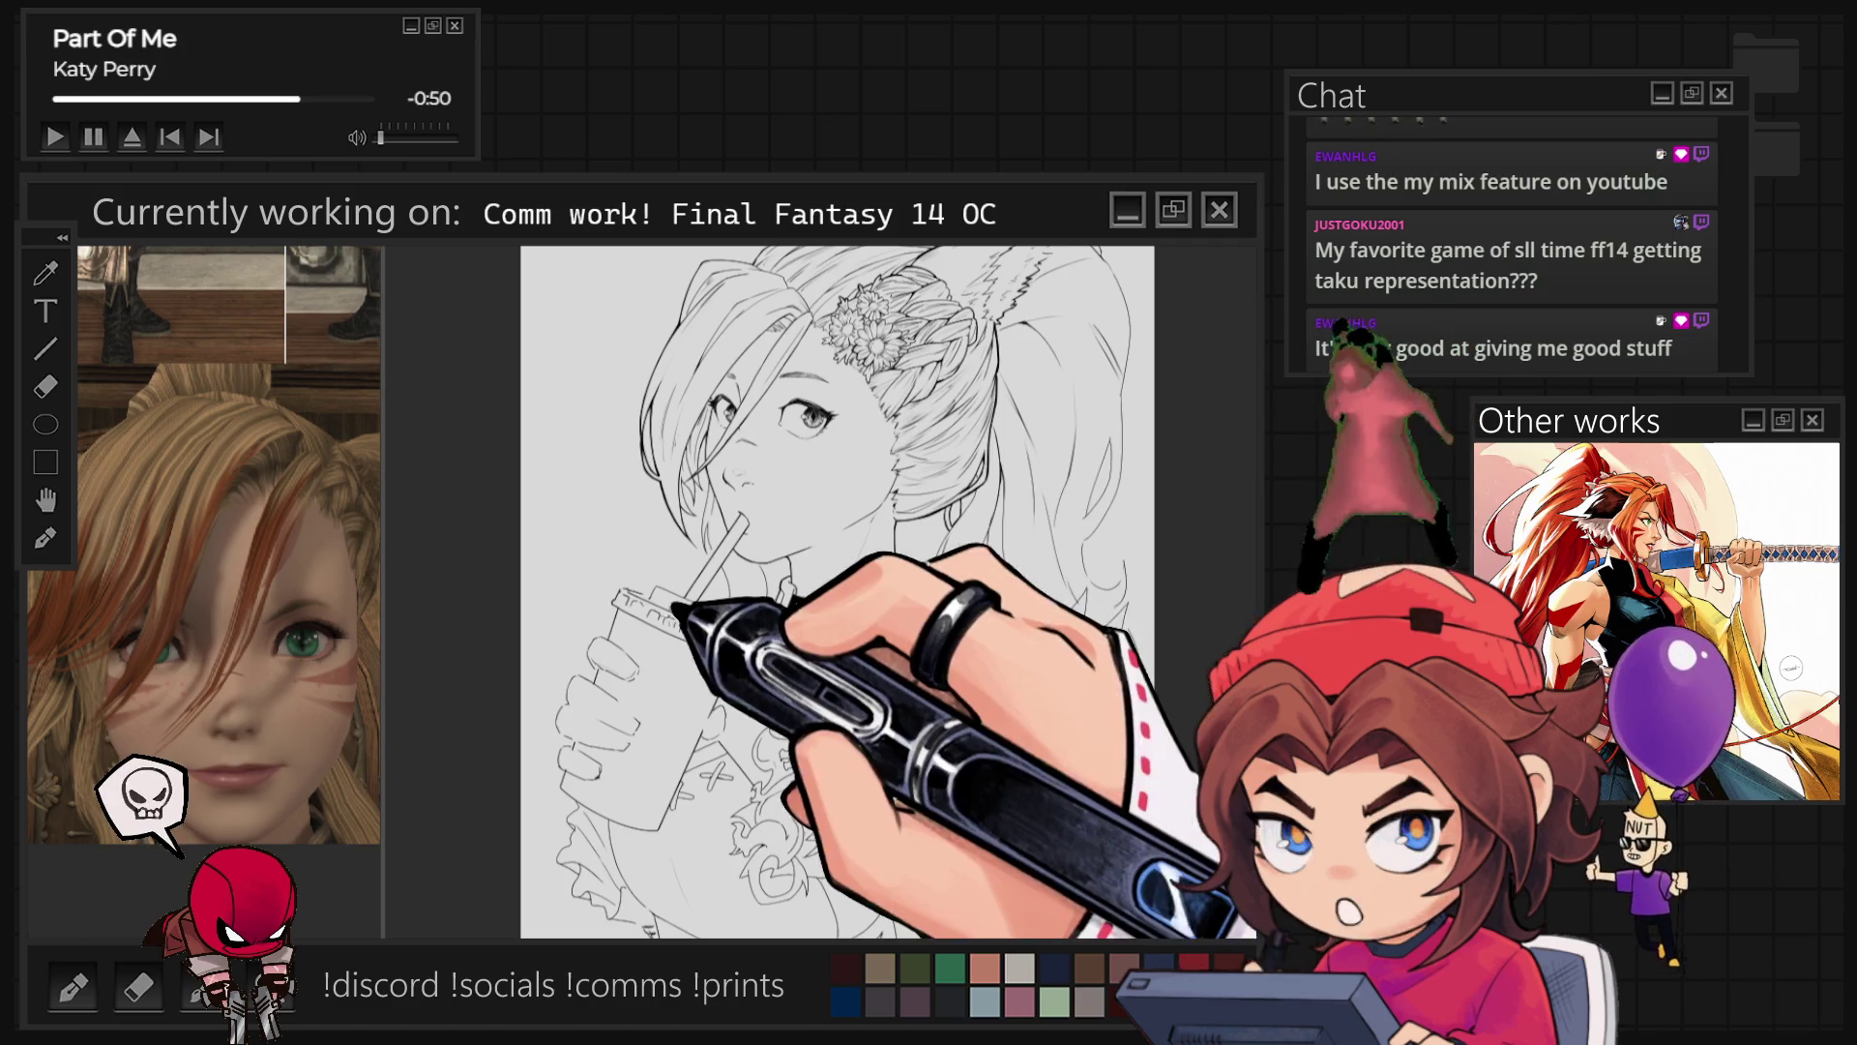
key("ctrl+plus")
key("ctrl+plus")
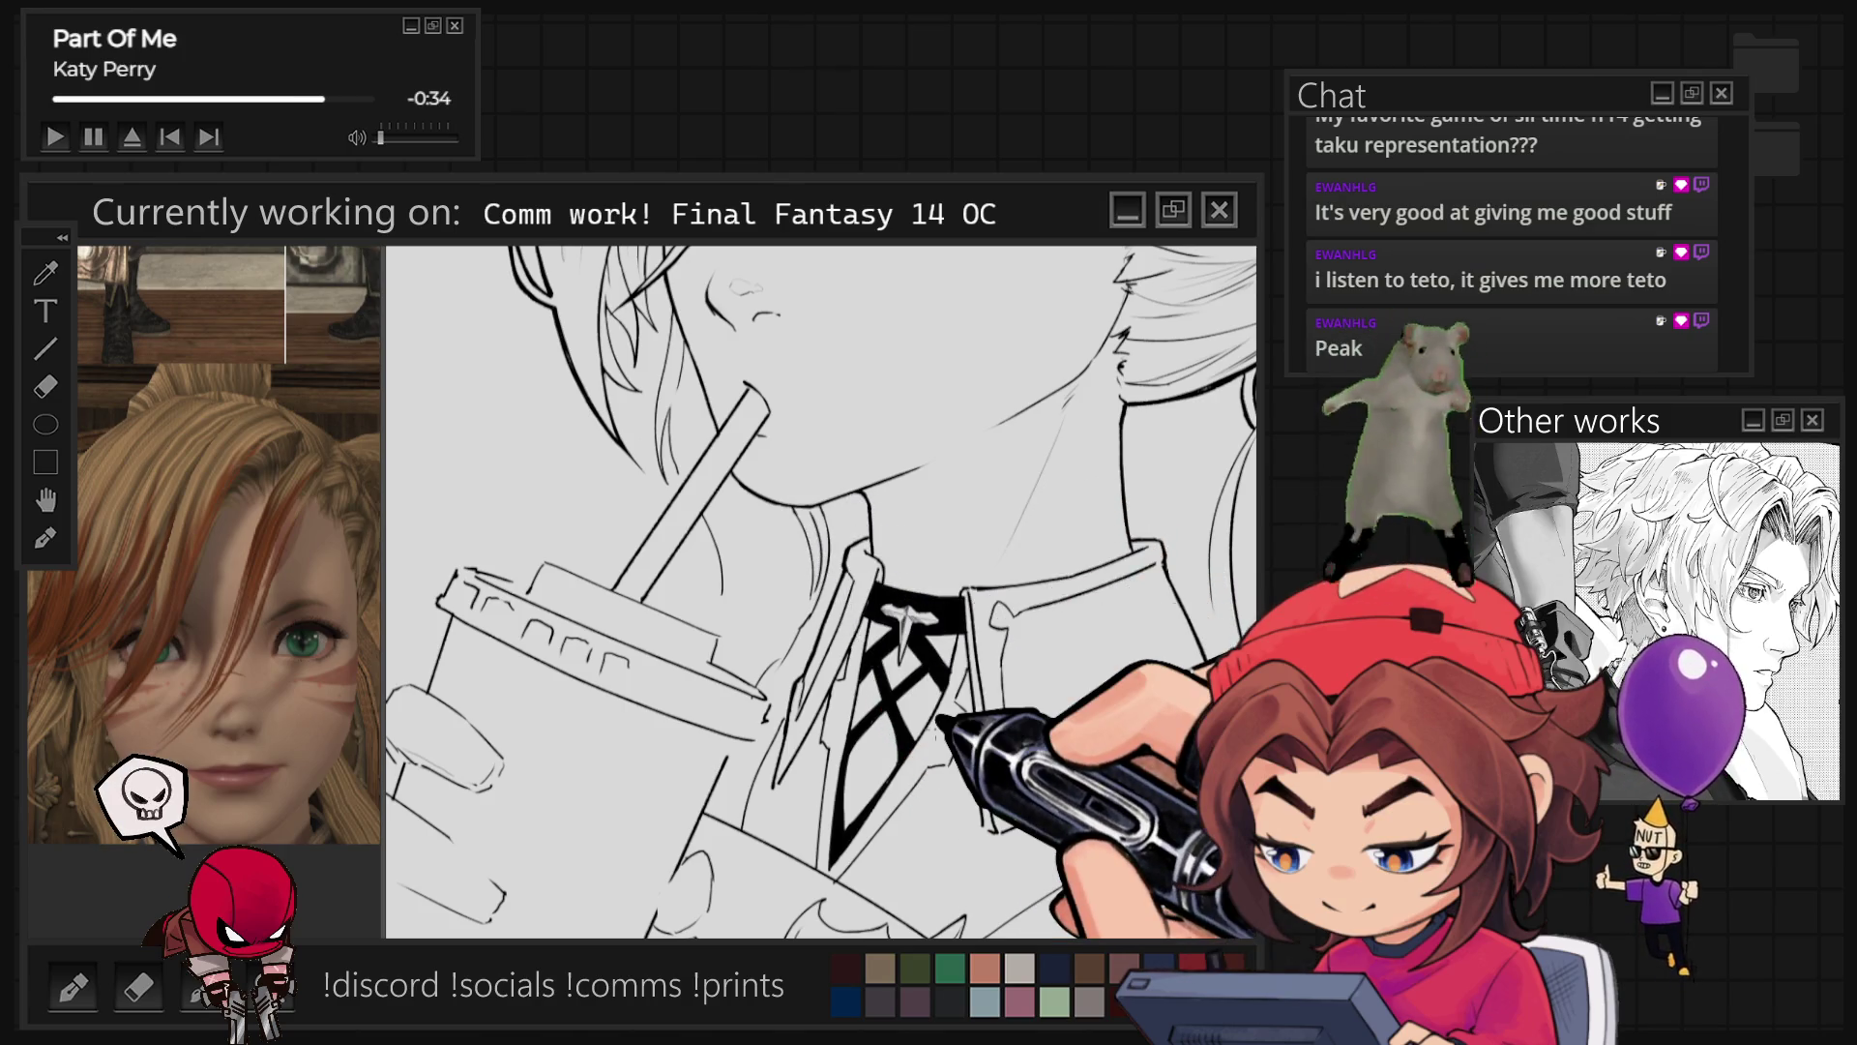
scroll(823, 591, "down", 5)
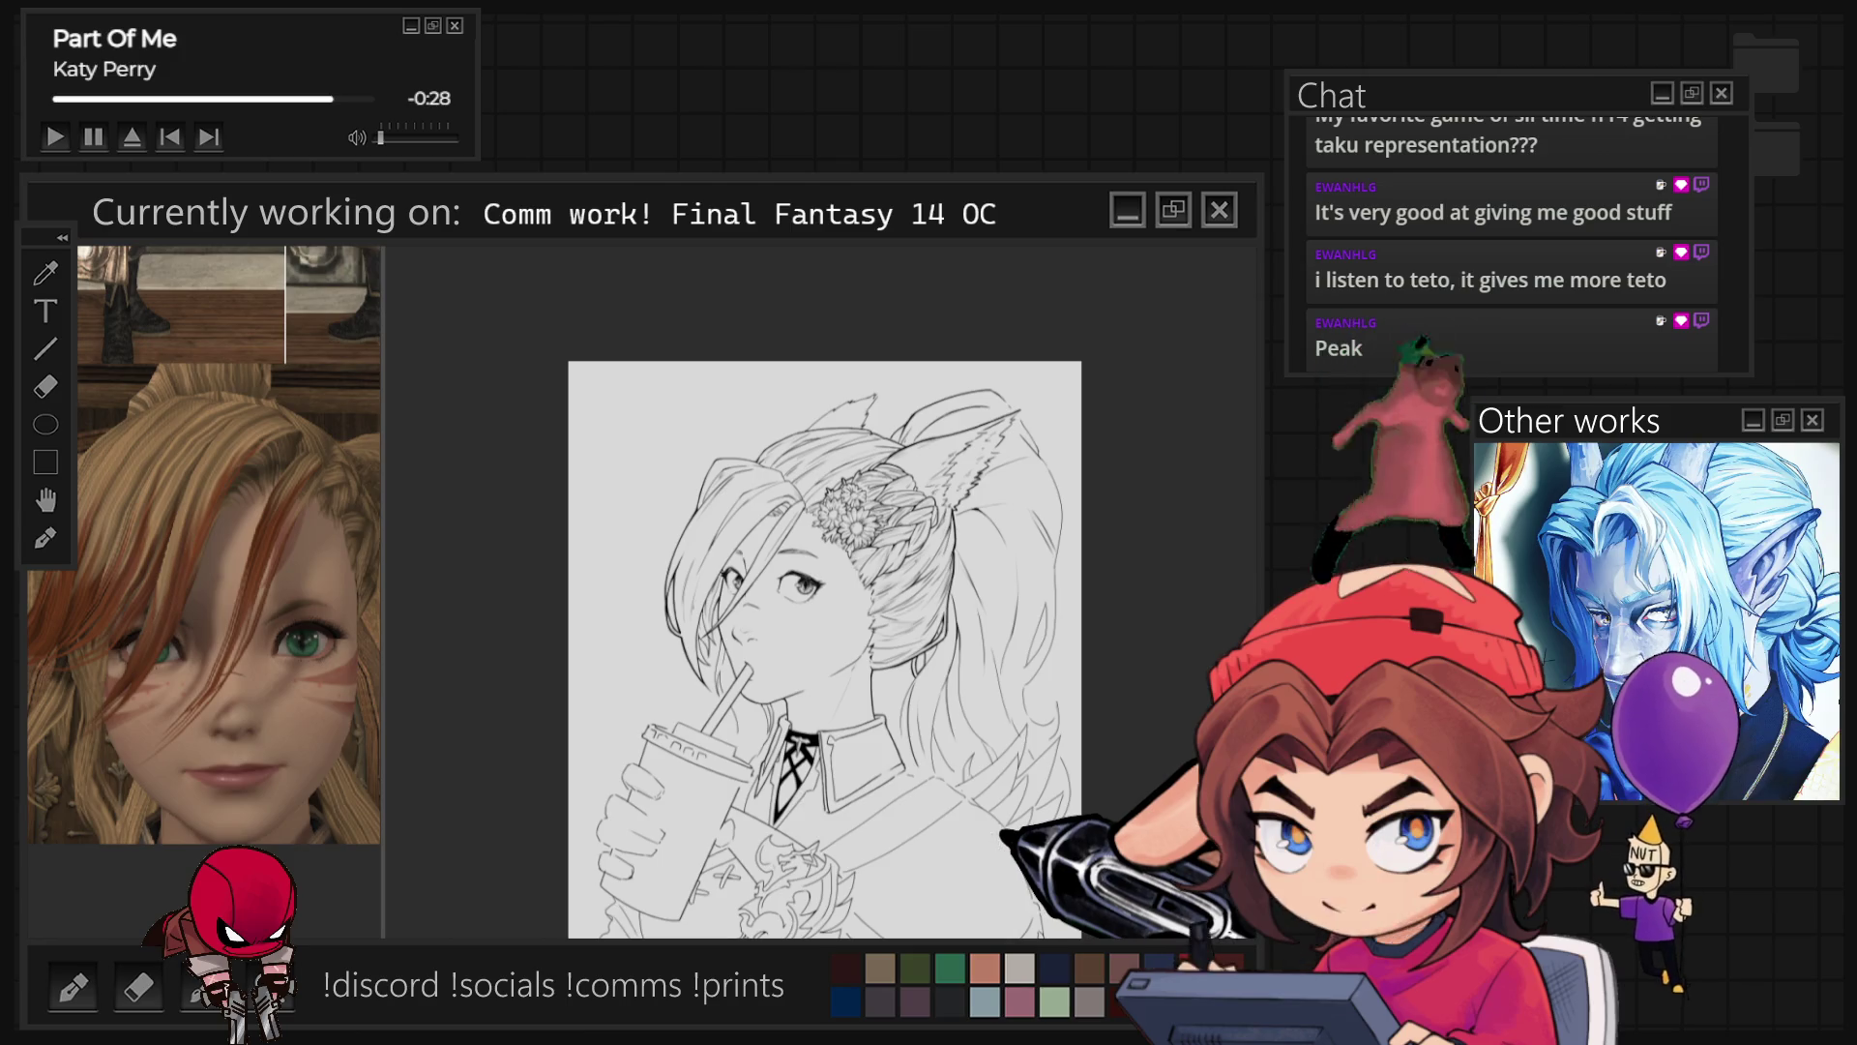
scroll(948, 600, "up", 5)
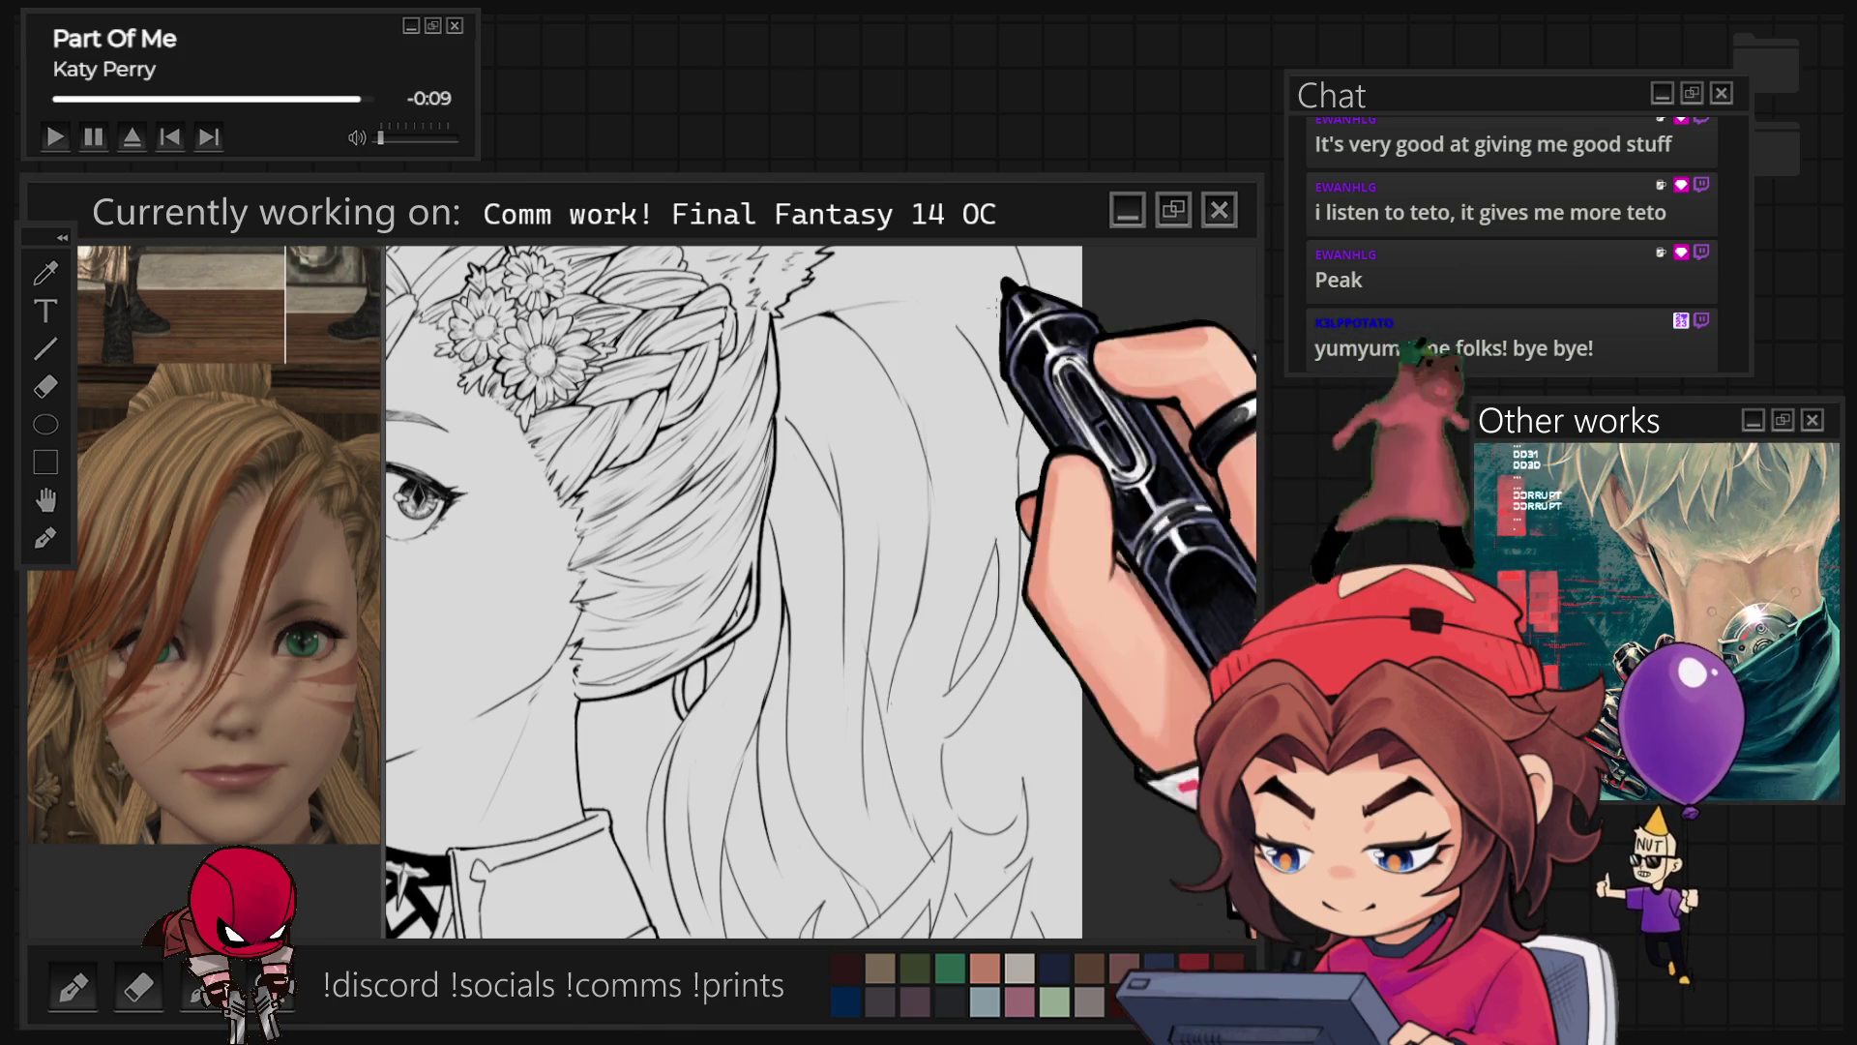
Step: Ink extra flowing strands in the long back hair behind her neck toward the collar
key("ctrl+minus")
scroll(711, 590, "up", 1)
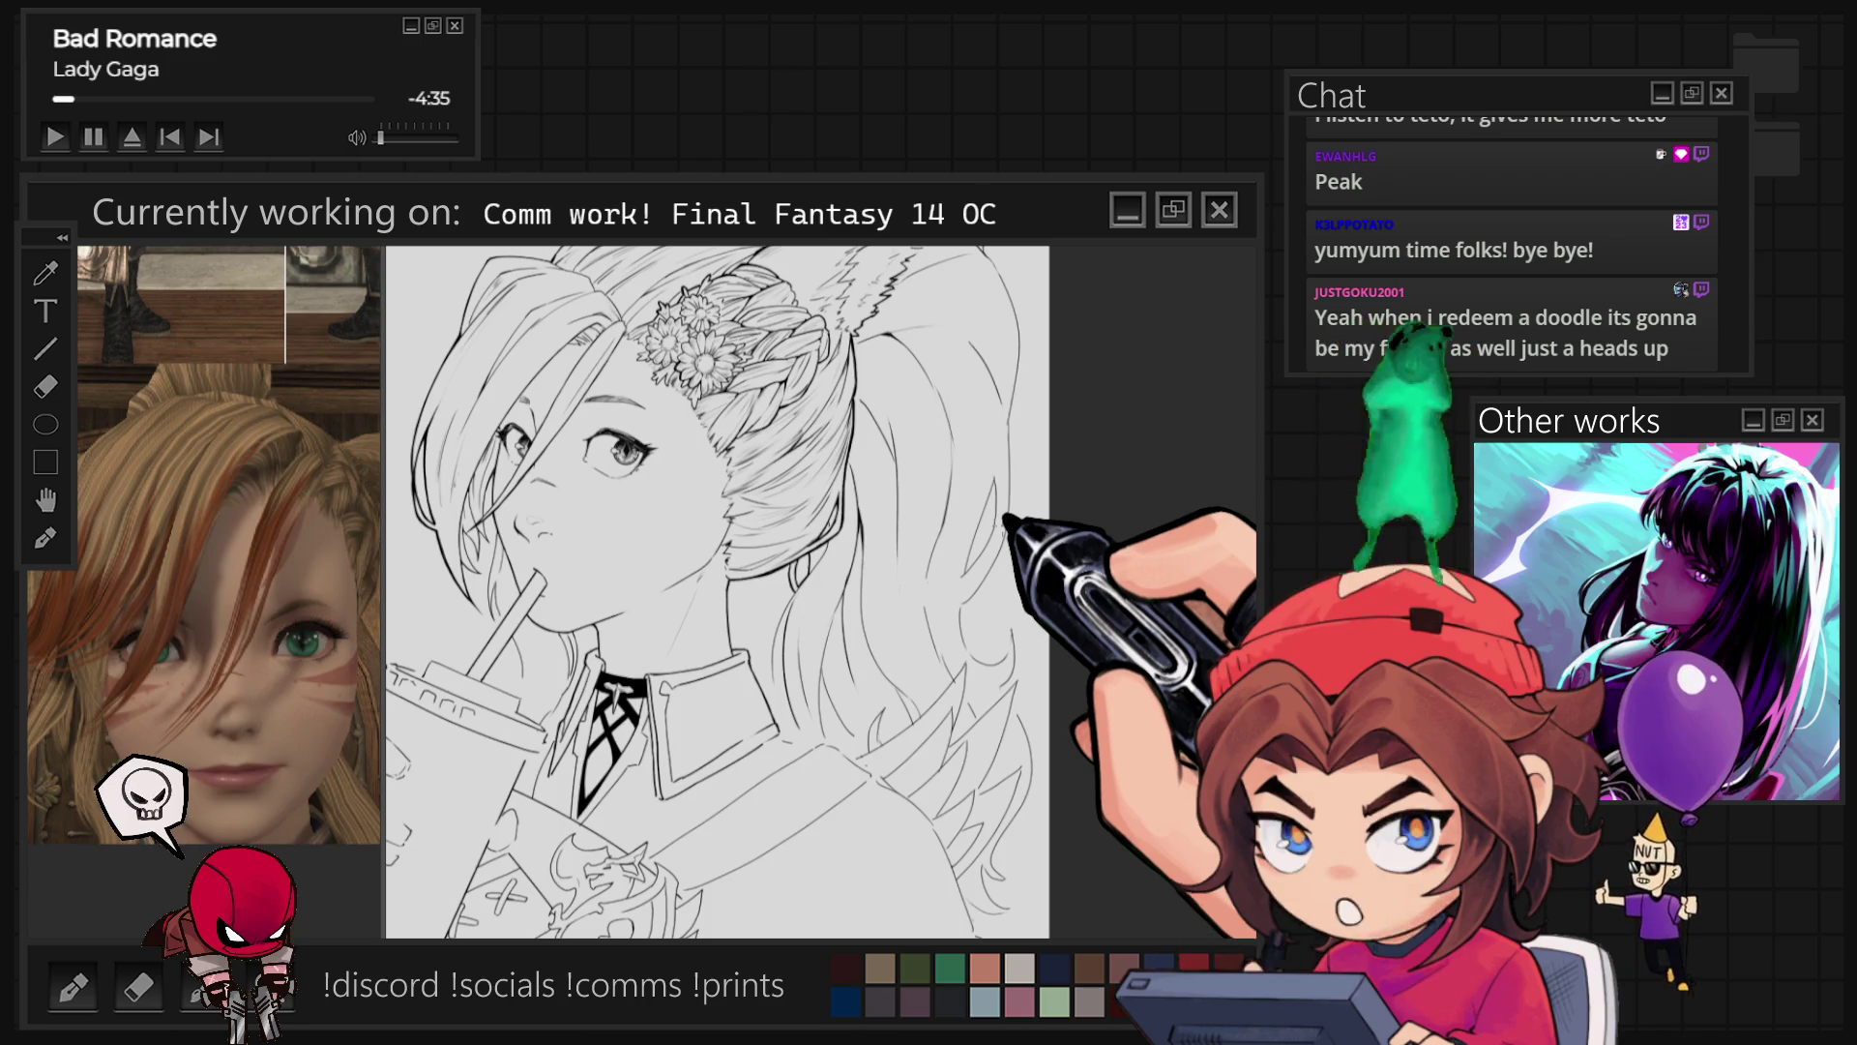
scroll(718, 592, "up", 5)
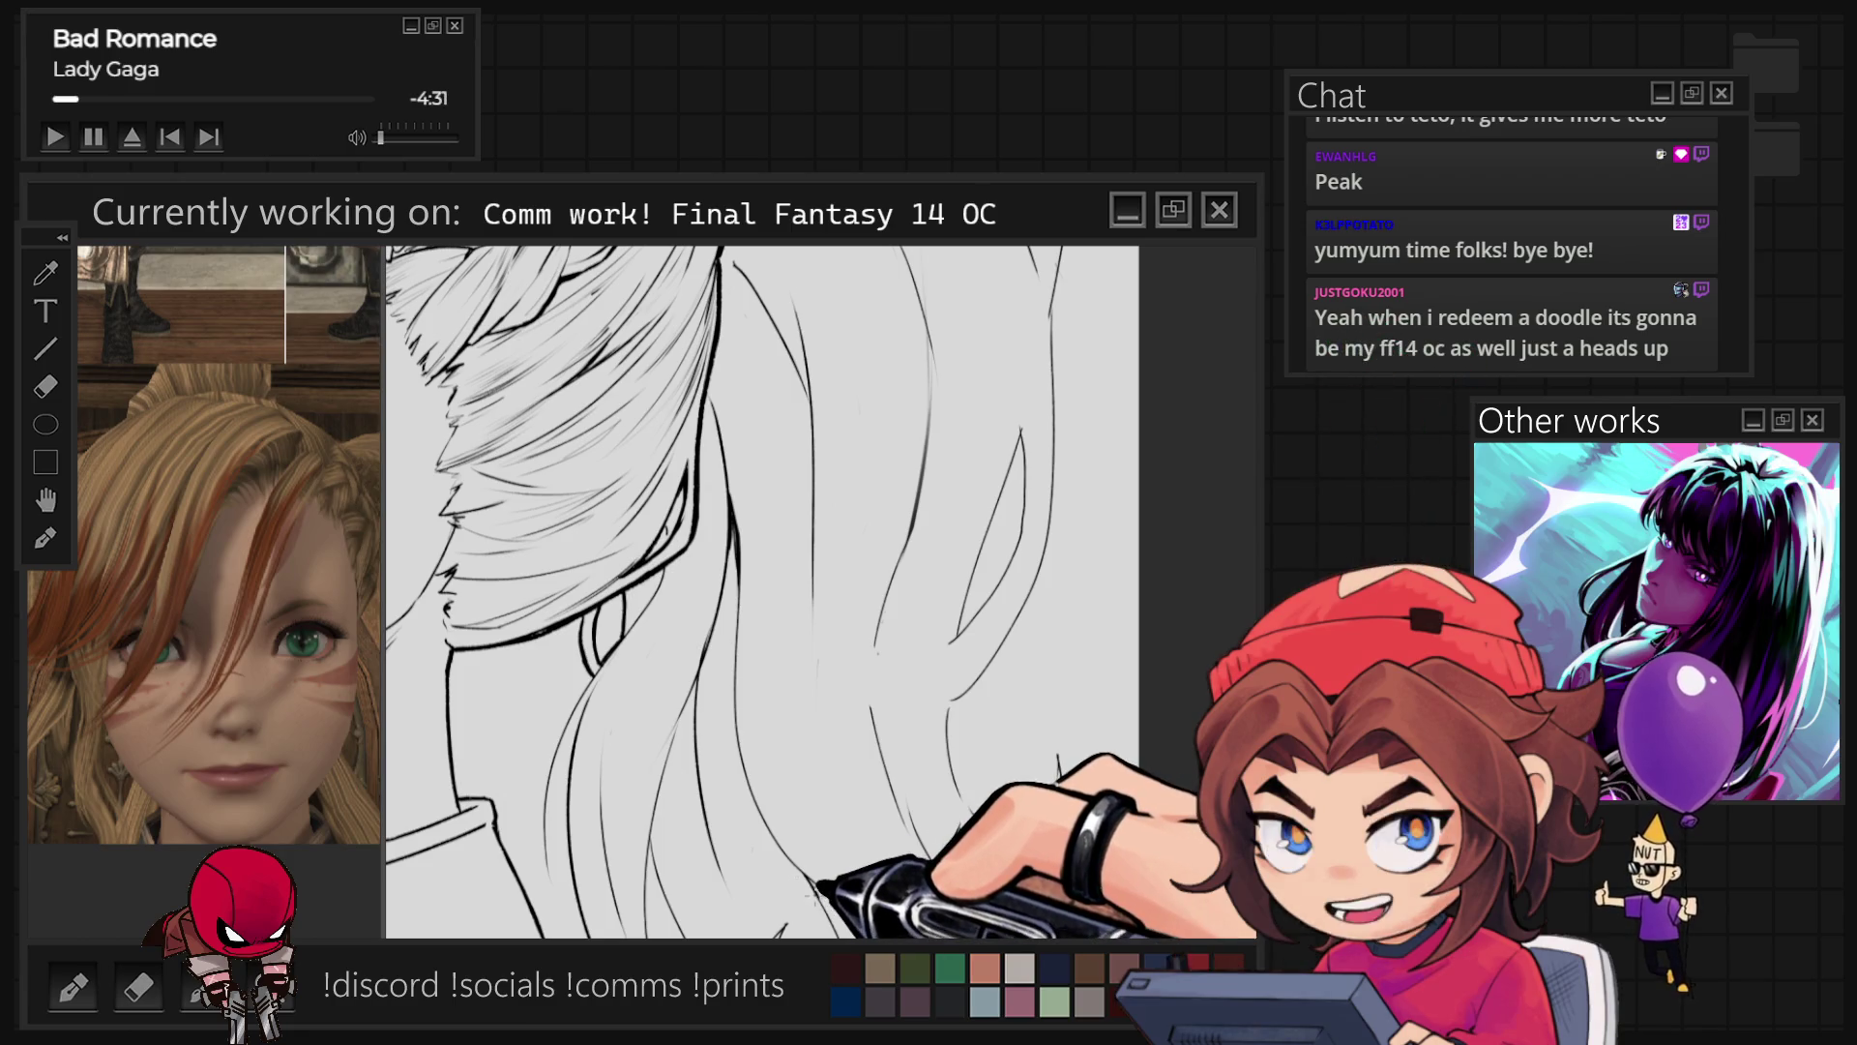
scroll(821, 592, "down", 5)
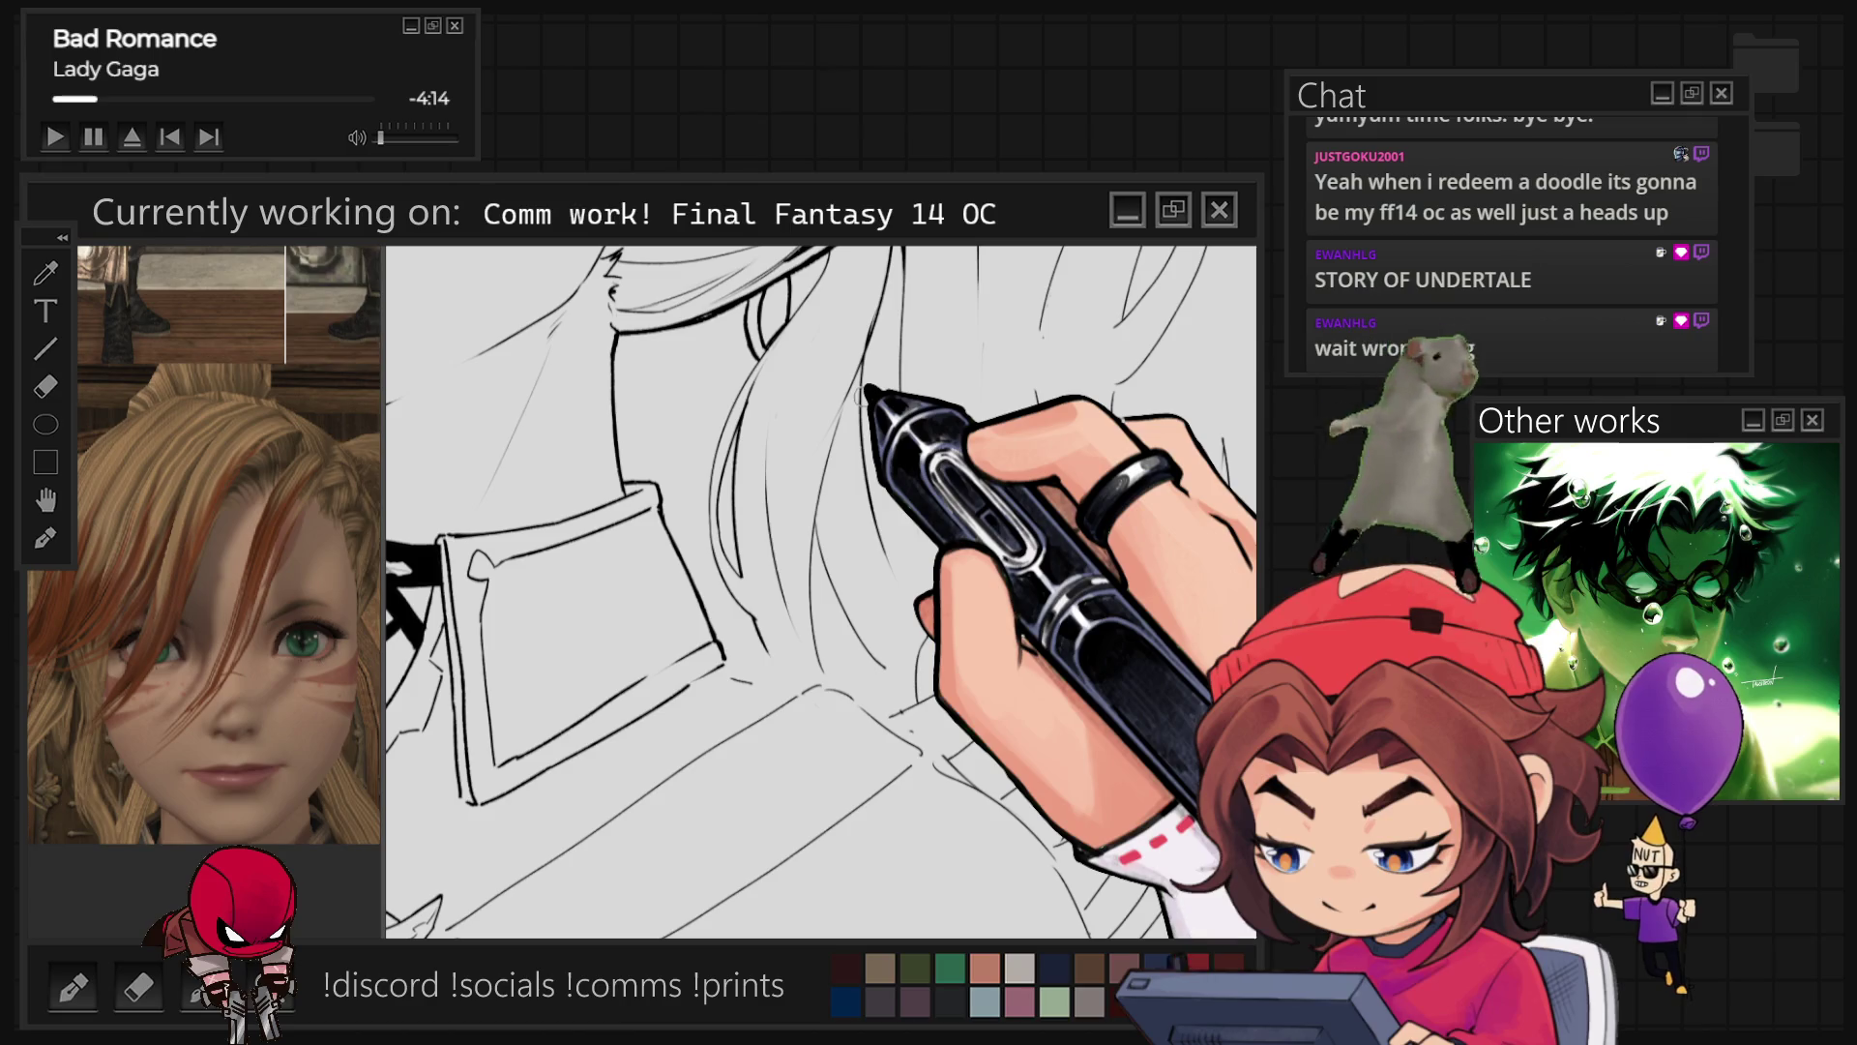
scroll(821, 592, "down", 3)
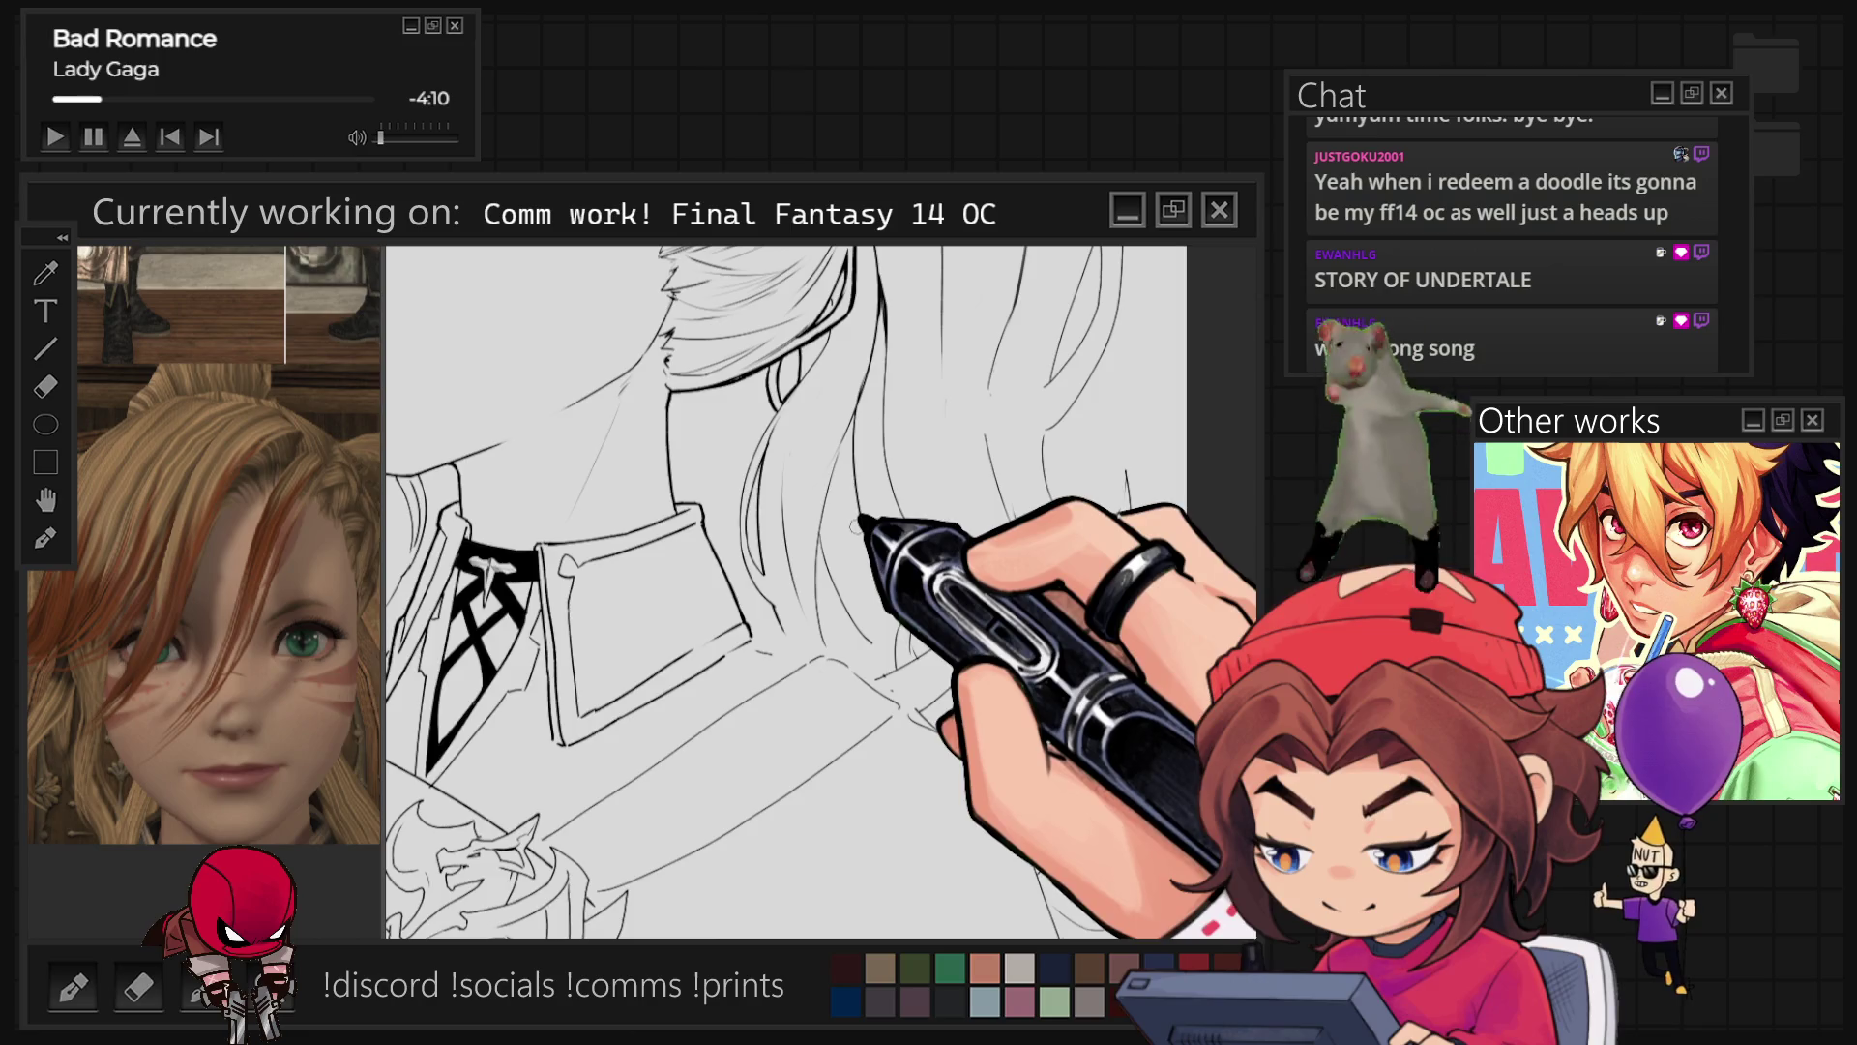
scroll(859, 522, "down", 3)
scroll(961, 485, "up", 4)
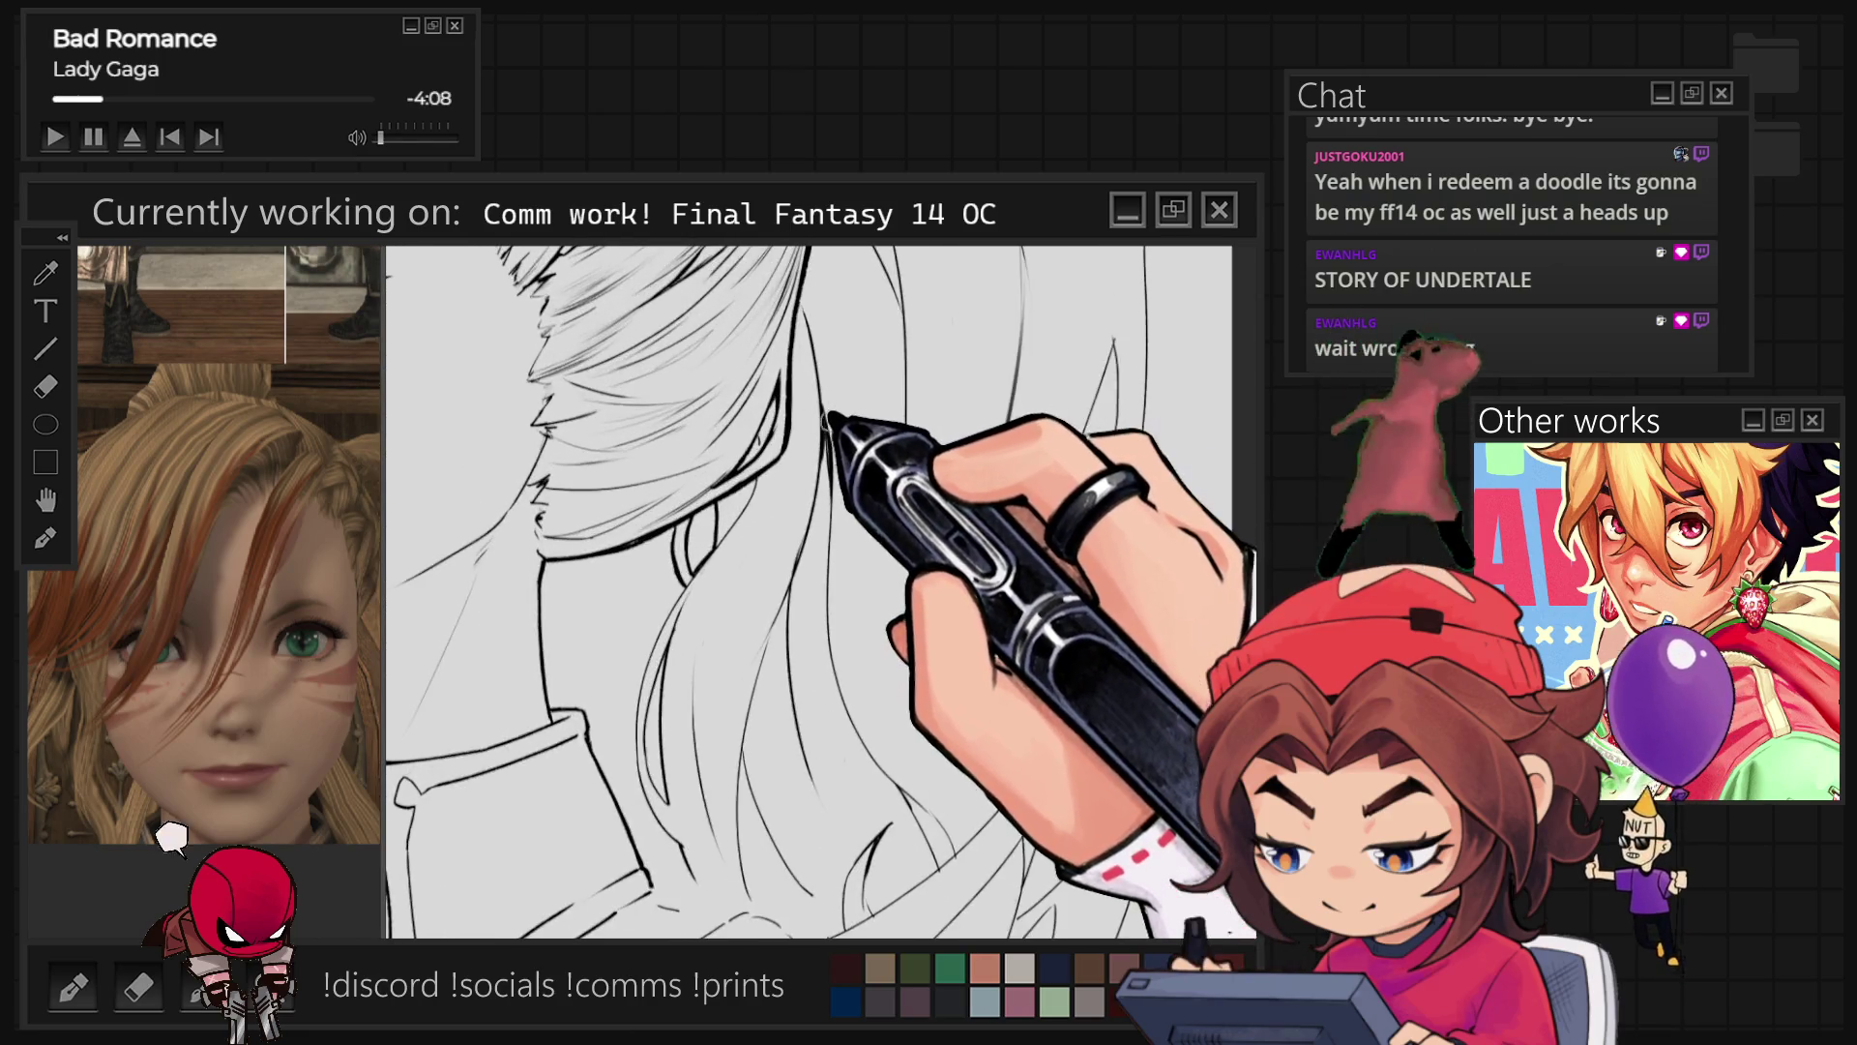
scroll(822, 592, "up", 2)
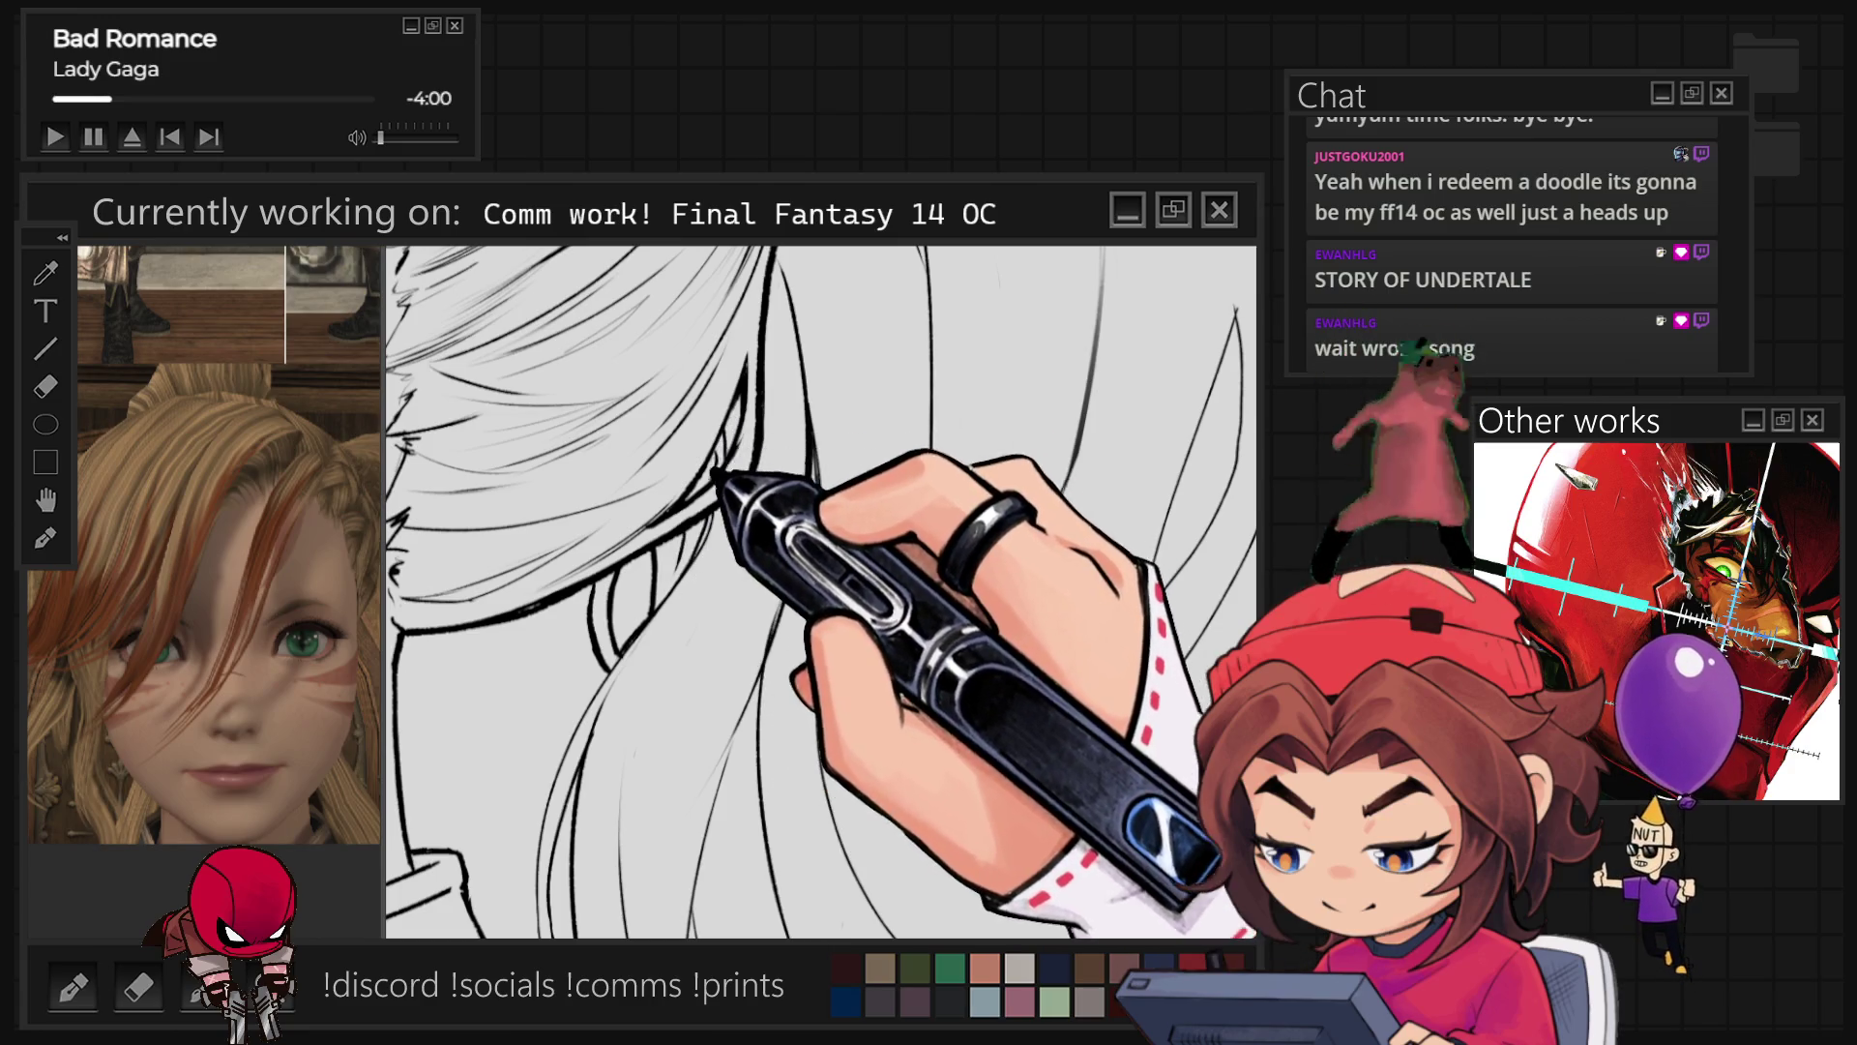
scroll(822, 592, "down", 3)
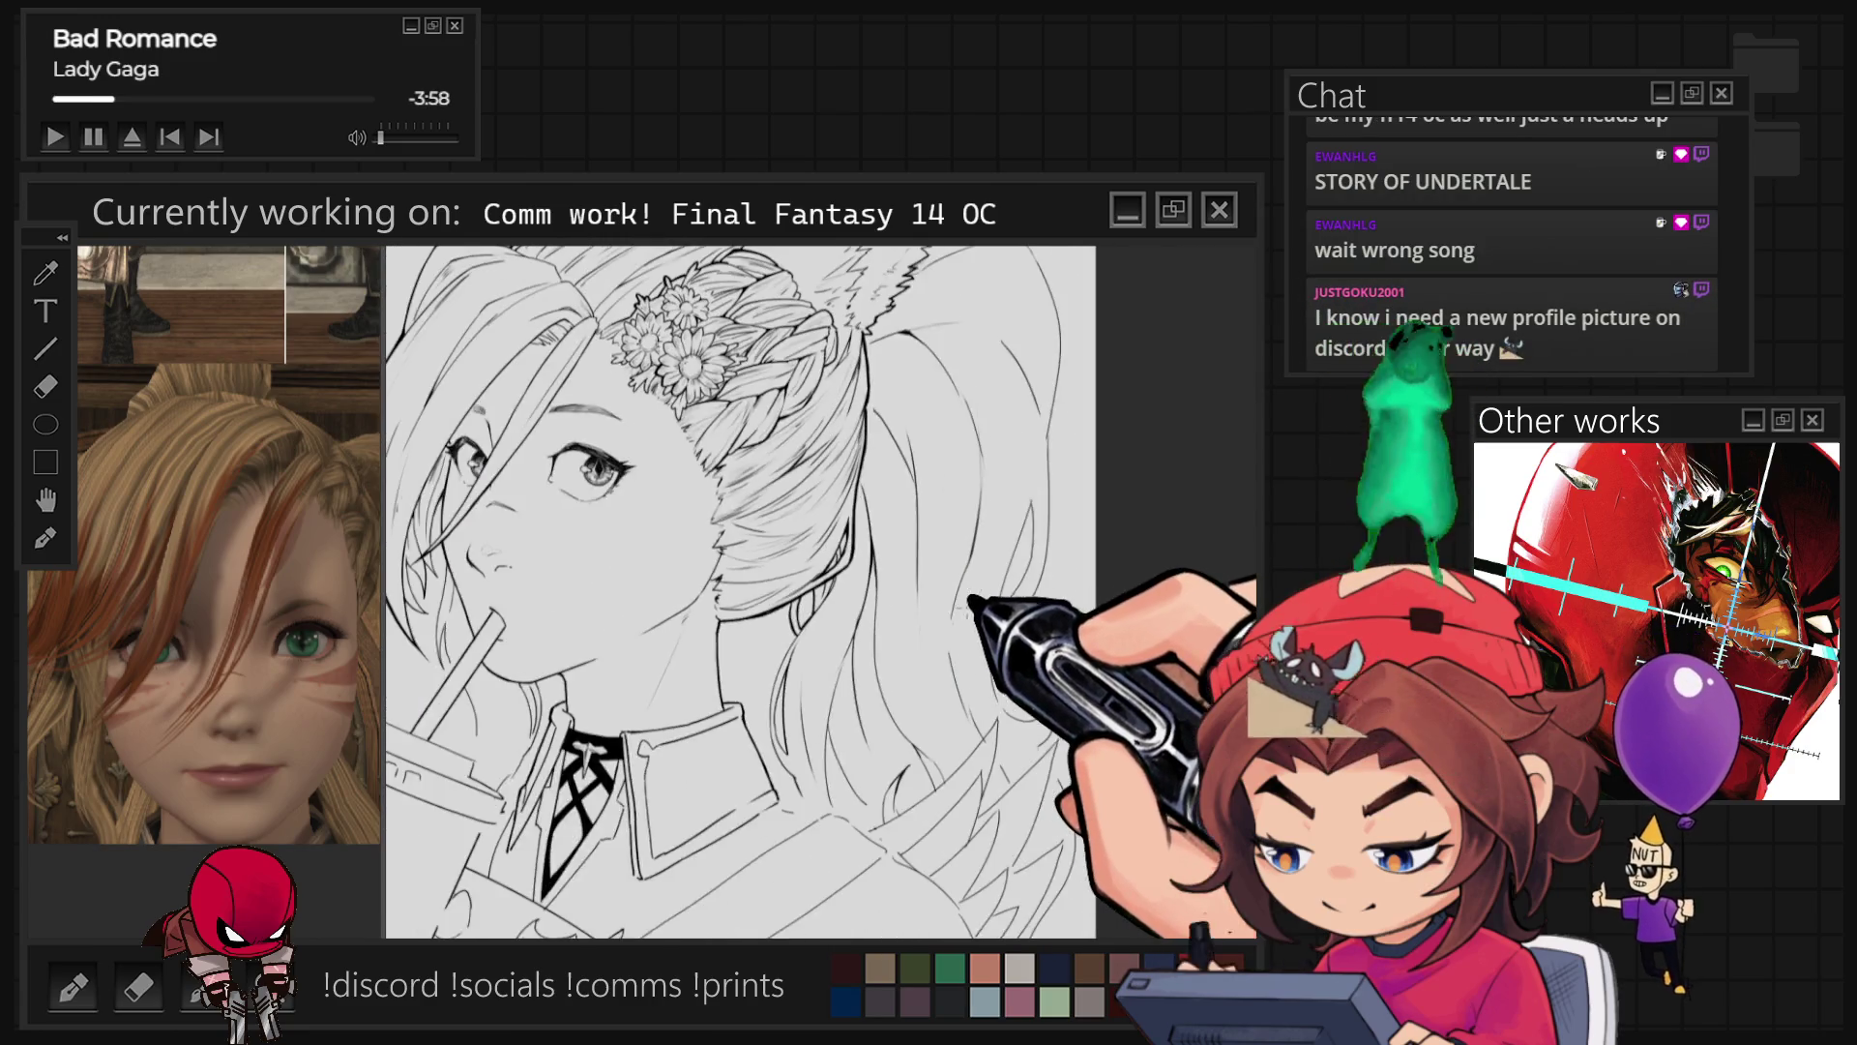
scroll(740, 592, "down", 2)
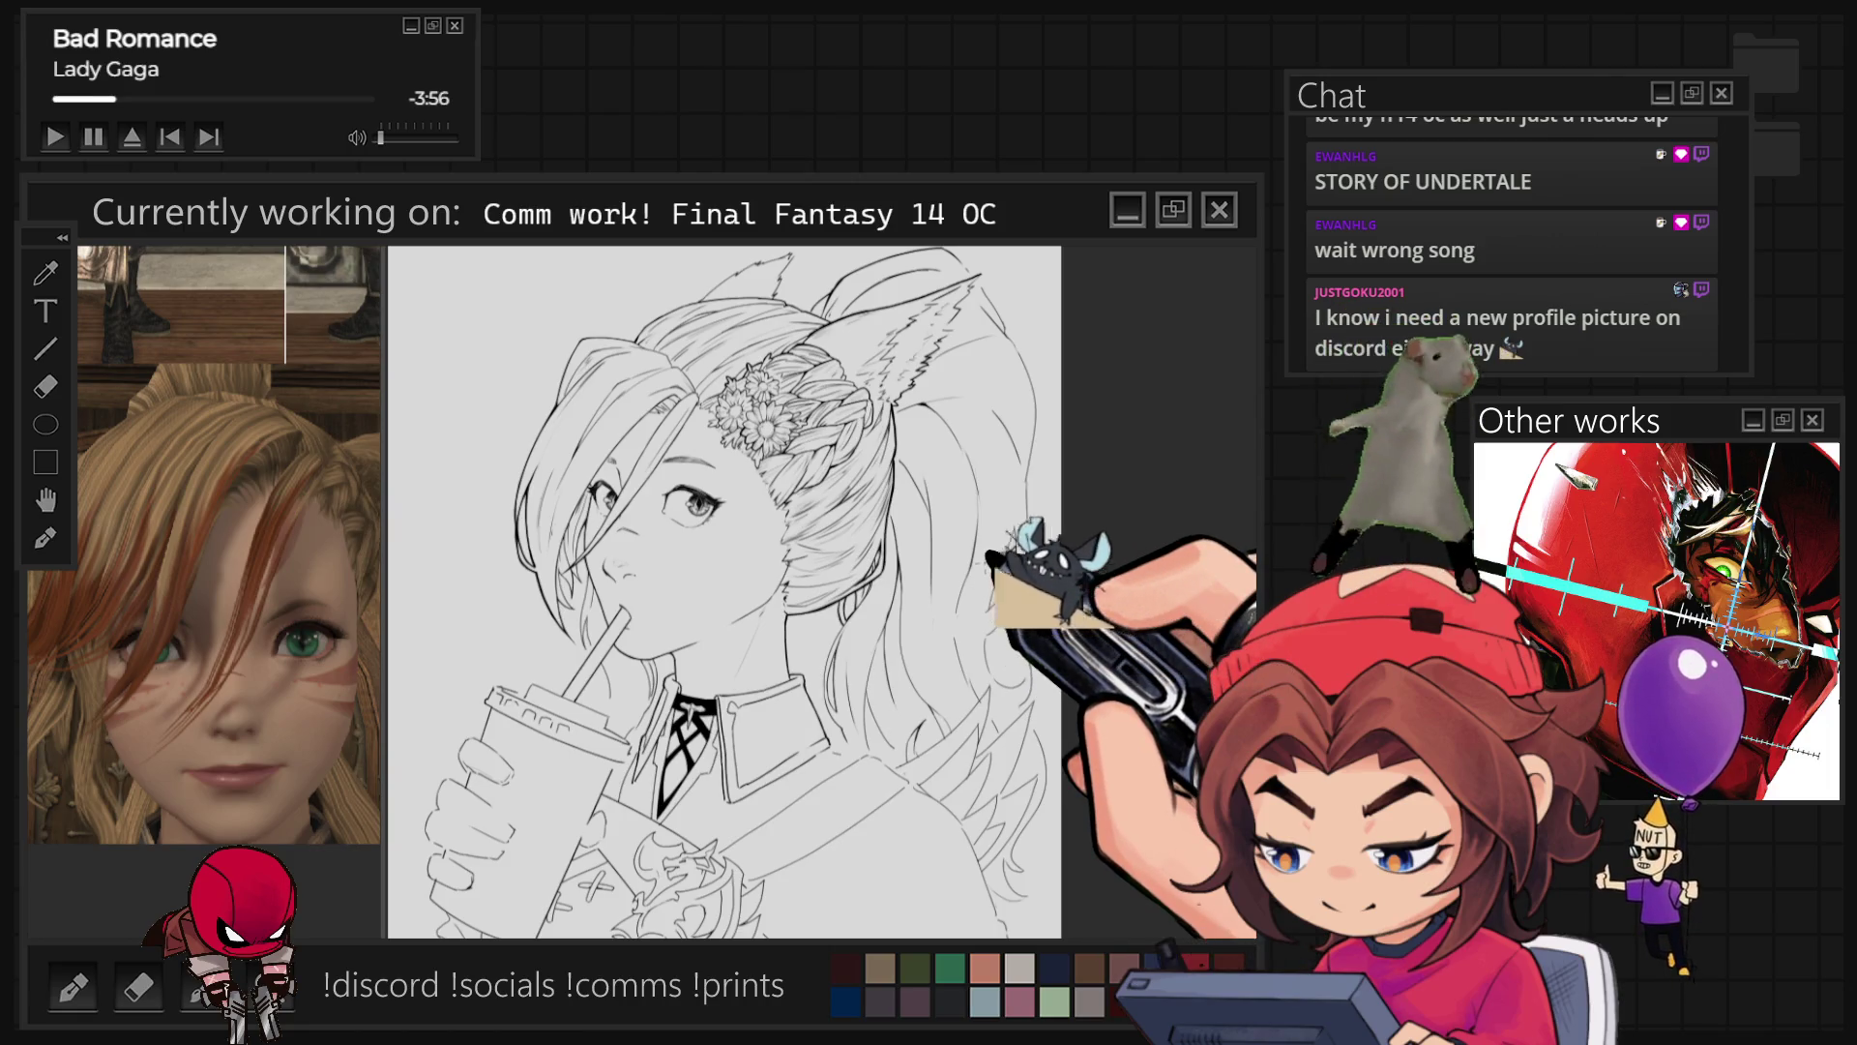
scroll(909, 561, "up", 3)
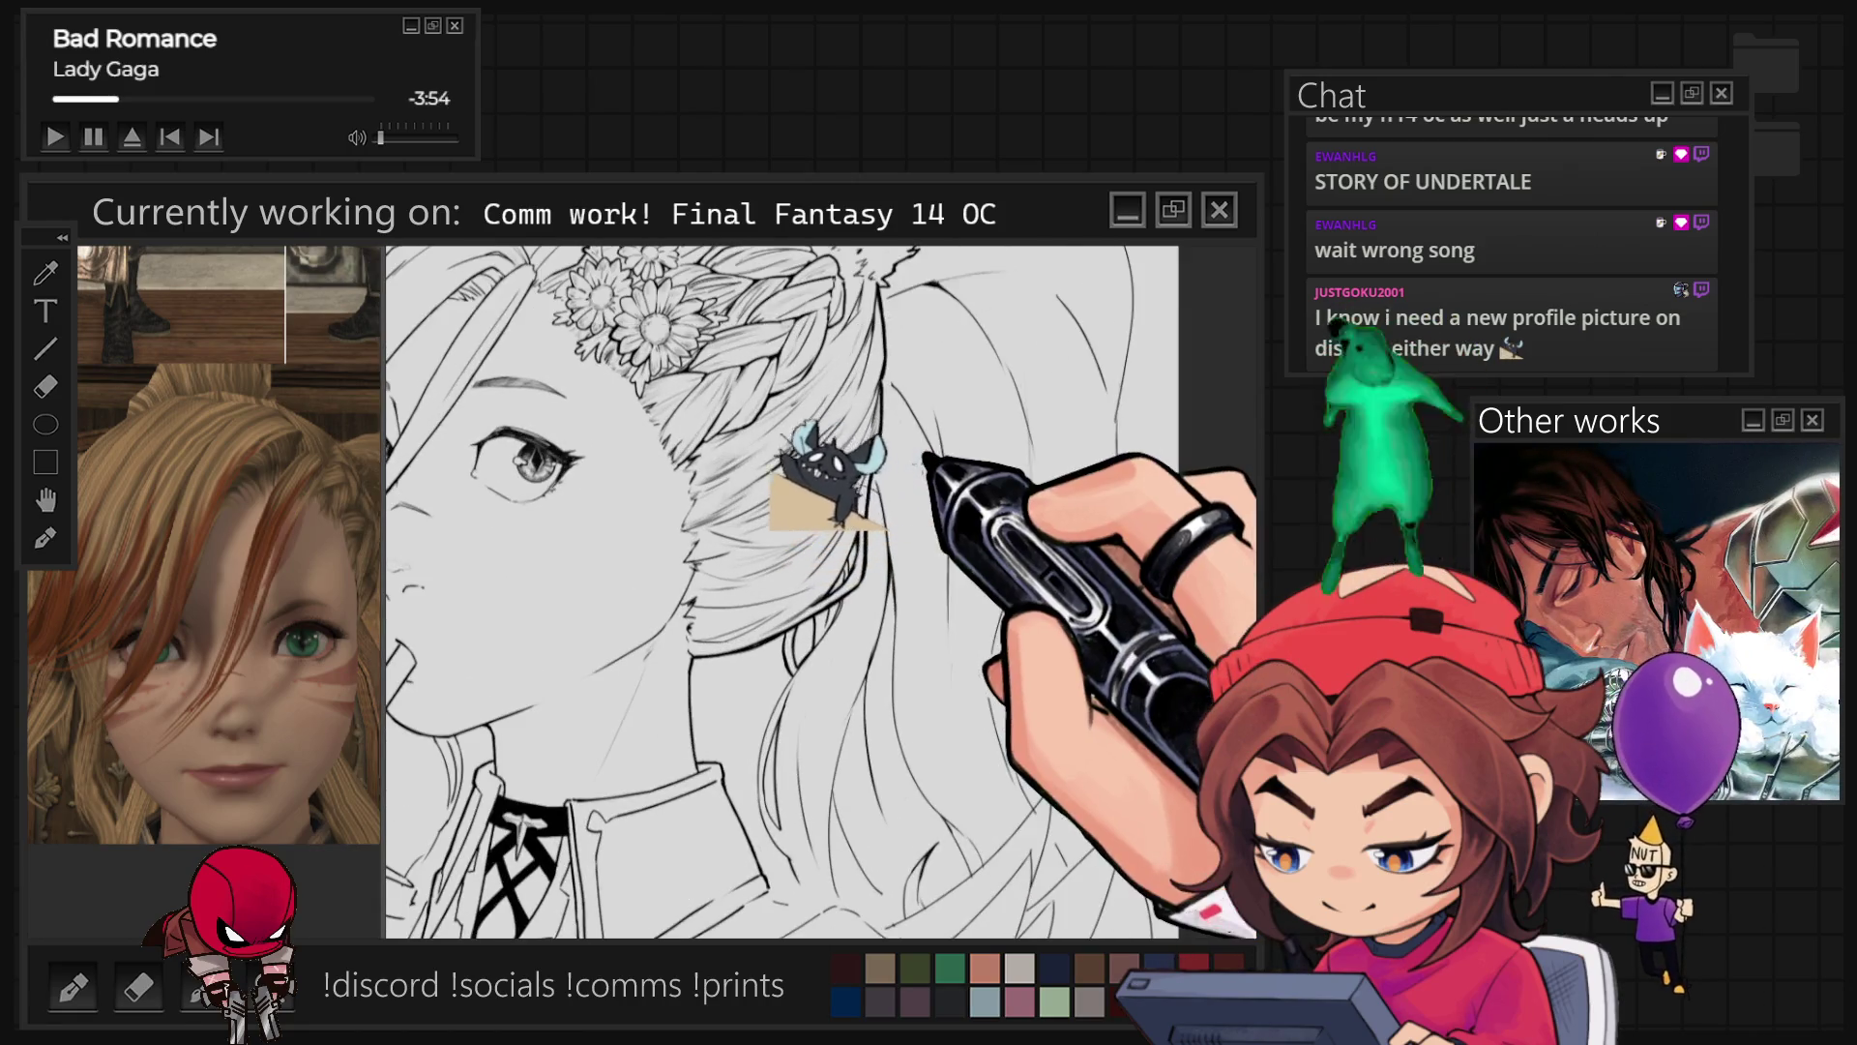
scroll(821, 592, "up", 2)
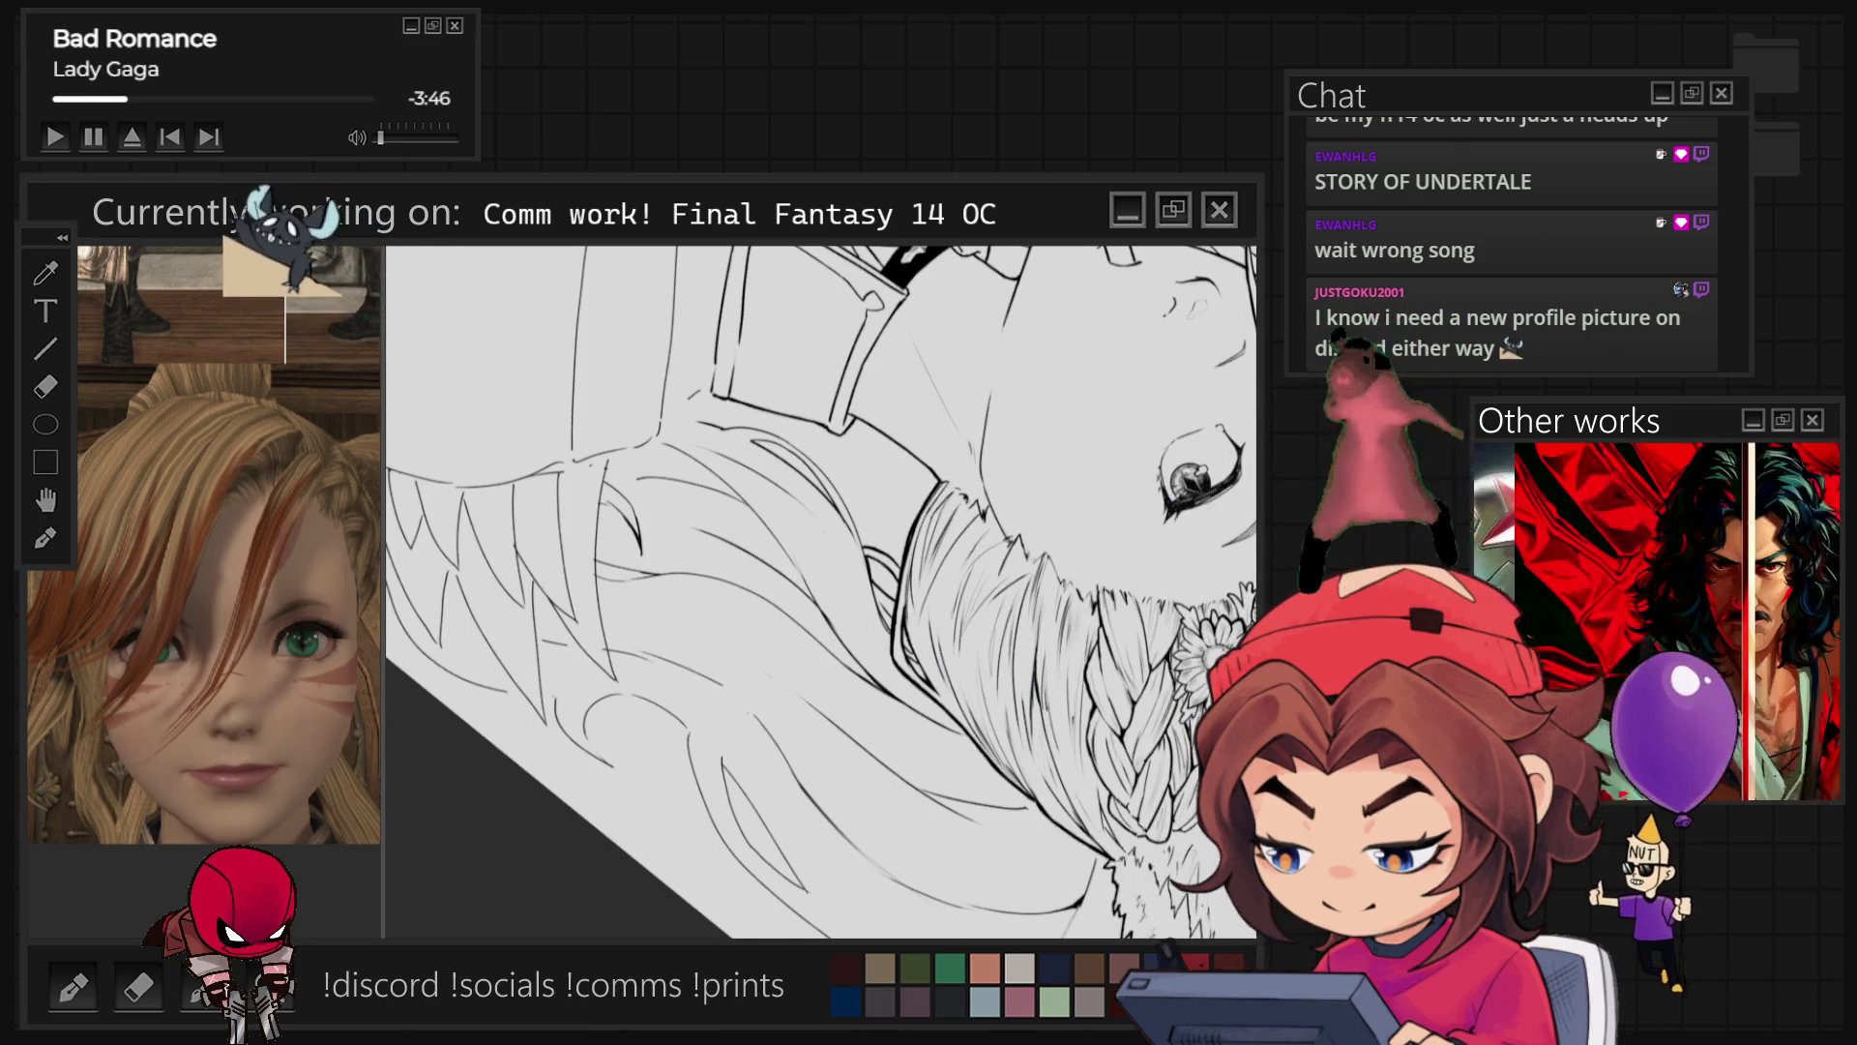
key("ctrl+0")
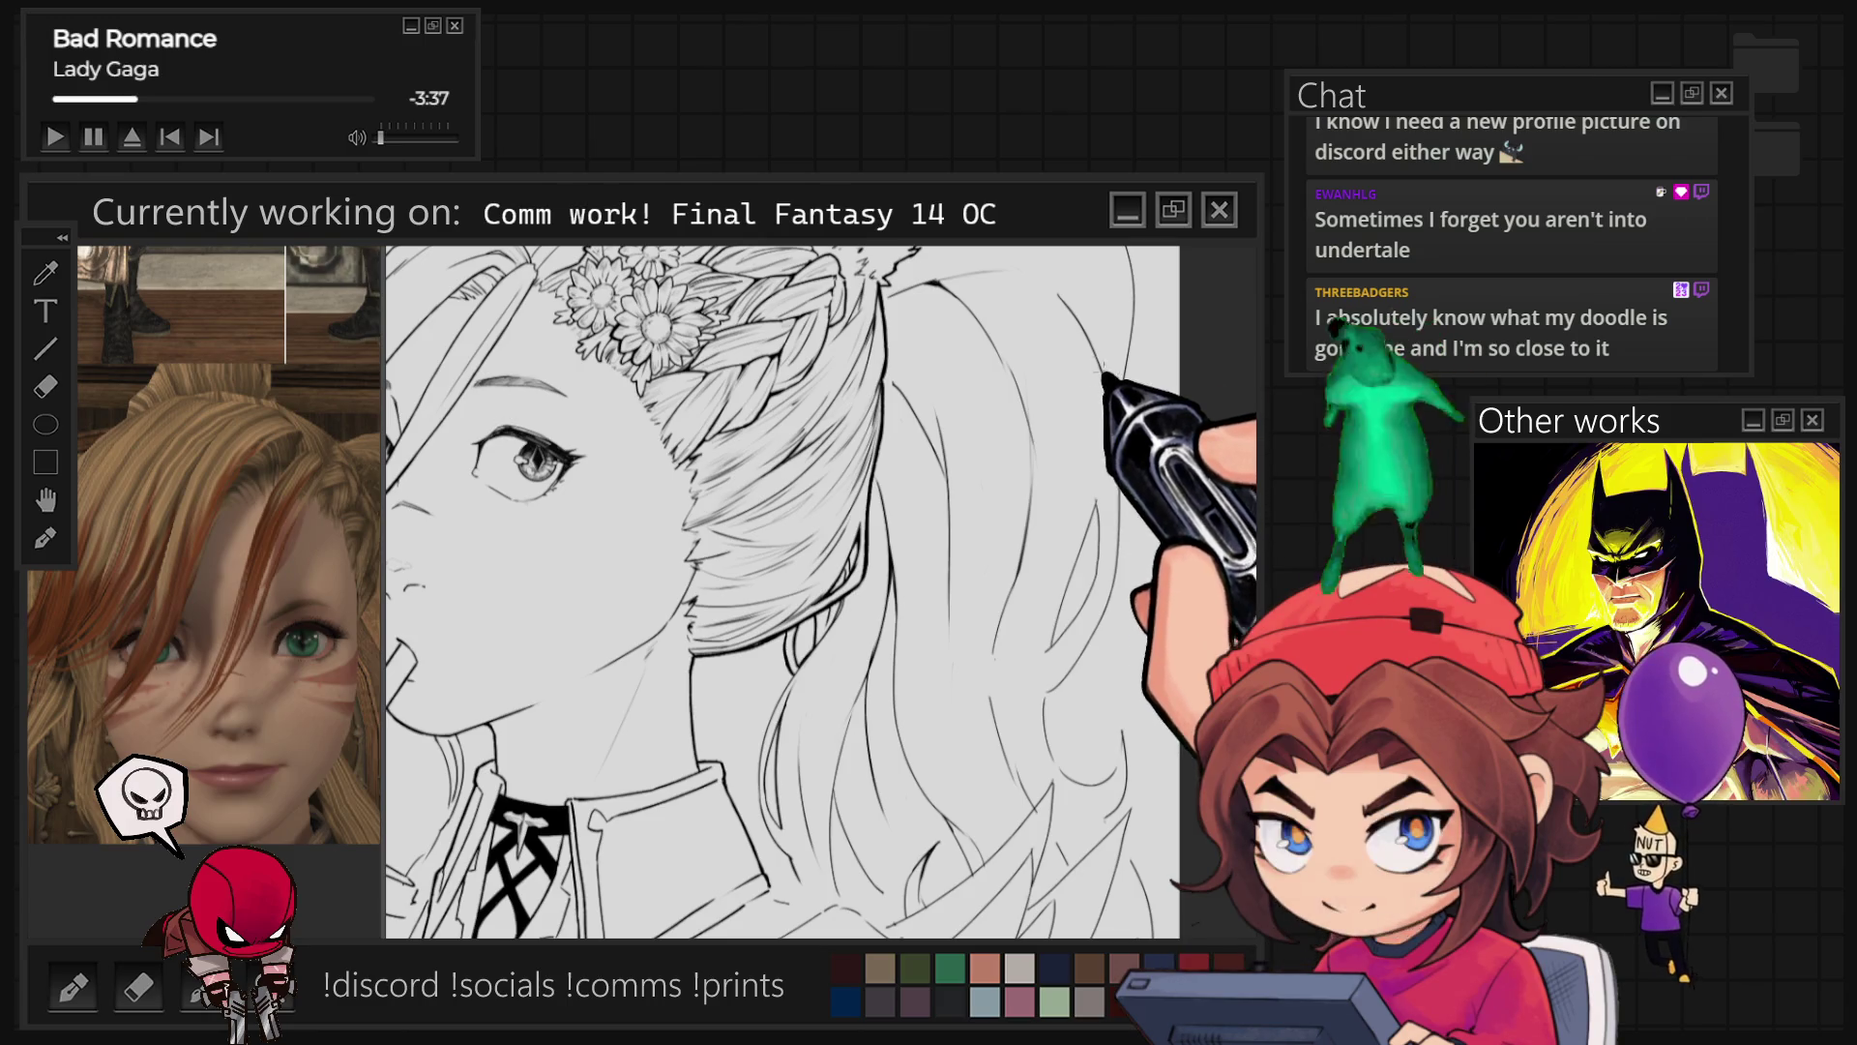
key("ctrl+0")
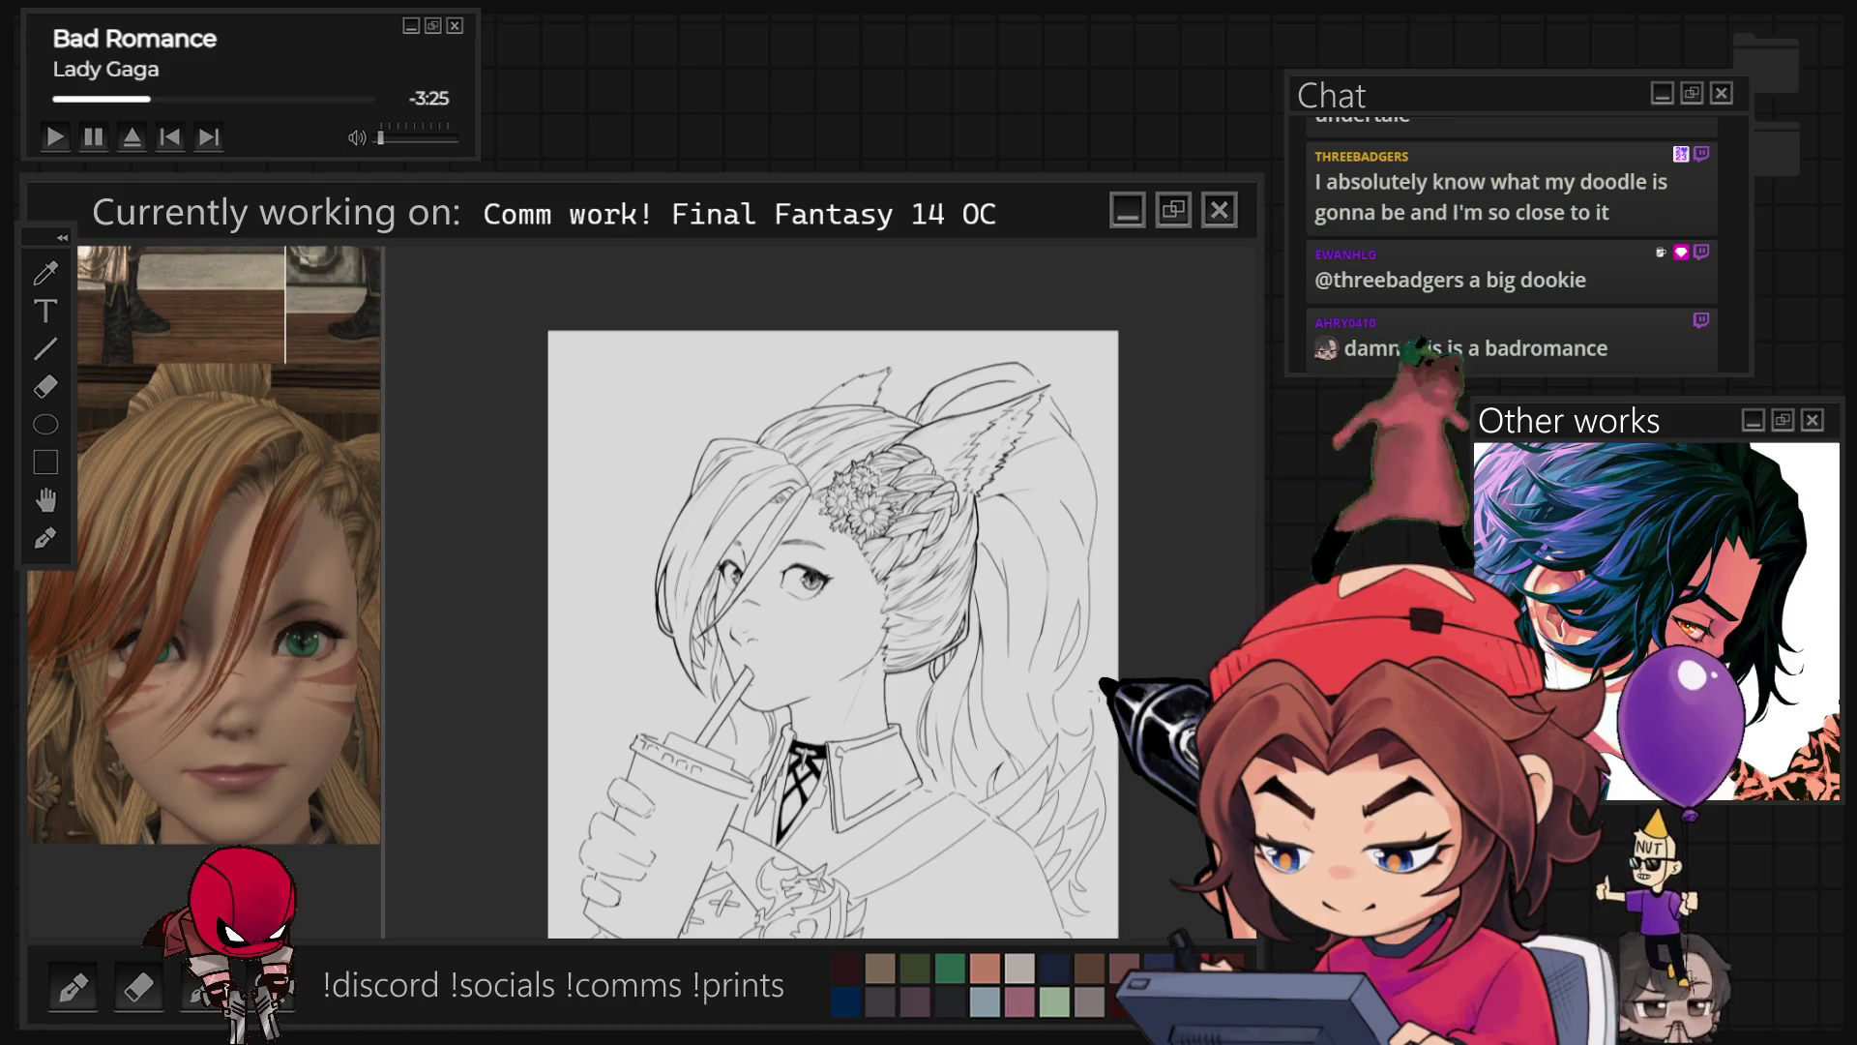
Step: Ink fine hair strands flowing over her shoulder and below the collar
scroll(732, 699, "up", 5)
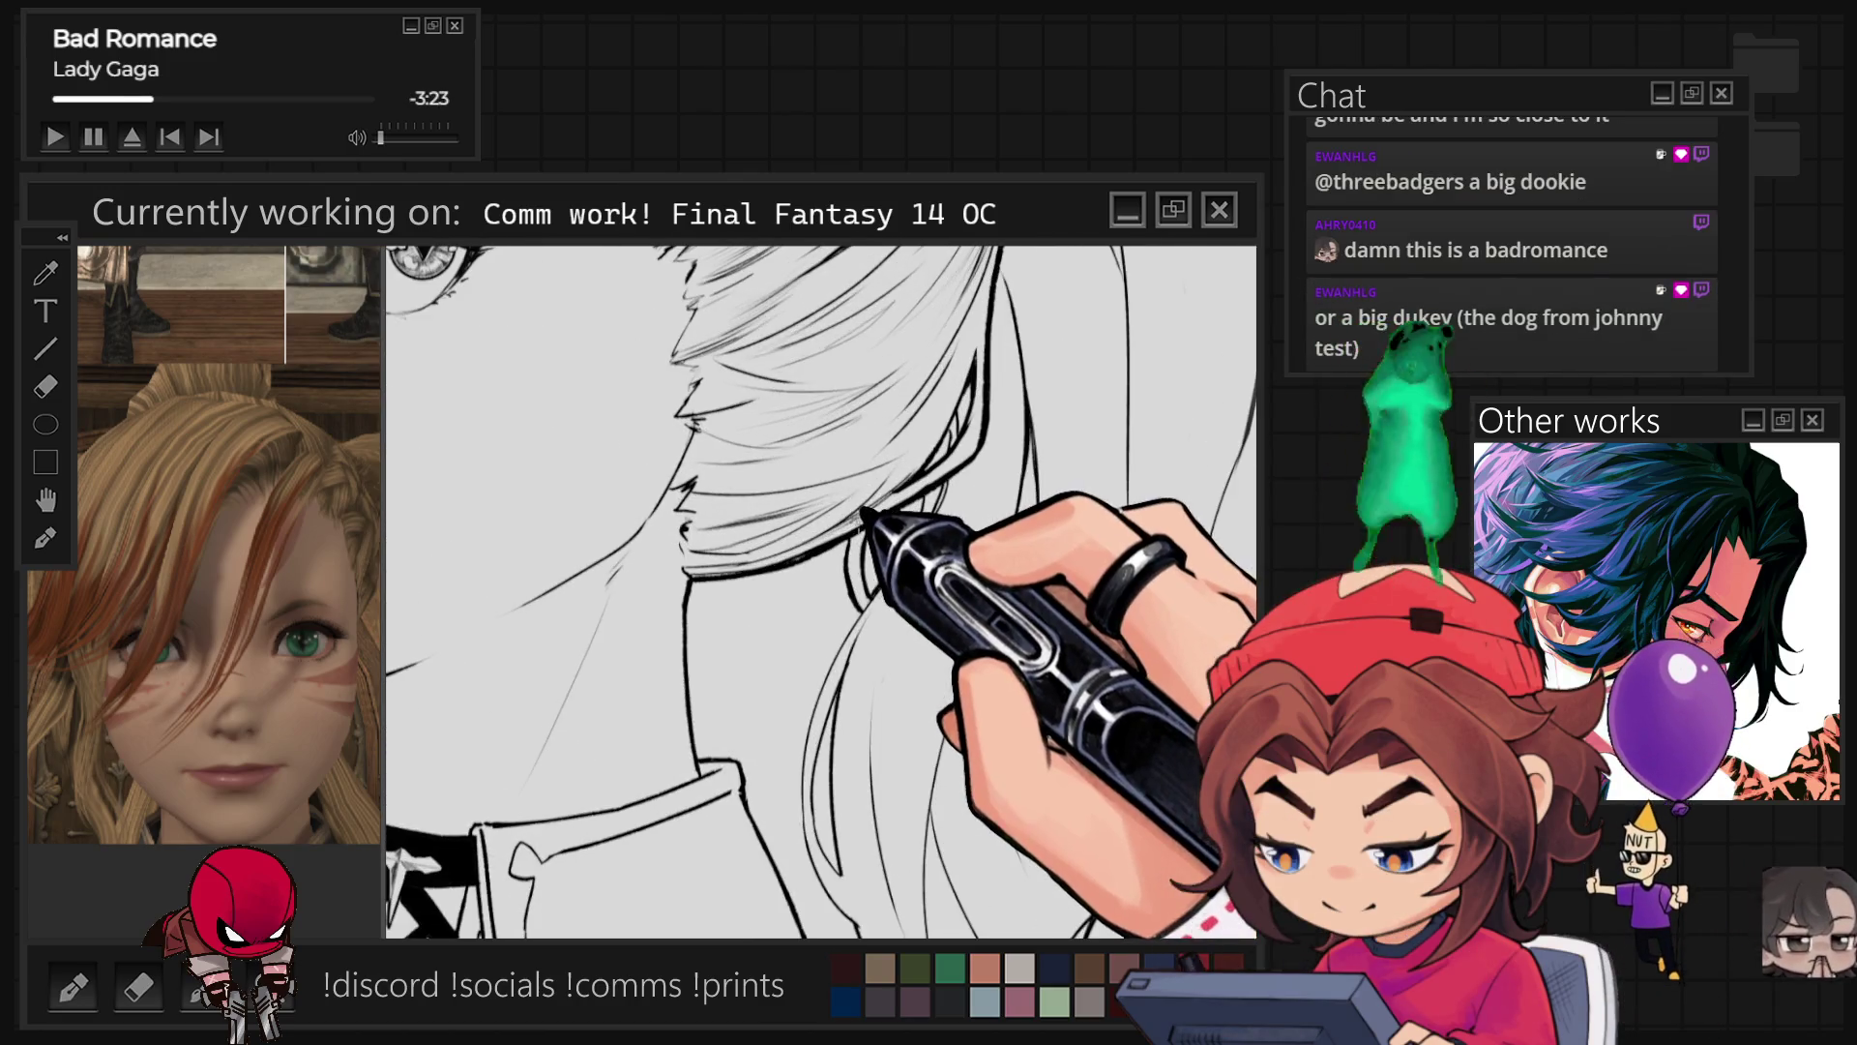
scroll(733, 698, "up", 1)
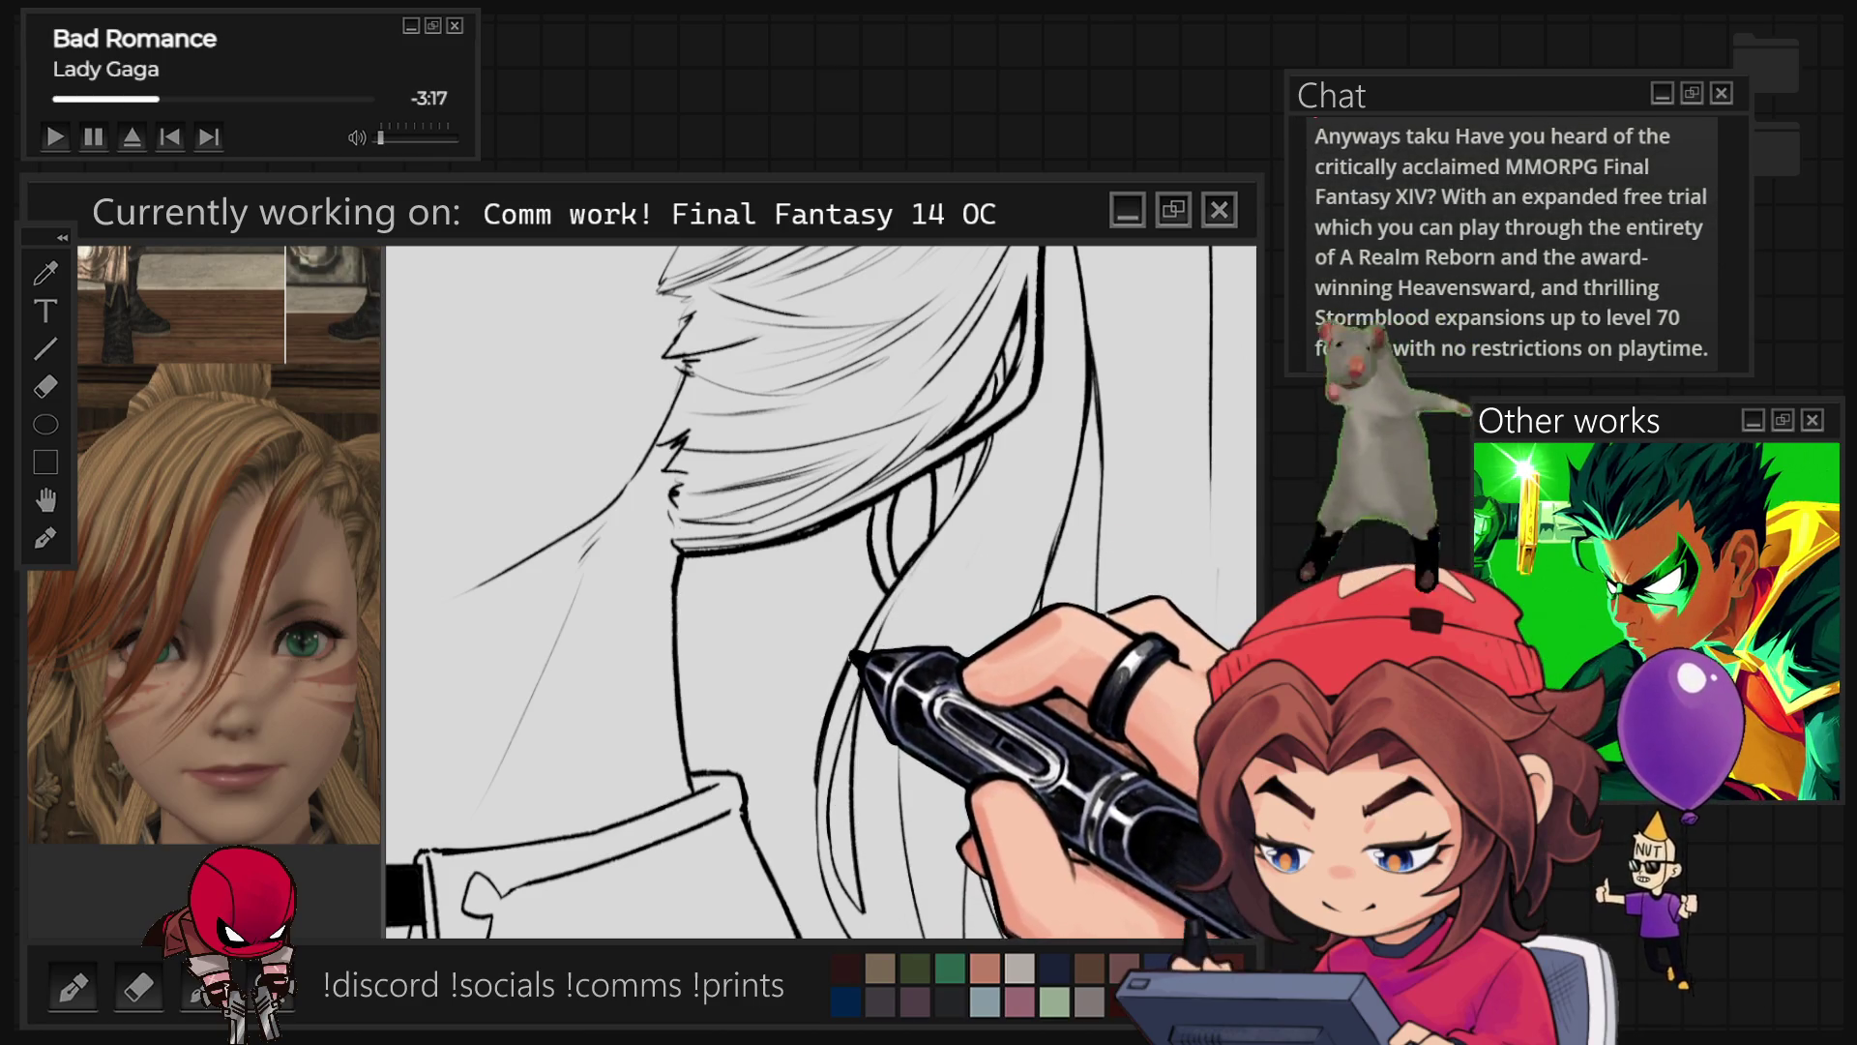
left_click_drag(842, 783, 793, 609)
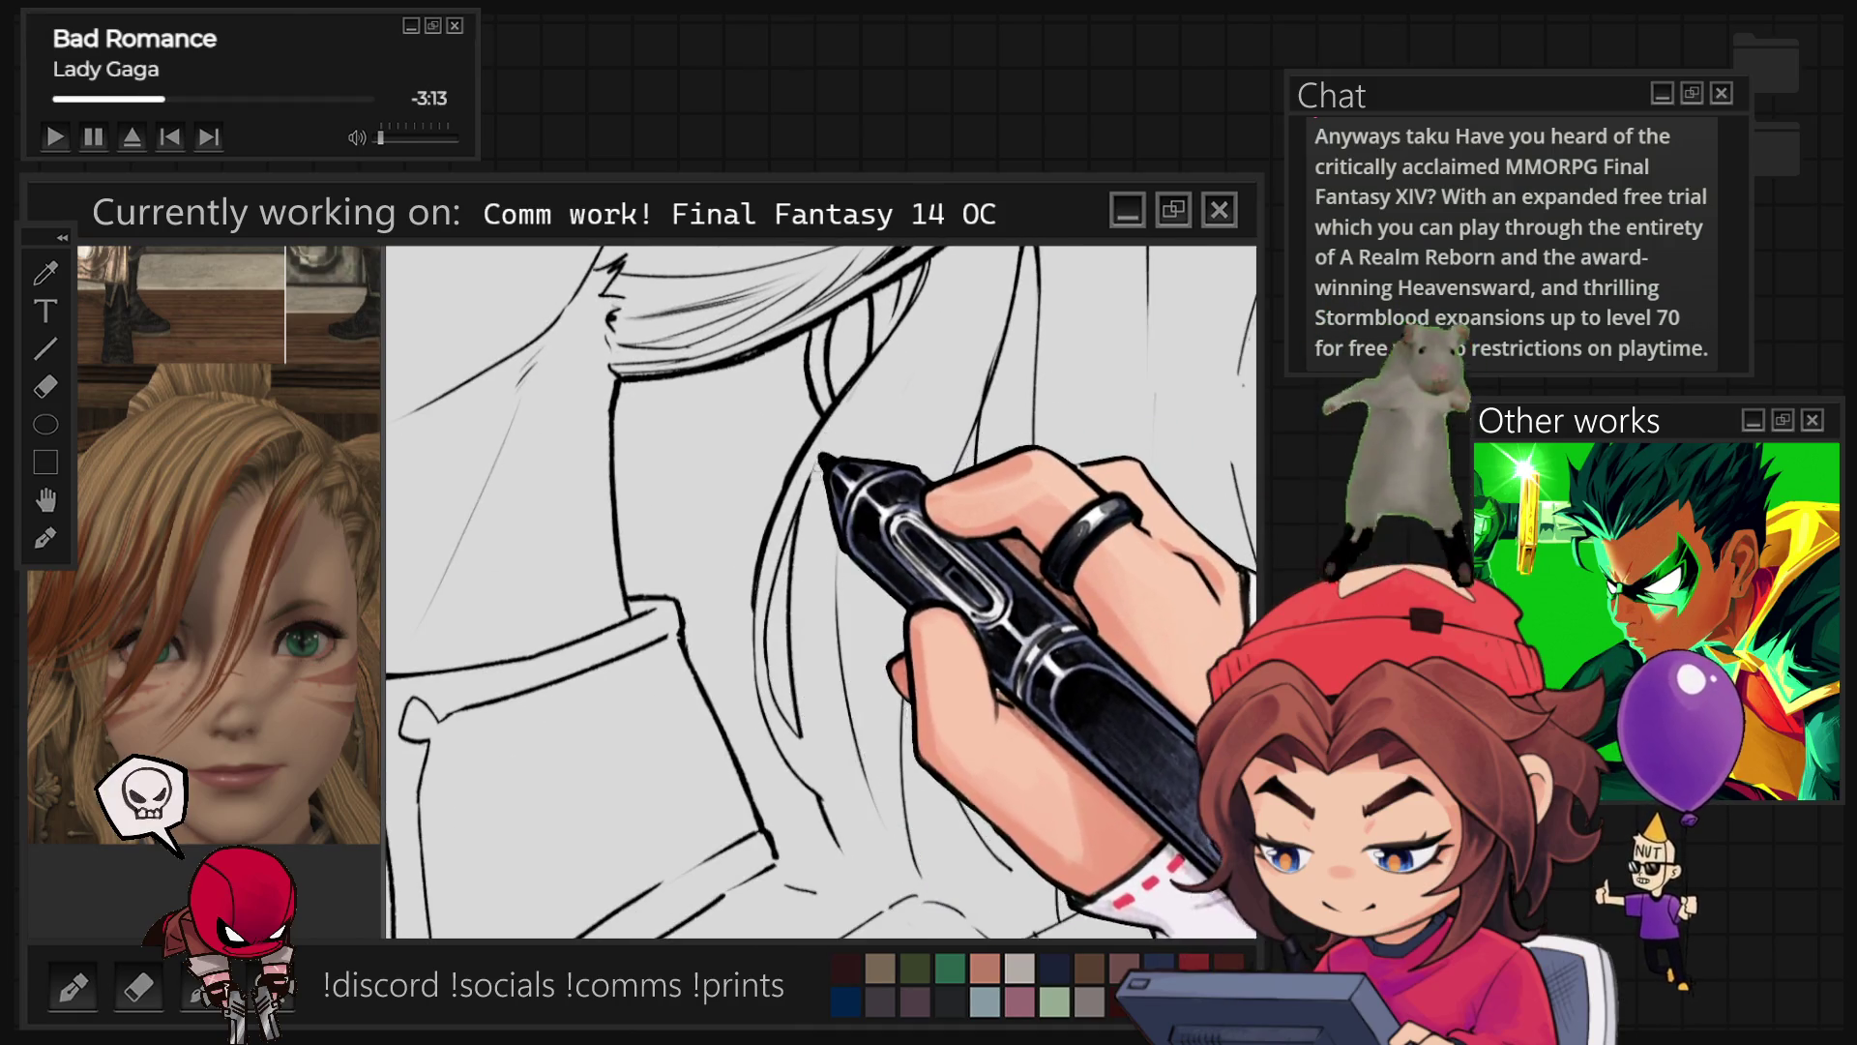
key("6")
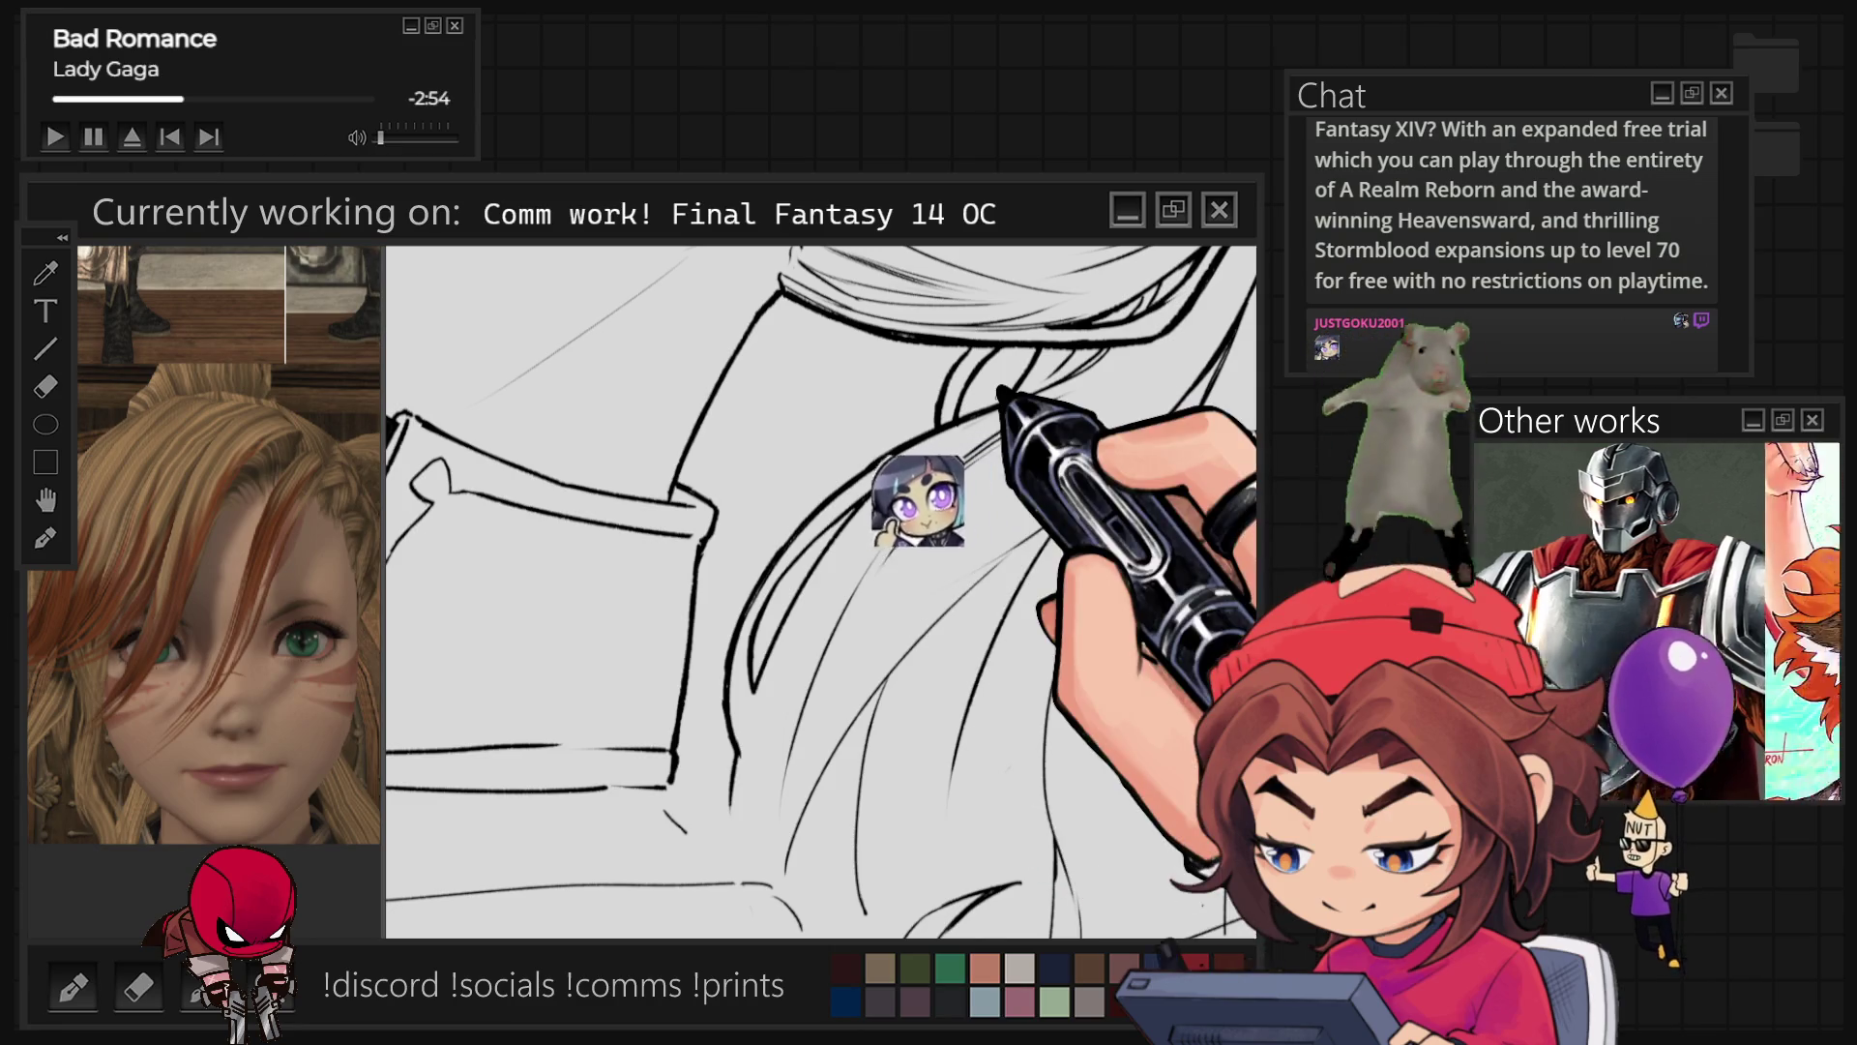
scroll(821, 592, "down", 3)
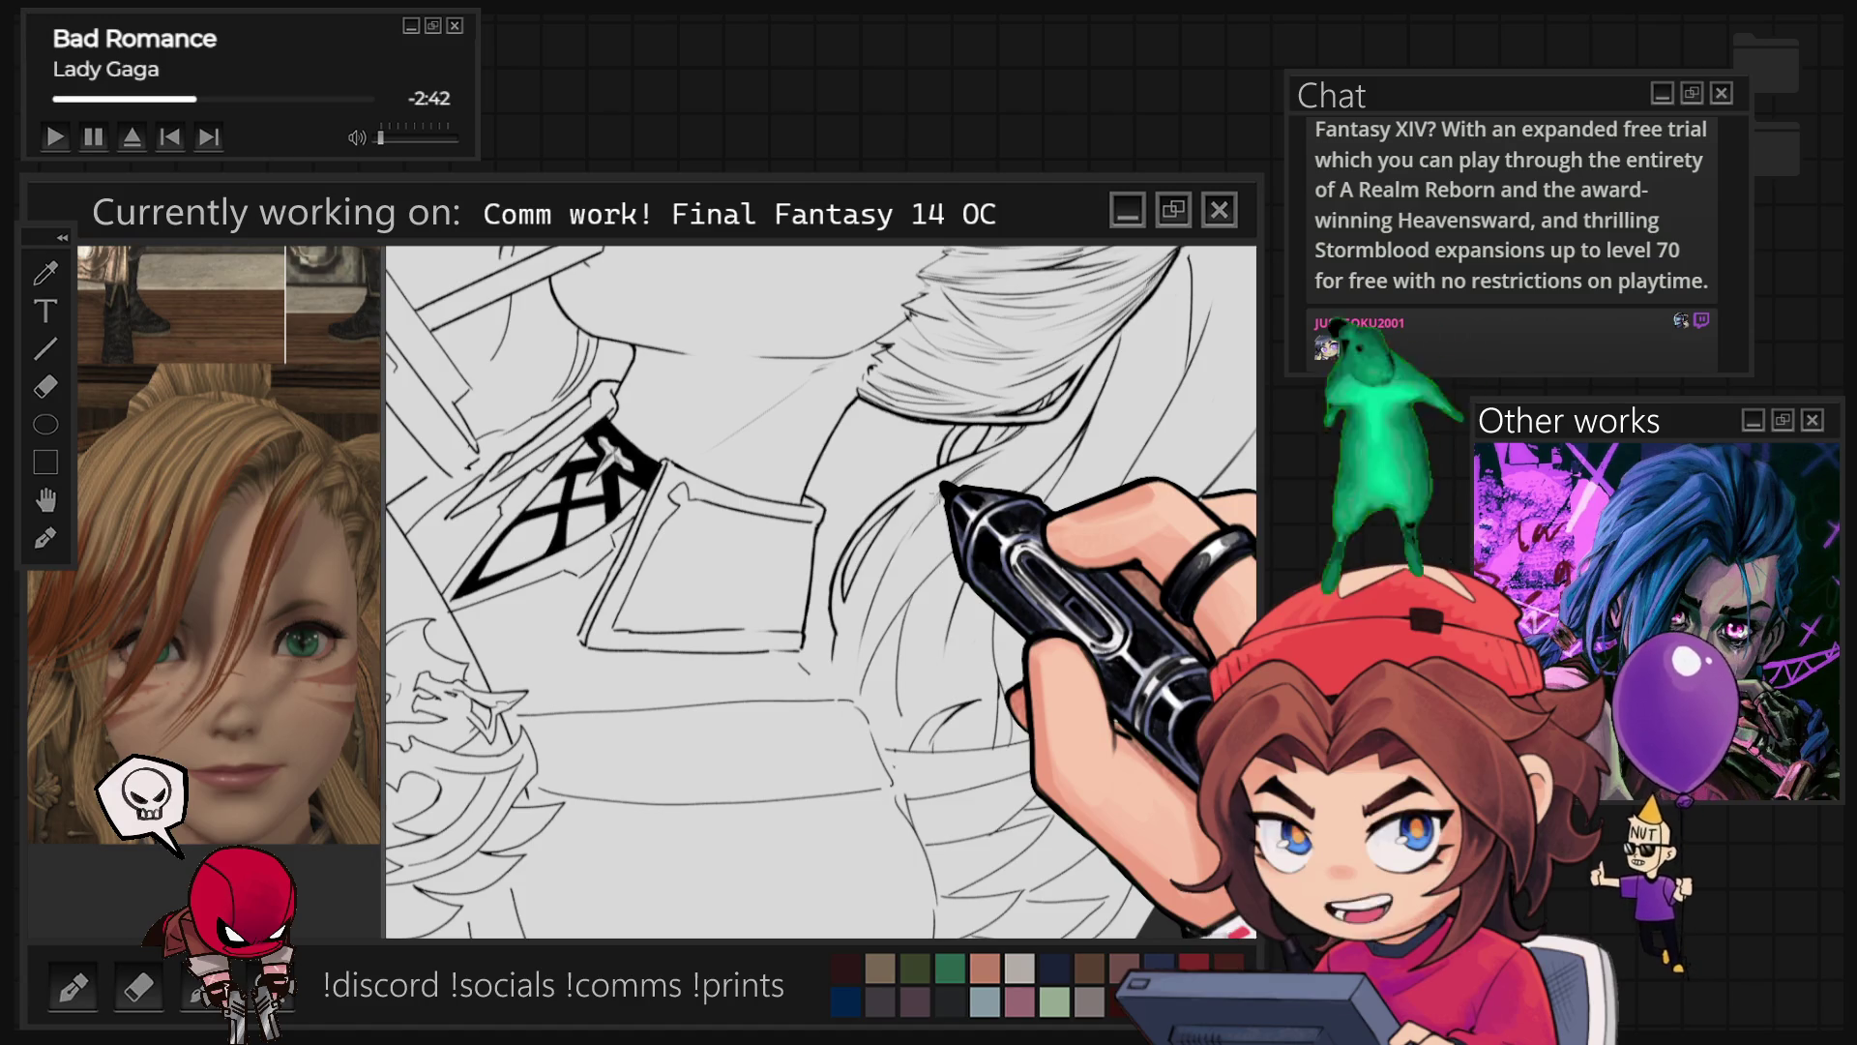
left_click_drag(943, 488, 1039, 475)
mouse_move(1151, 768)
left_mouse_down()
mouse_move(1100, 664)
mouse_move(851, 415)
mouse_move(1045, 476)
mouse_move(1076, 440)
left_mouse_up()
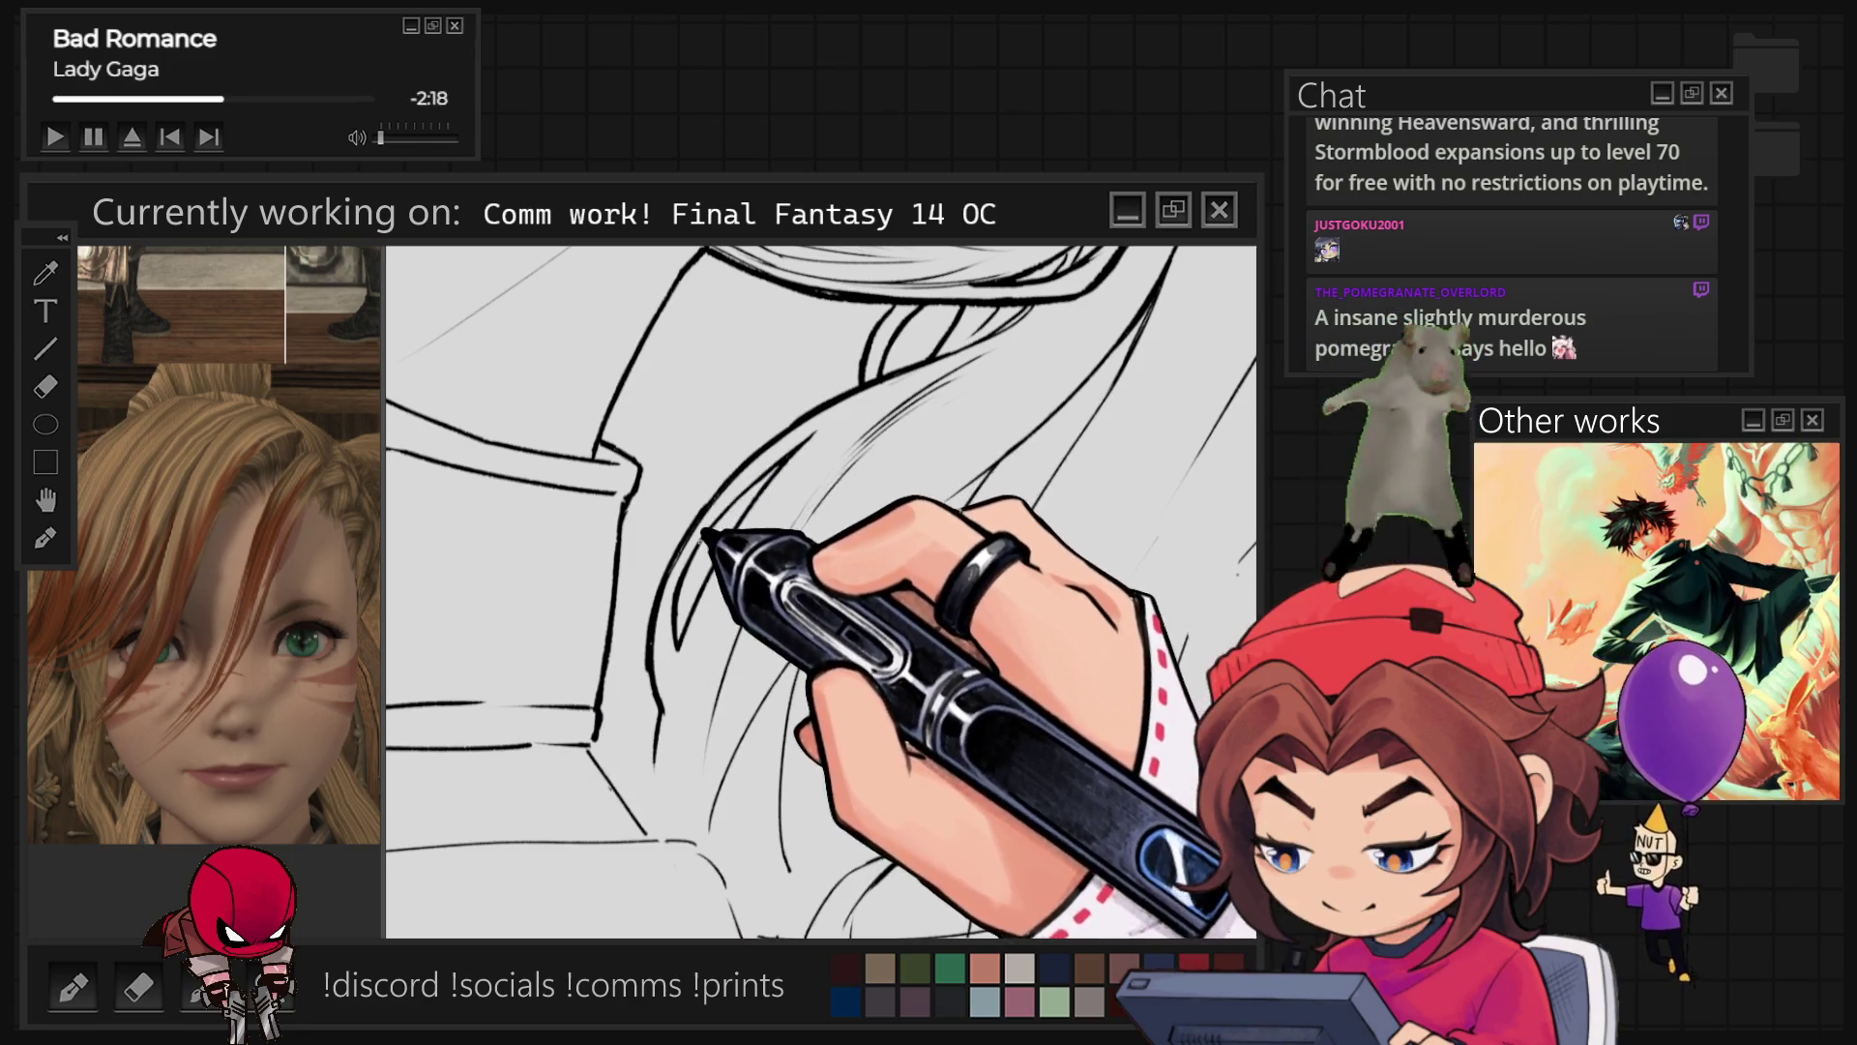
left_click_drag(850, 393, 846, 473)
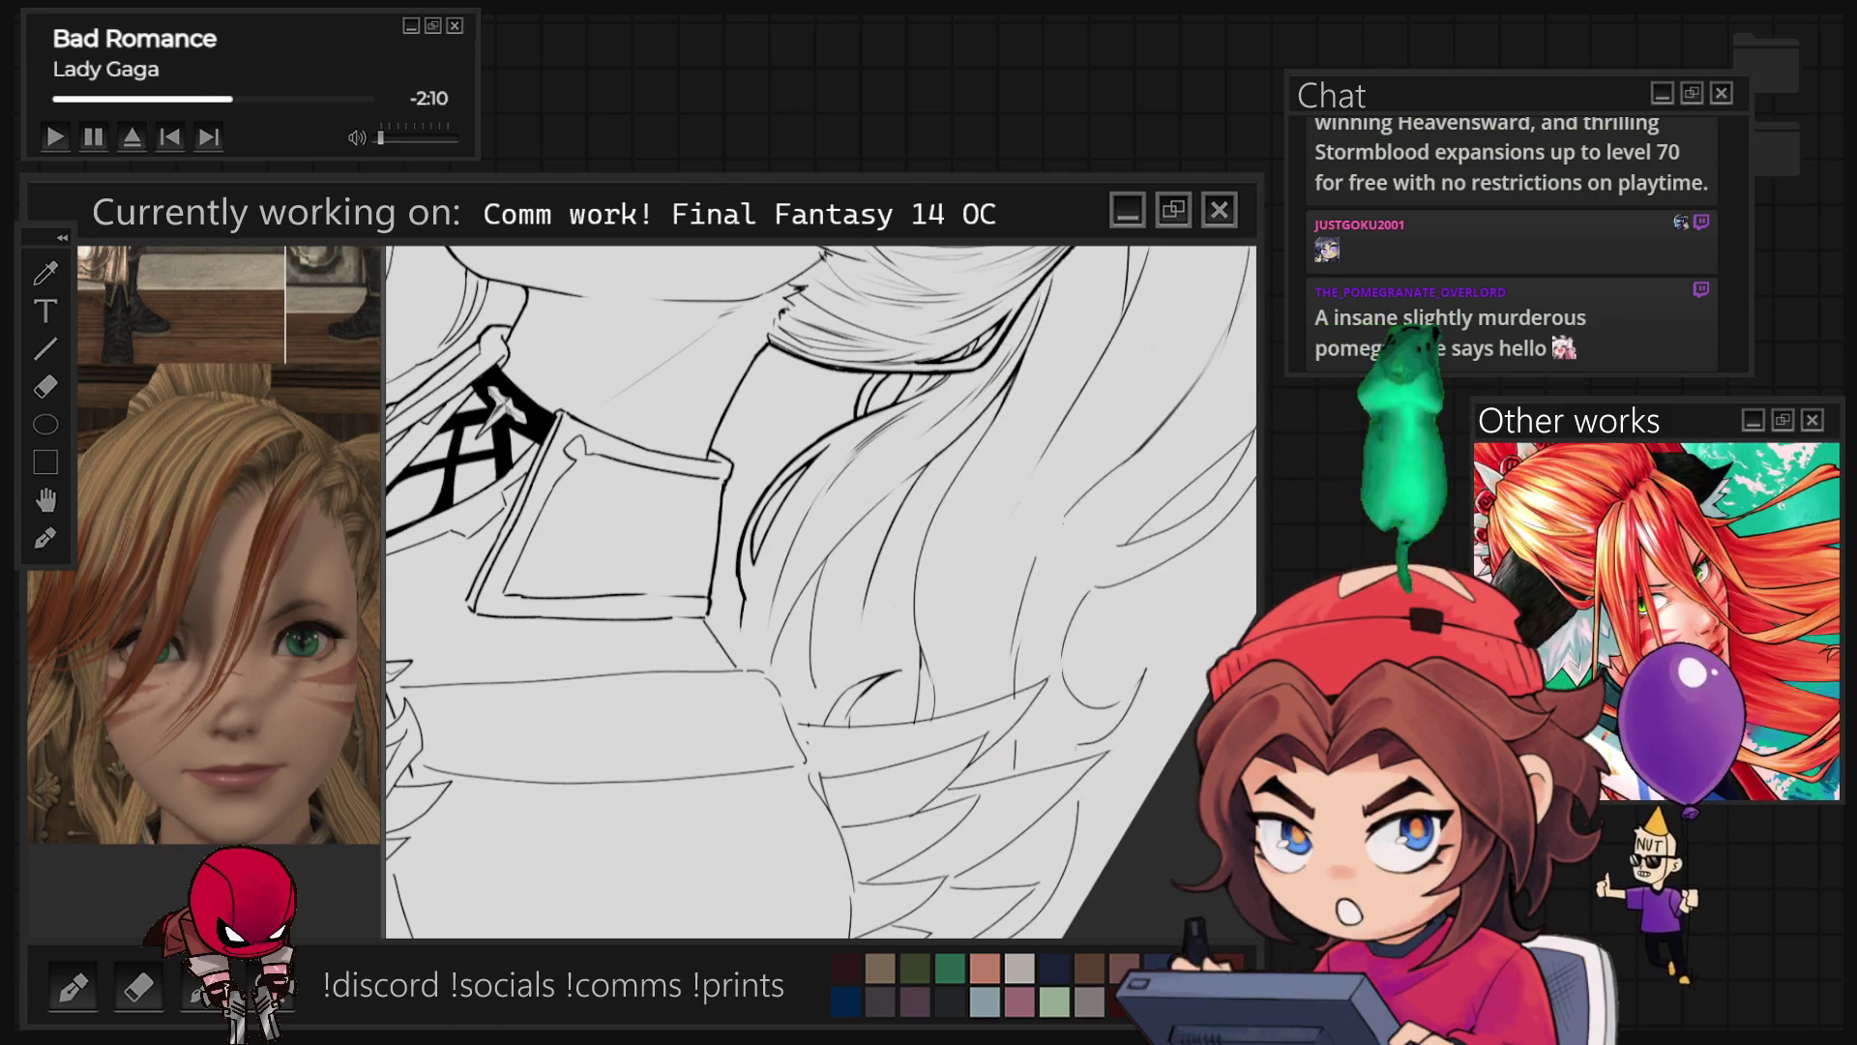
Step: Ink the fringe strands sweeping across her forehead and the eye beneath them
scroll(1125, 504, "down", 2)
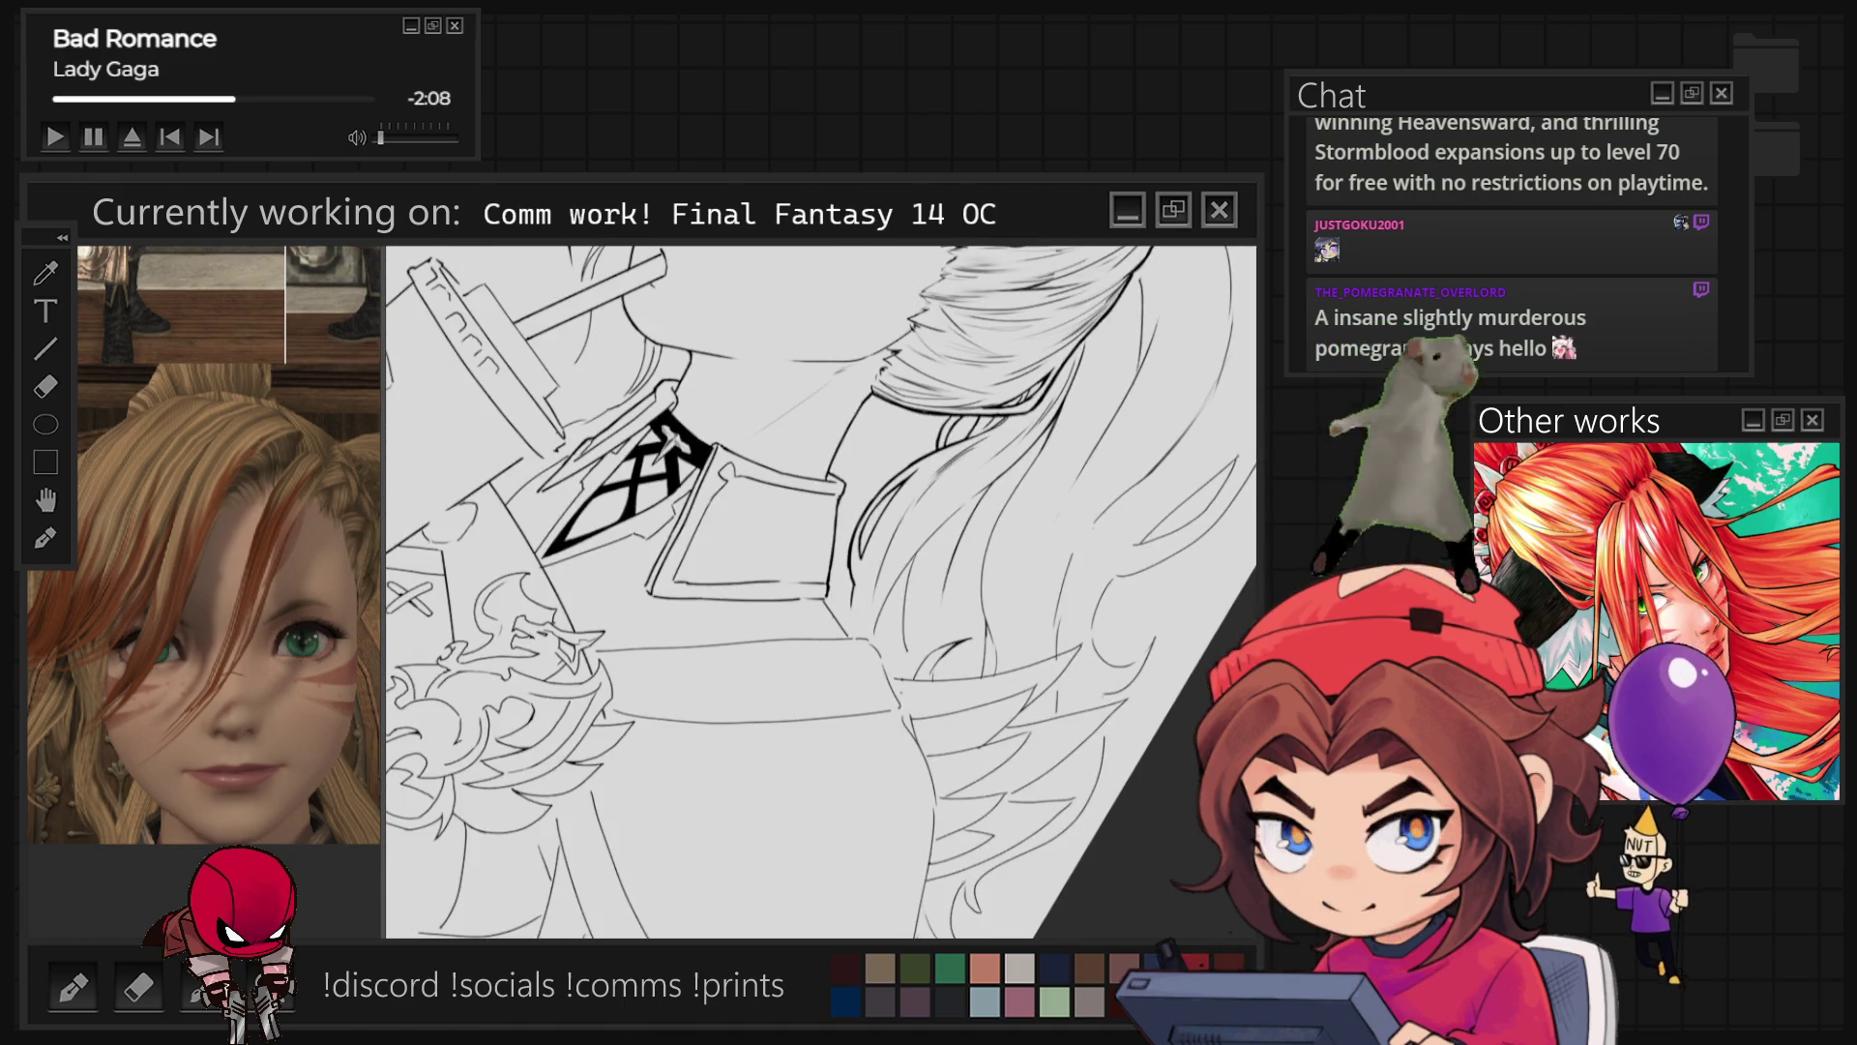
scroll(891, 622, "down", 3)
scroll(531, 257, "up", 4)
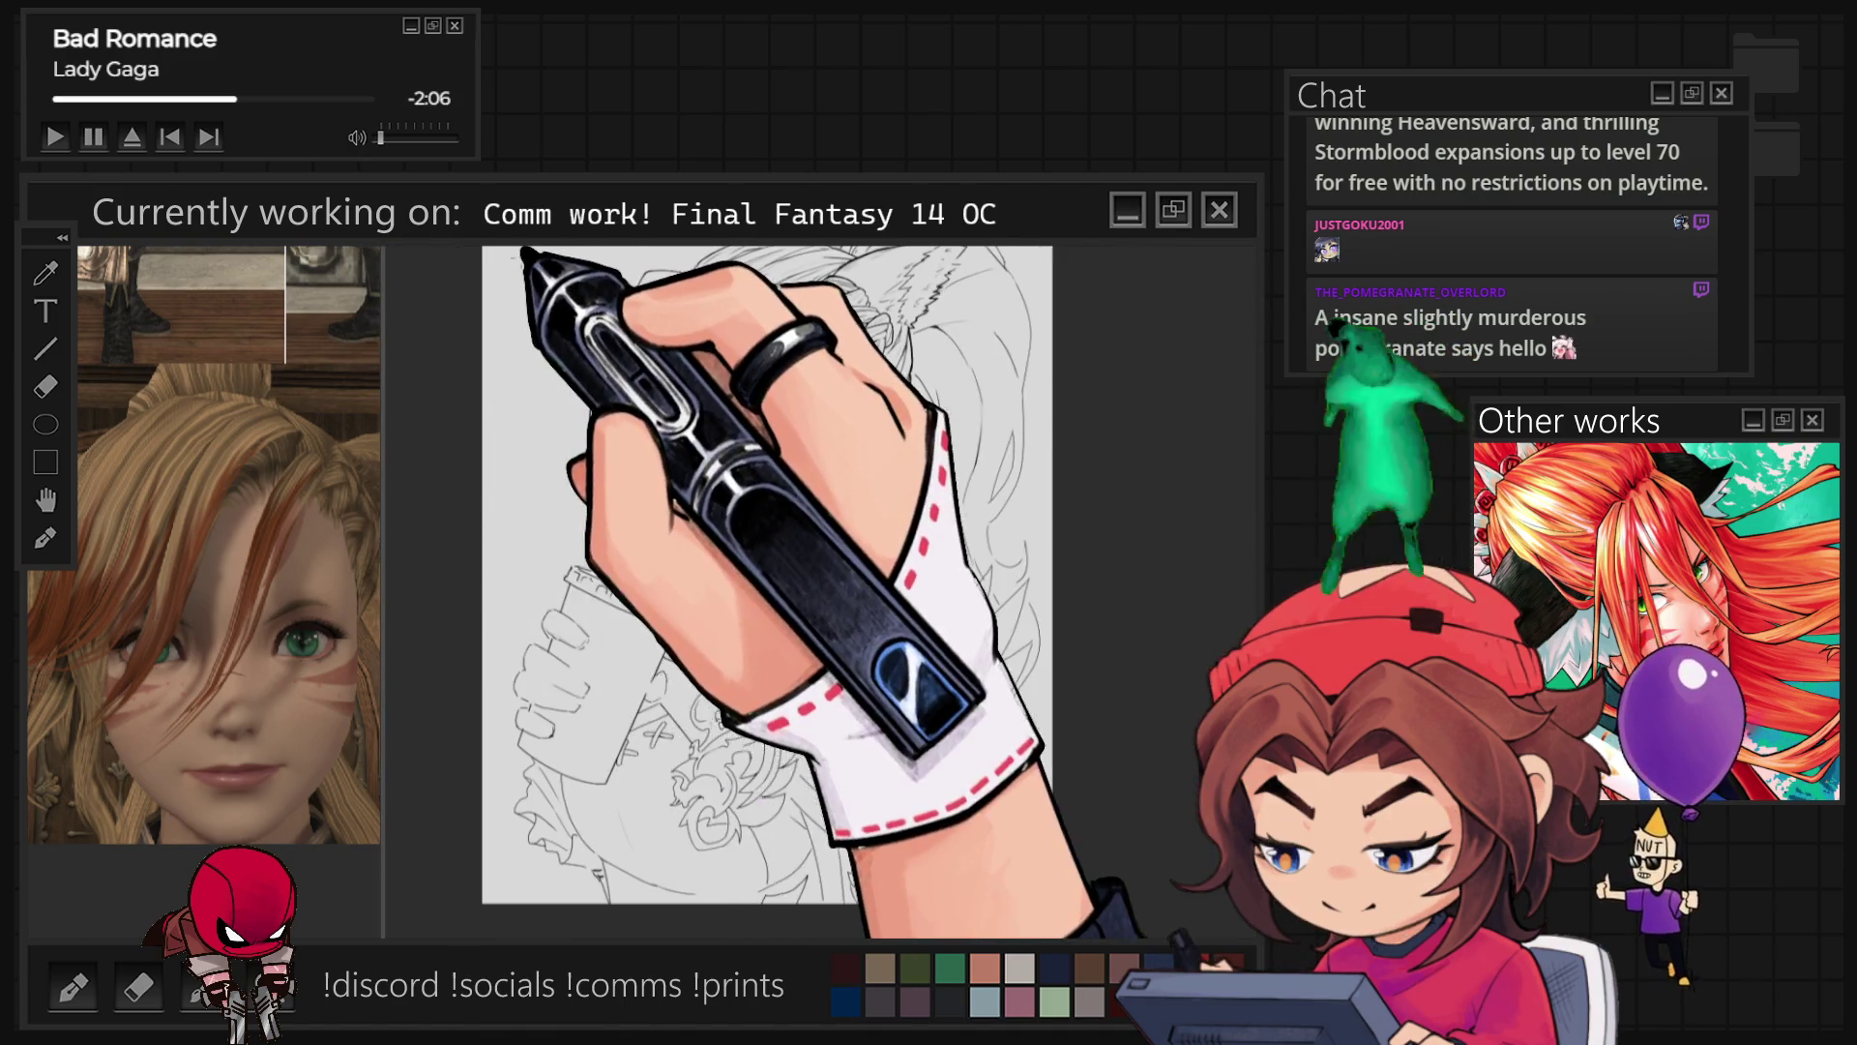
scroll(578, 356, "up", 3)
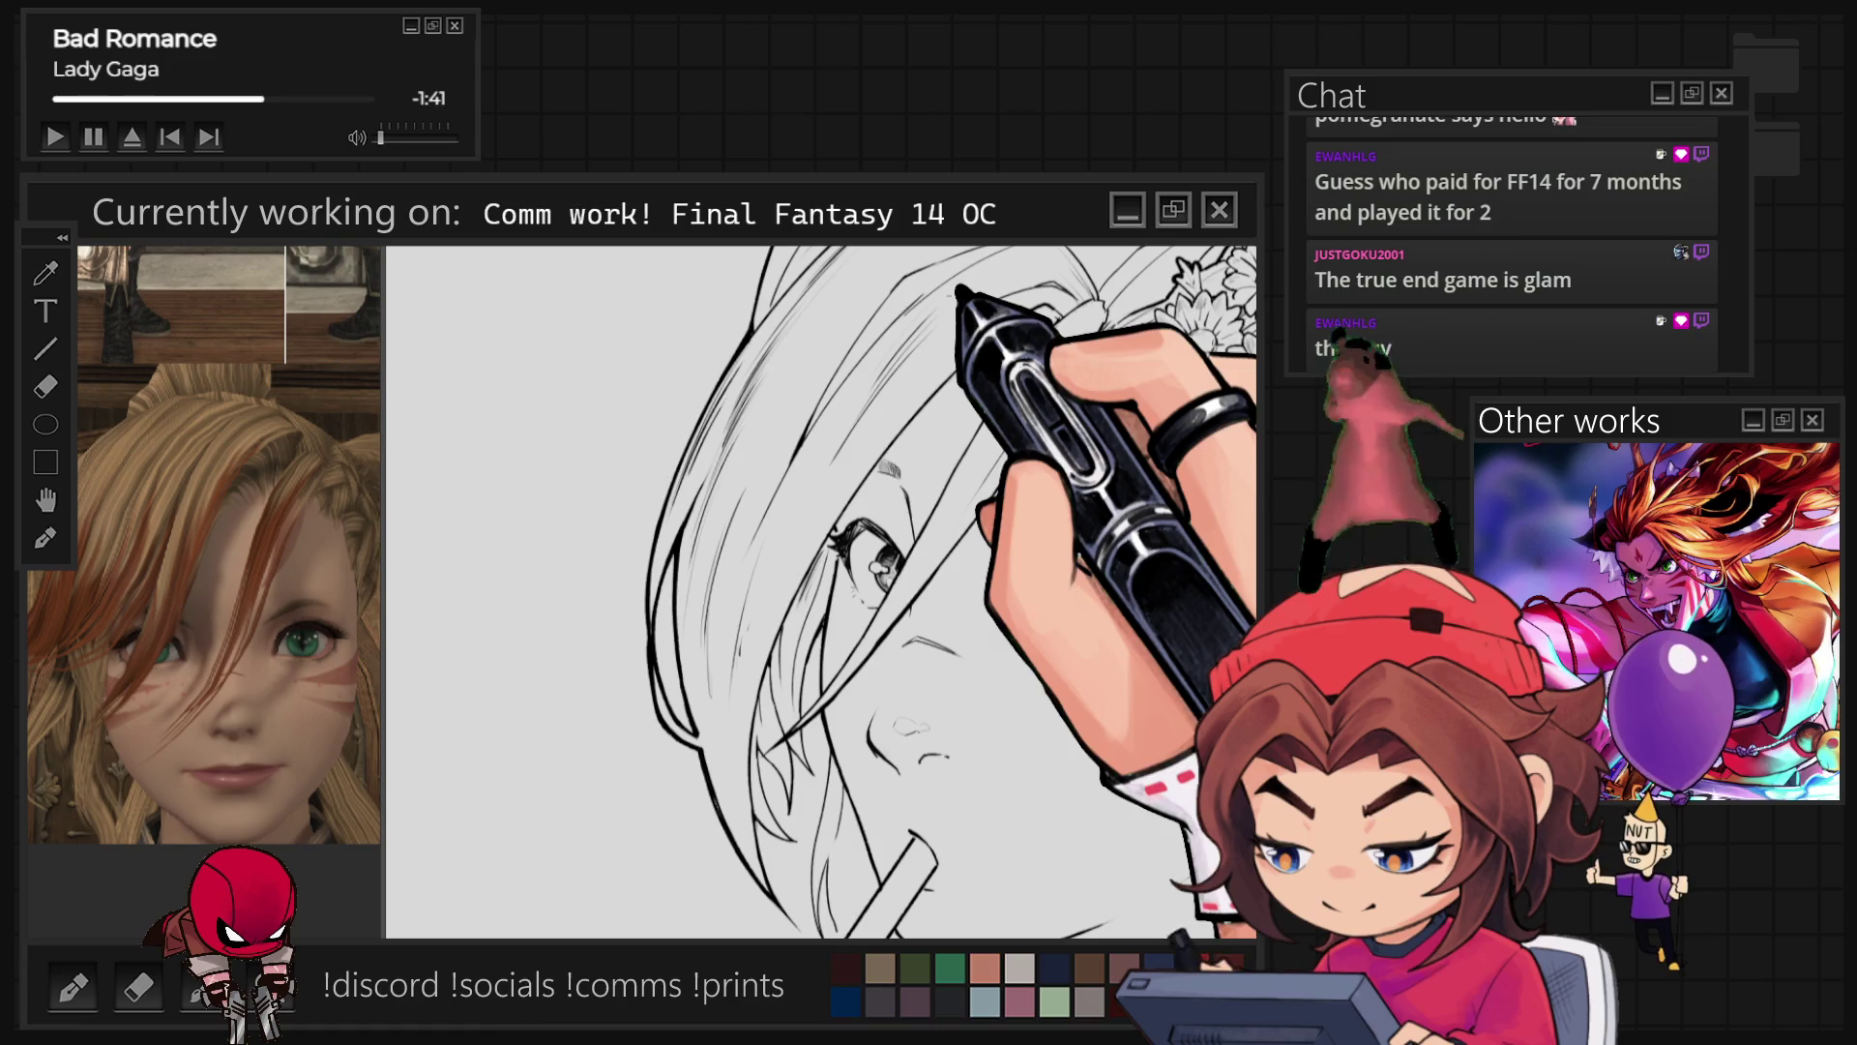
Step: Ink bolder outlines on the folded collar and black patterned tie, rotating the canvas to level the collar
scroll(822, 592, "down", 5)
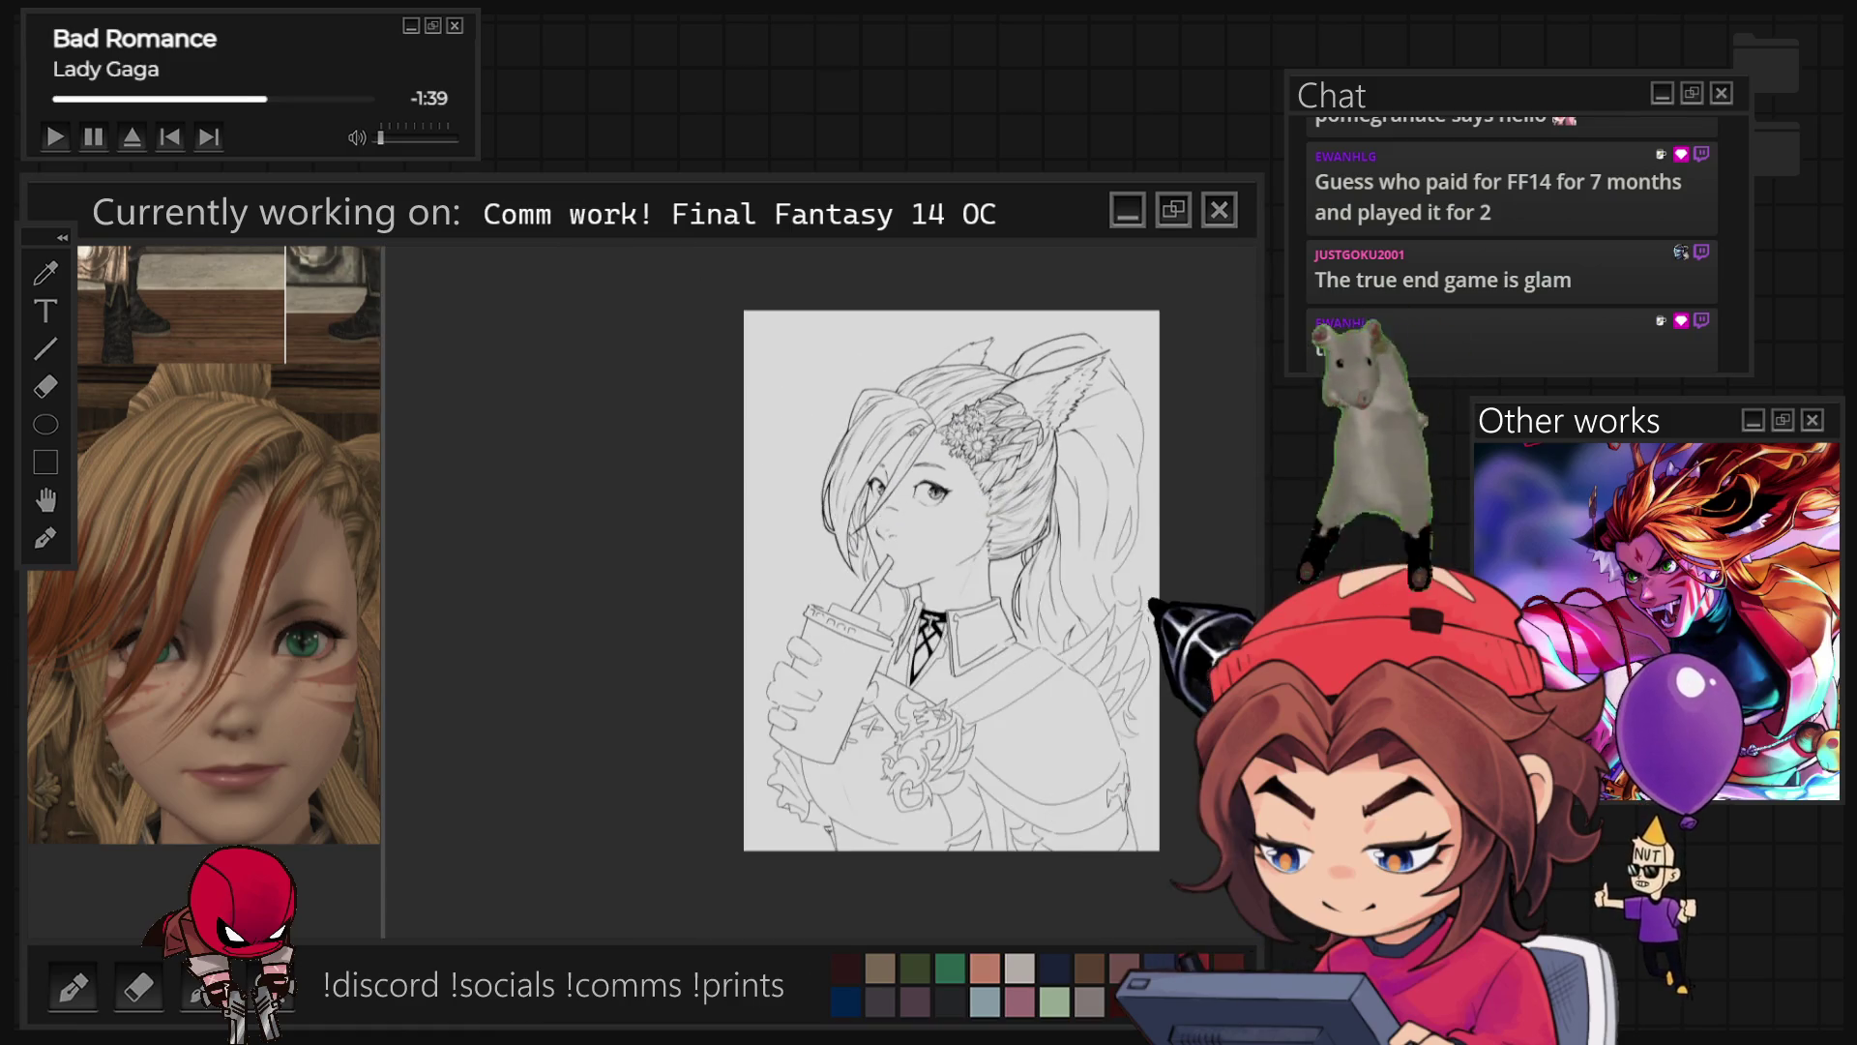
scroll(1102, 629, "up", 5)
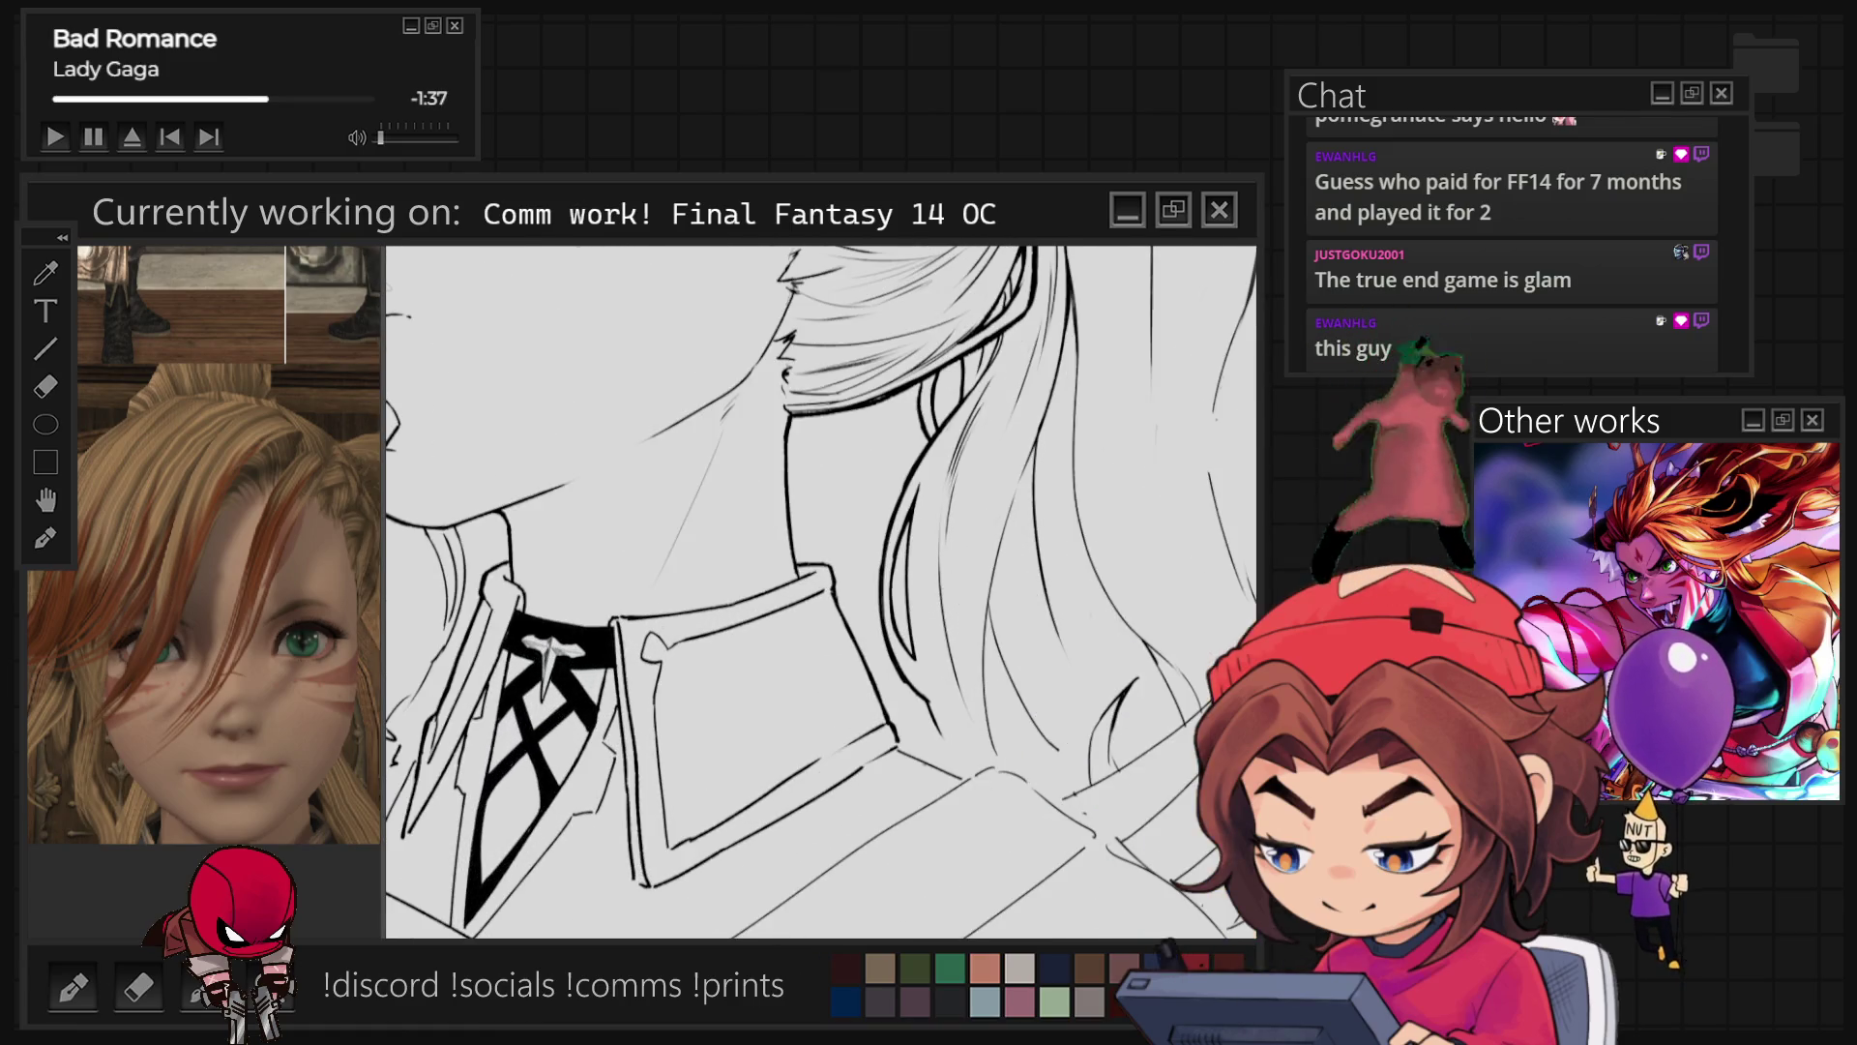
key("4")
key("4")
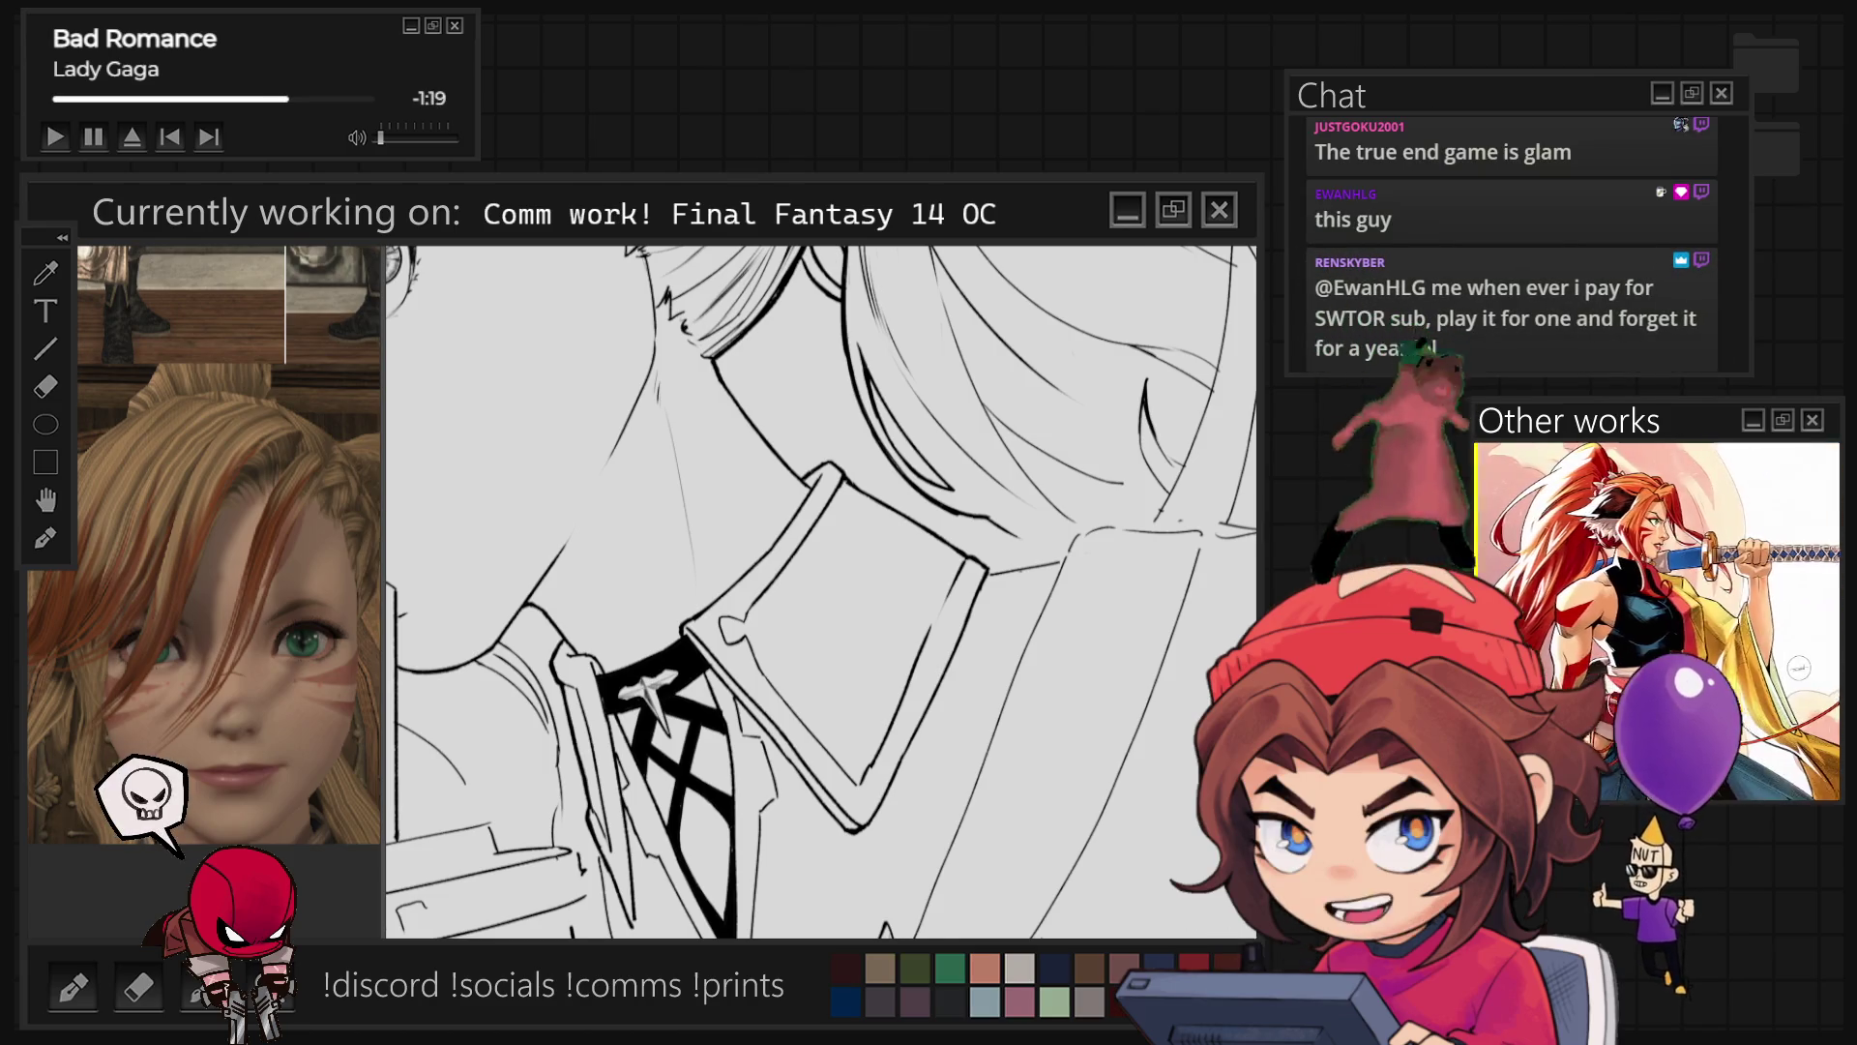
key("ctrl+]")
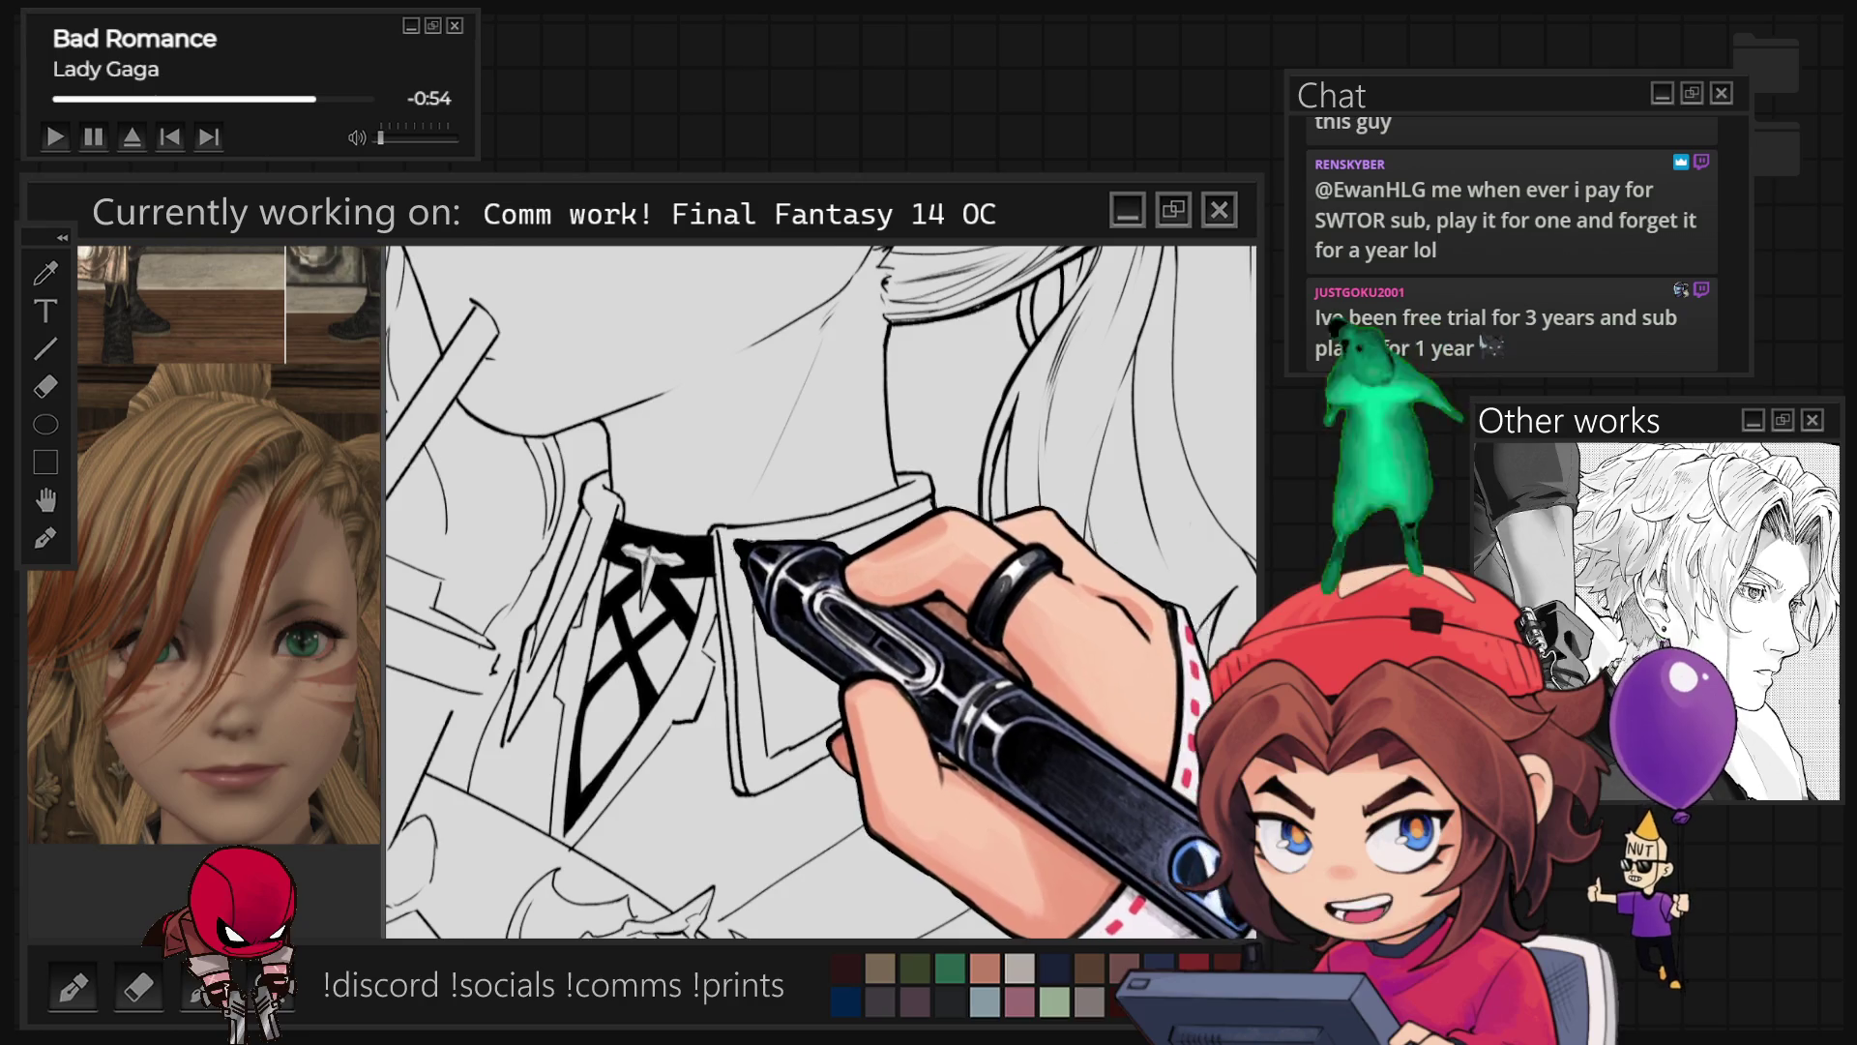
key("ctrl+minus")
key("ctrl+minus")
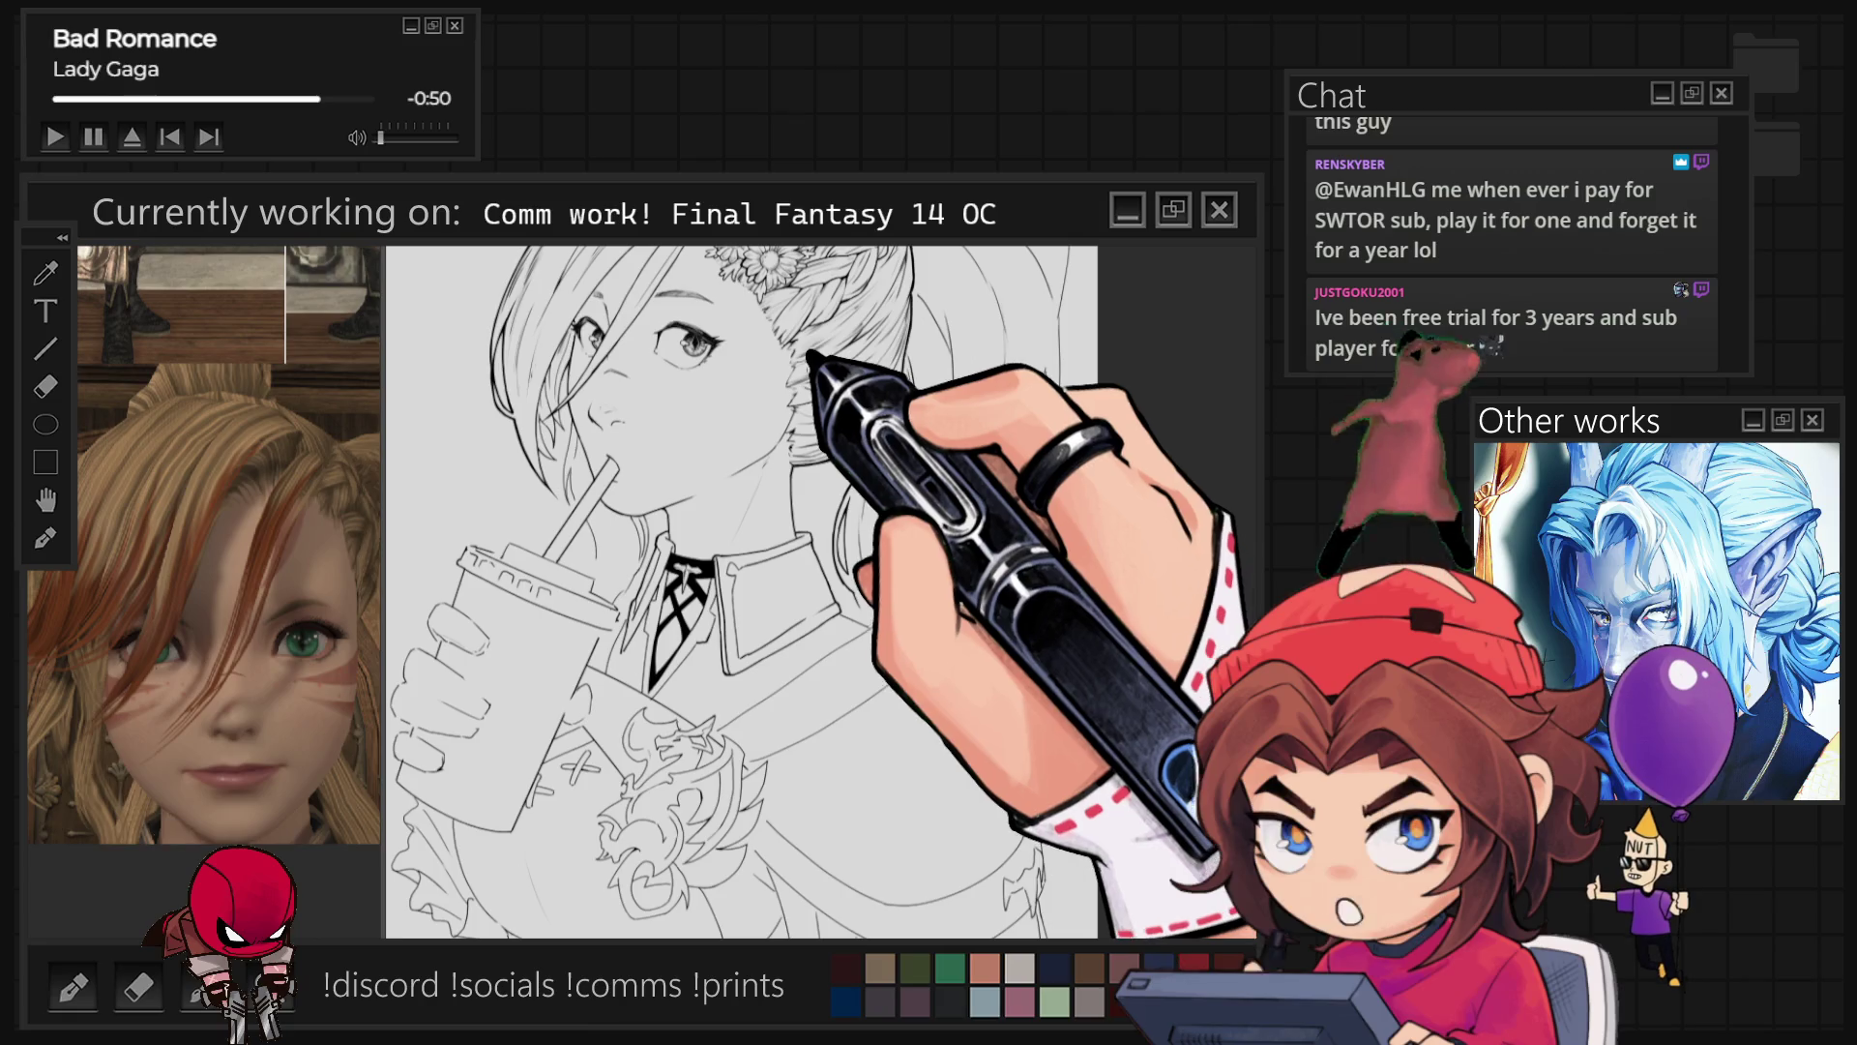
Step: Ink the eye, lashes and hair strands beside it, then turn the view toward the hair by the neck
key("ctrl+plus")
key("ctrl+plus")
key("ctrl+plus")
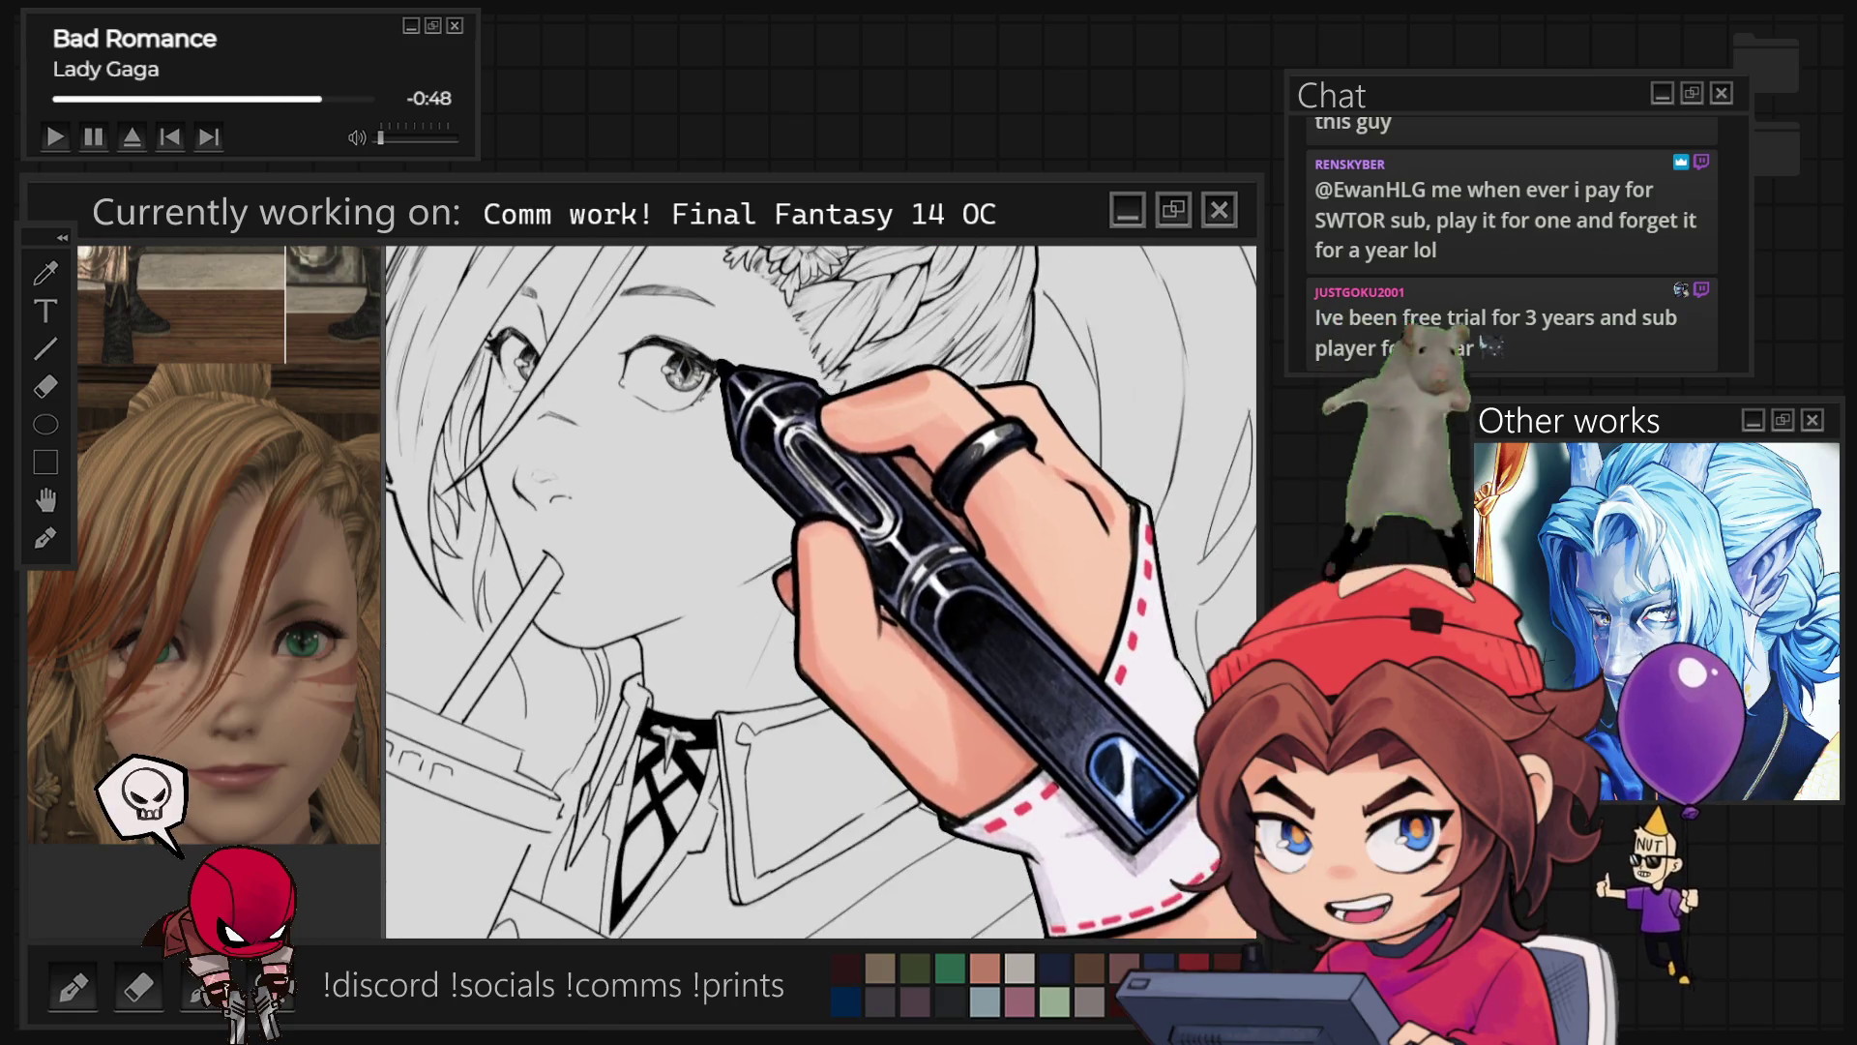
key("ctrl+minus")
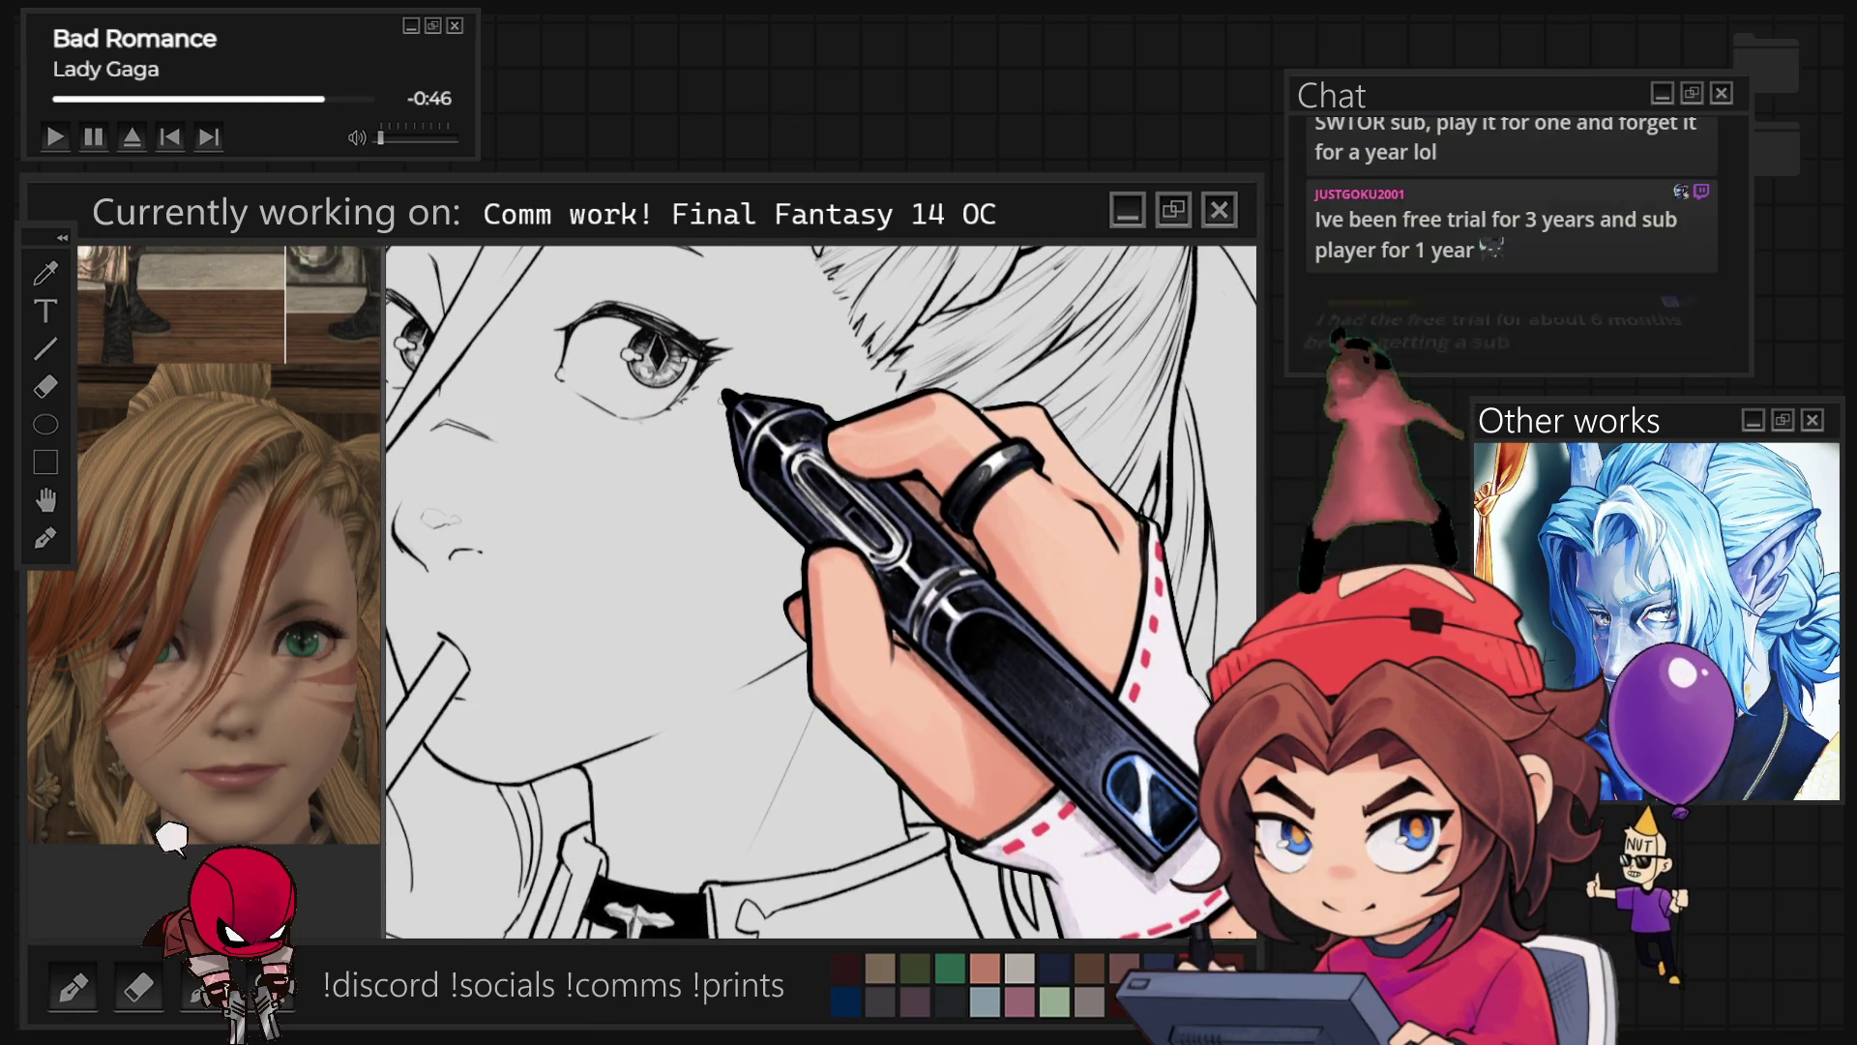
key("4")
key("4")
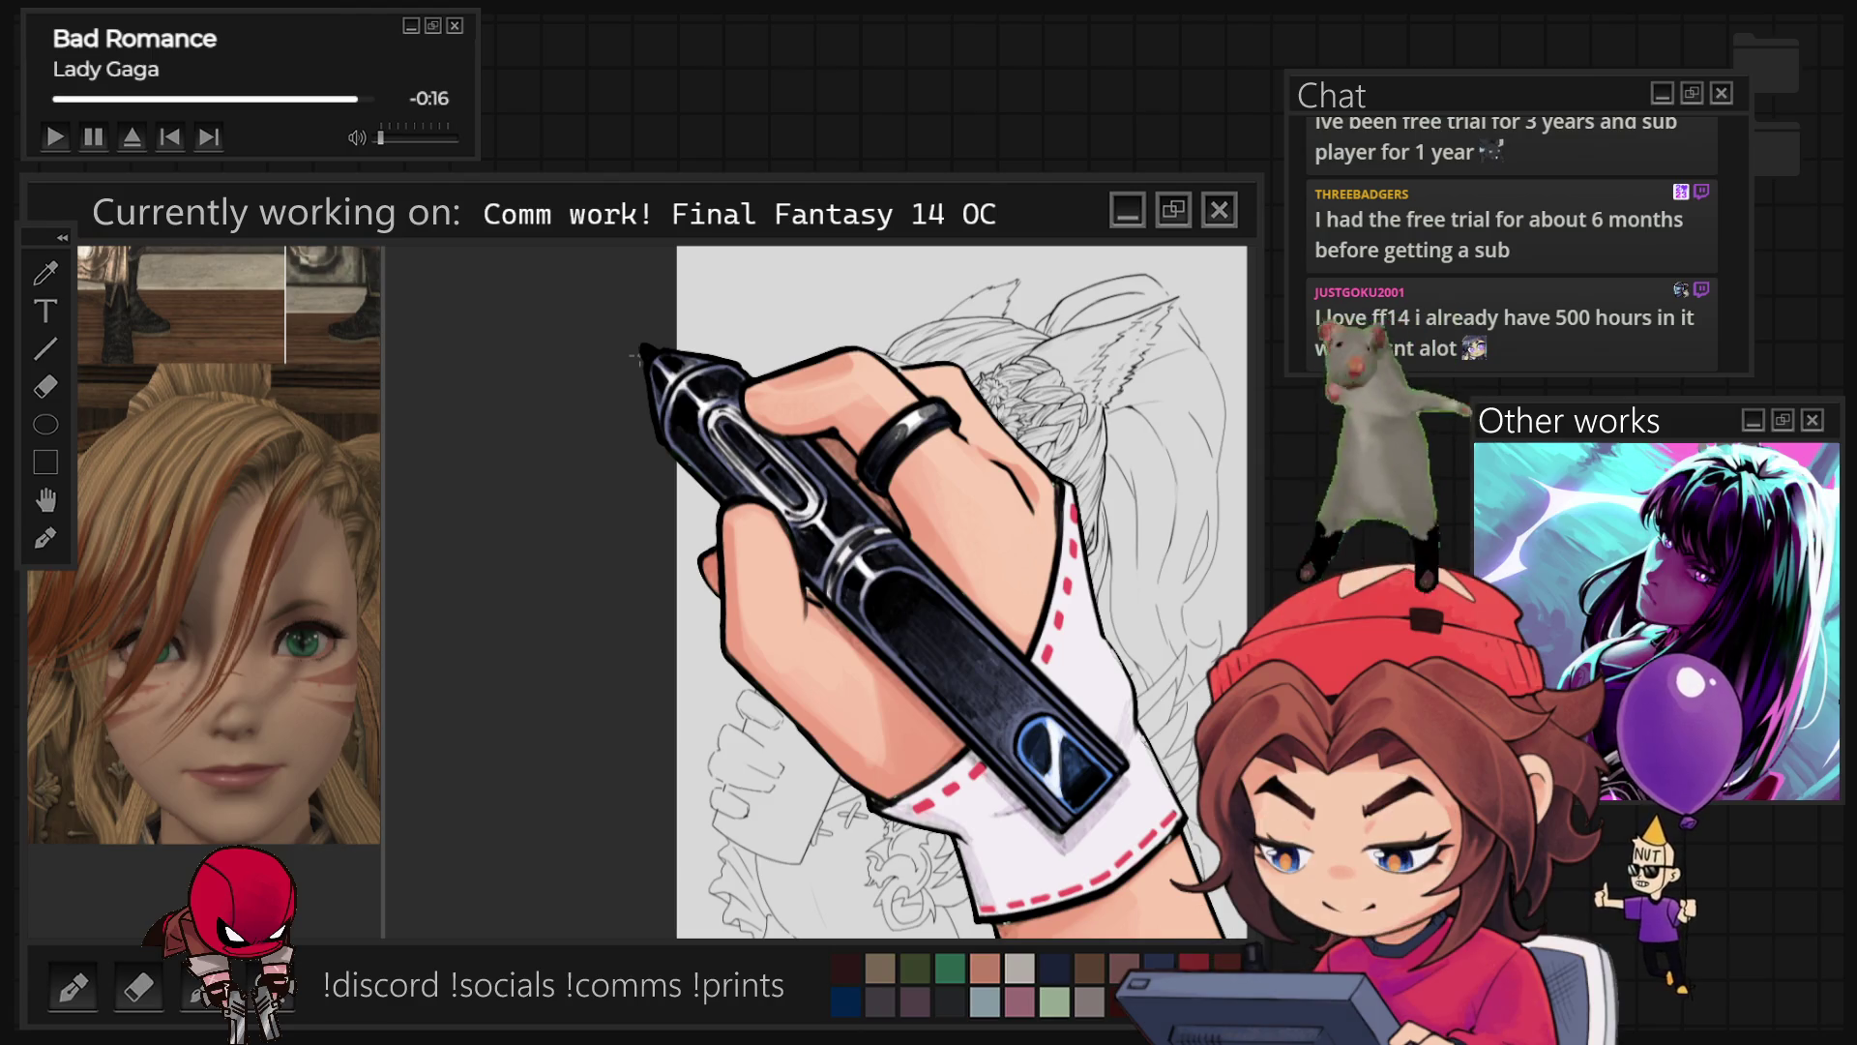
scroll(829, 332, "up", 3)
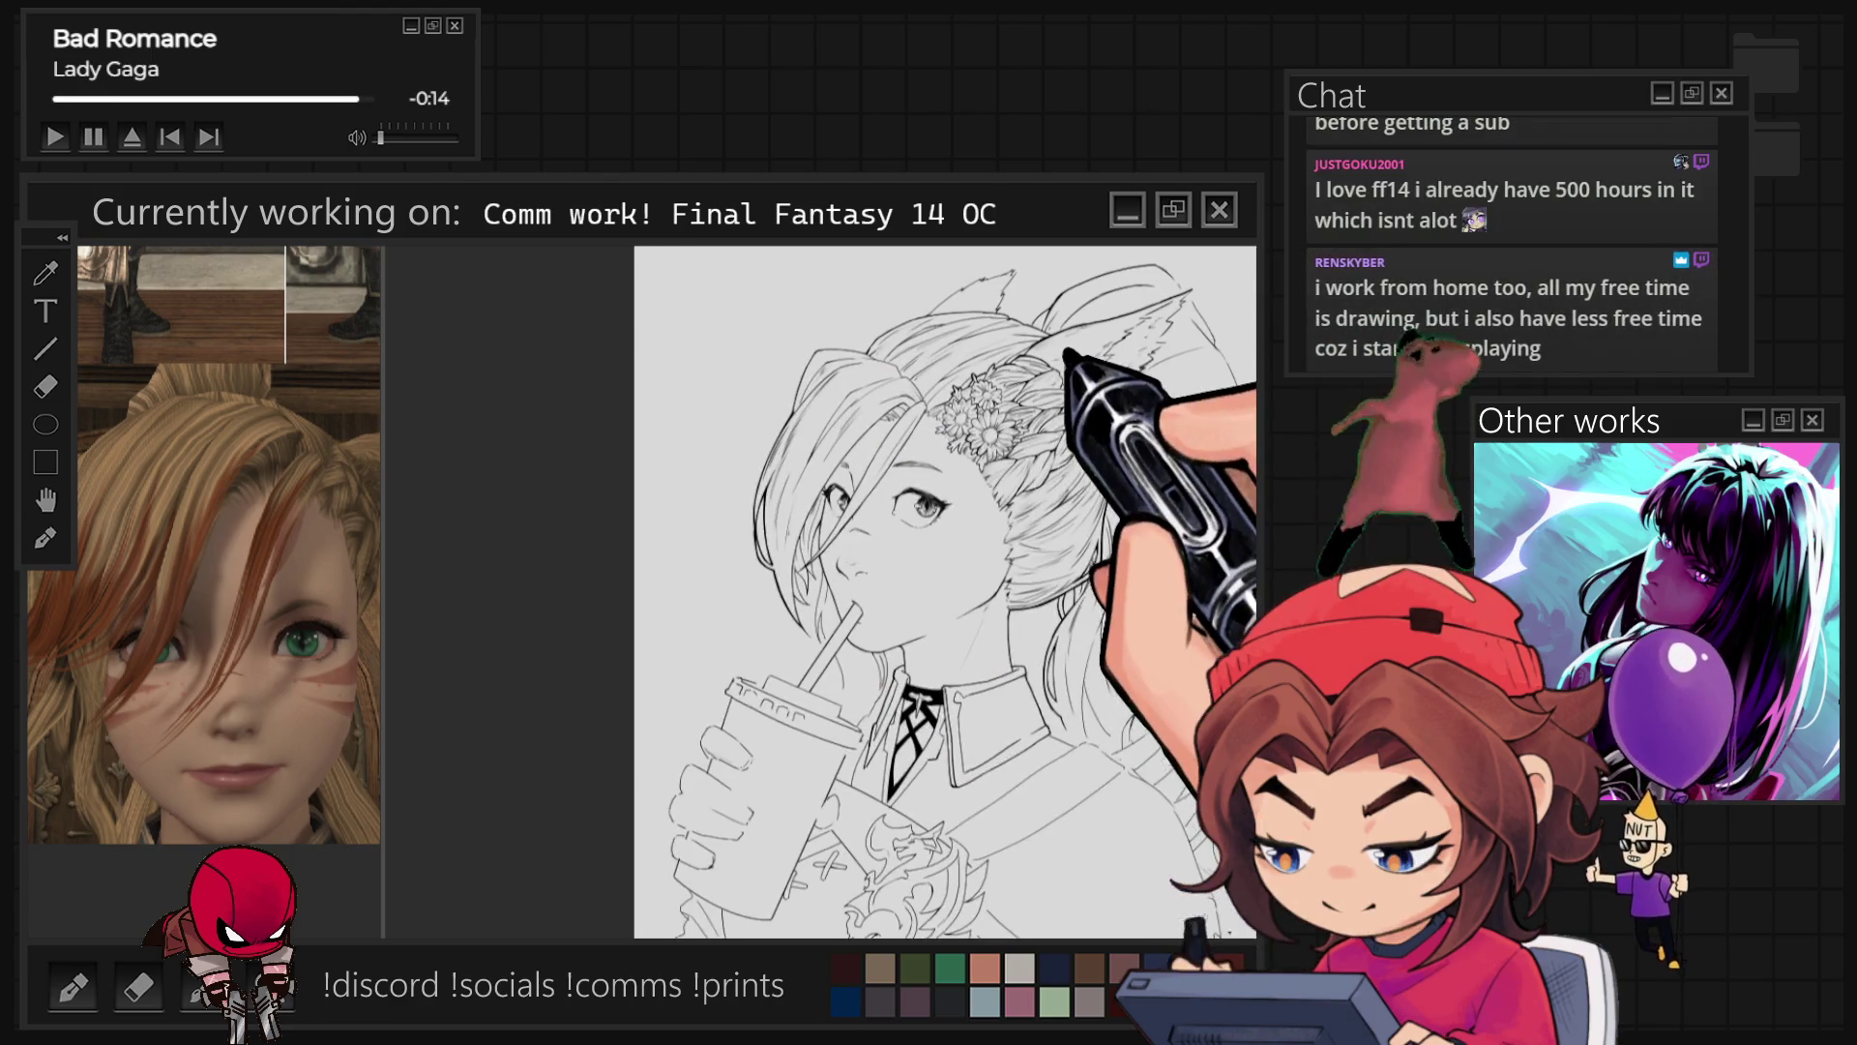
Step: Trace the daisy flowers and braid, plus fine fringe strands sweeping down over the eye
scroll(847, 290, "up", 2)
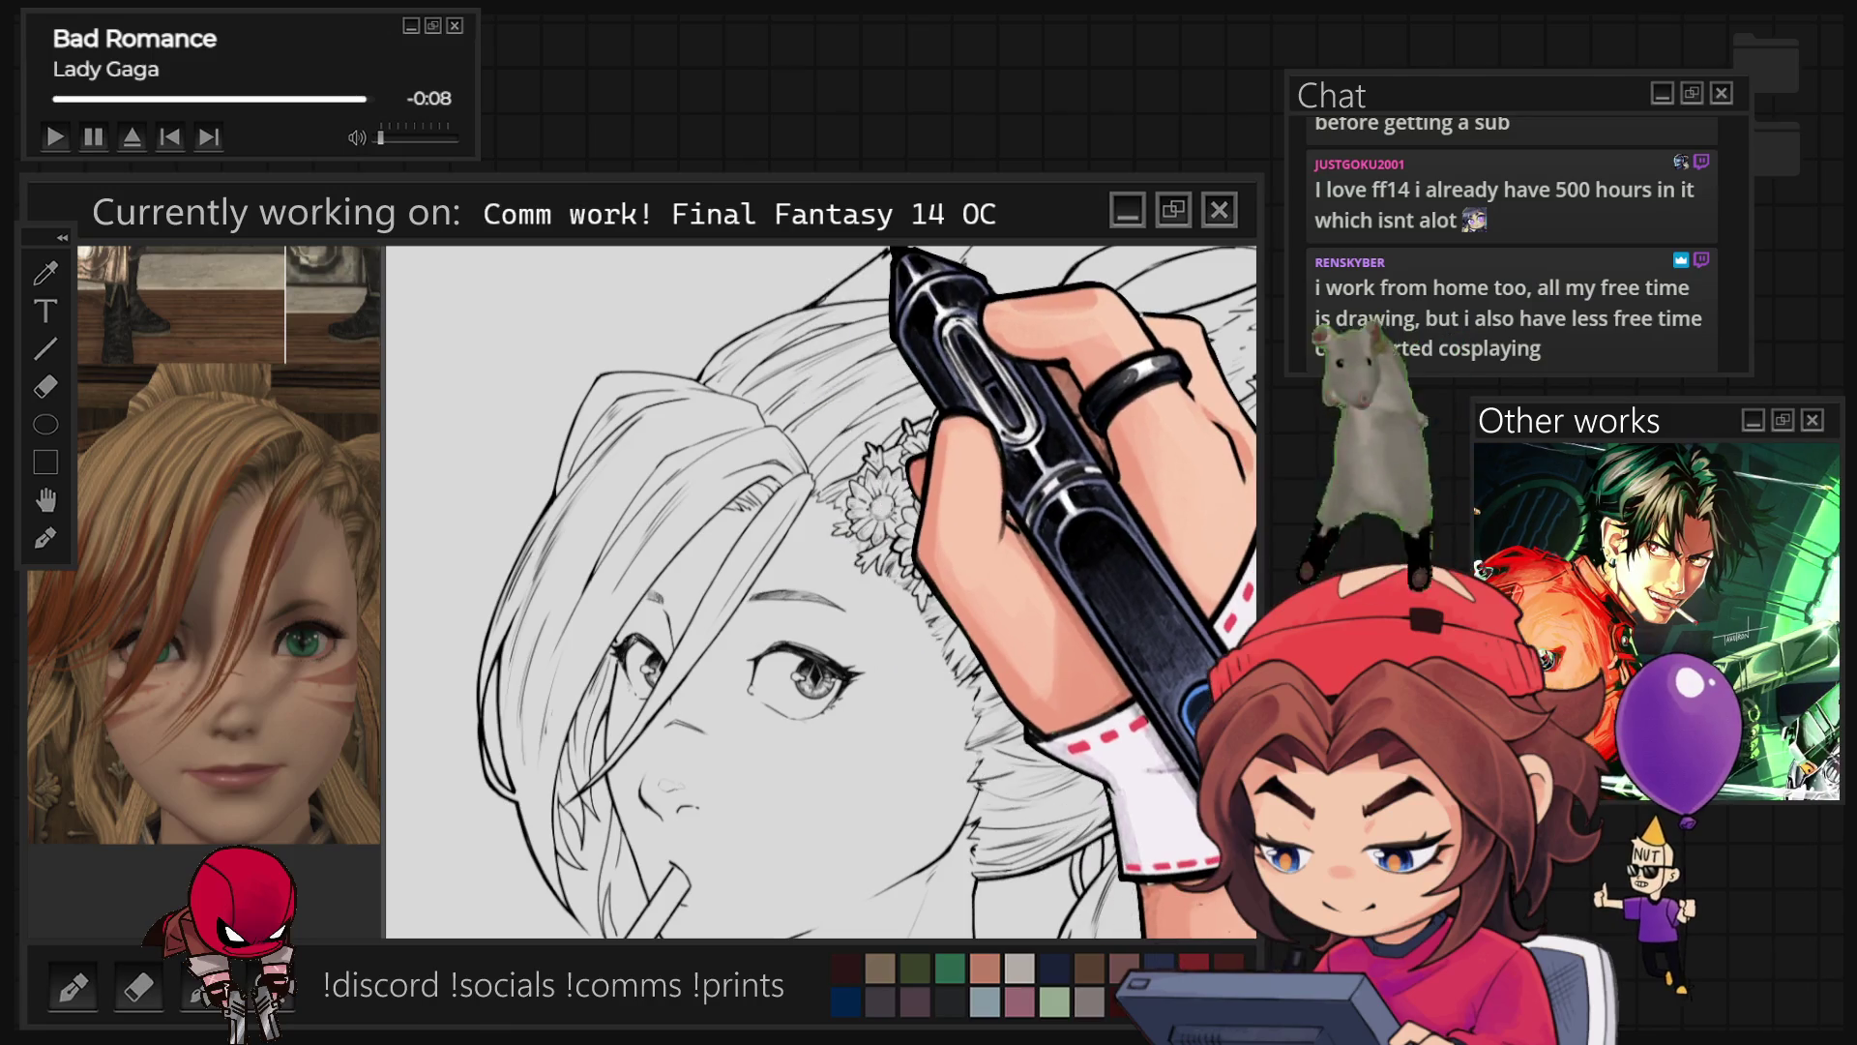
scroll(822, 592, "down", 2)
scroll(821, 592, "up", 3)
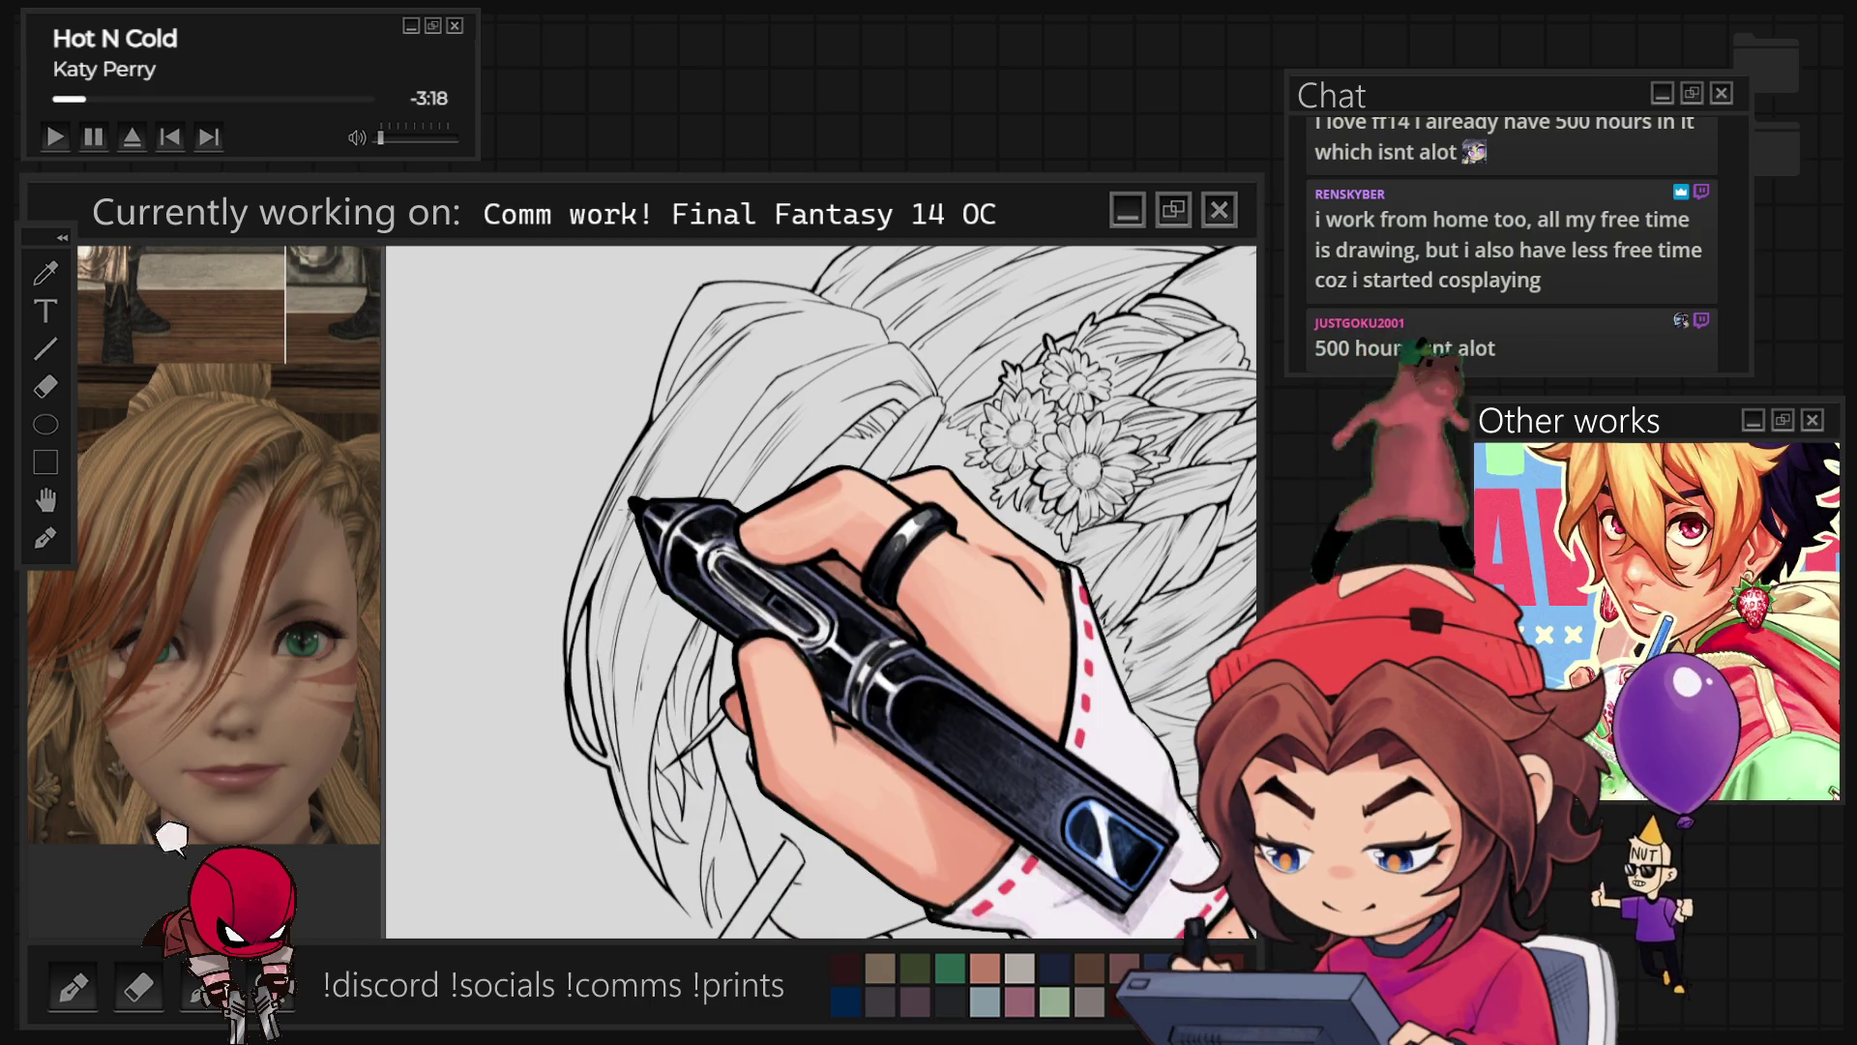
key("ctrl+minus")
key("ctrl+minus")
key("ctrl+minus")
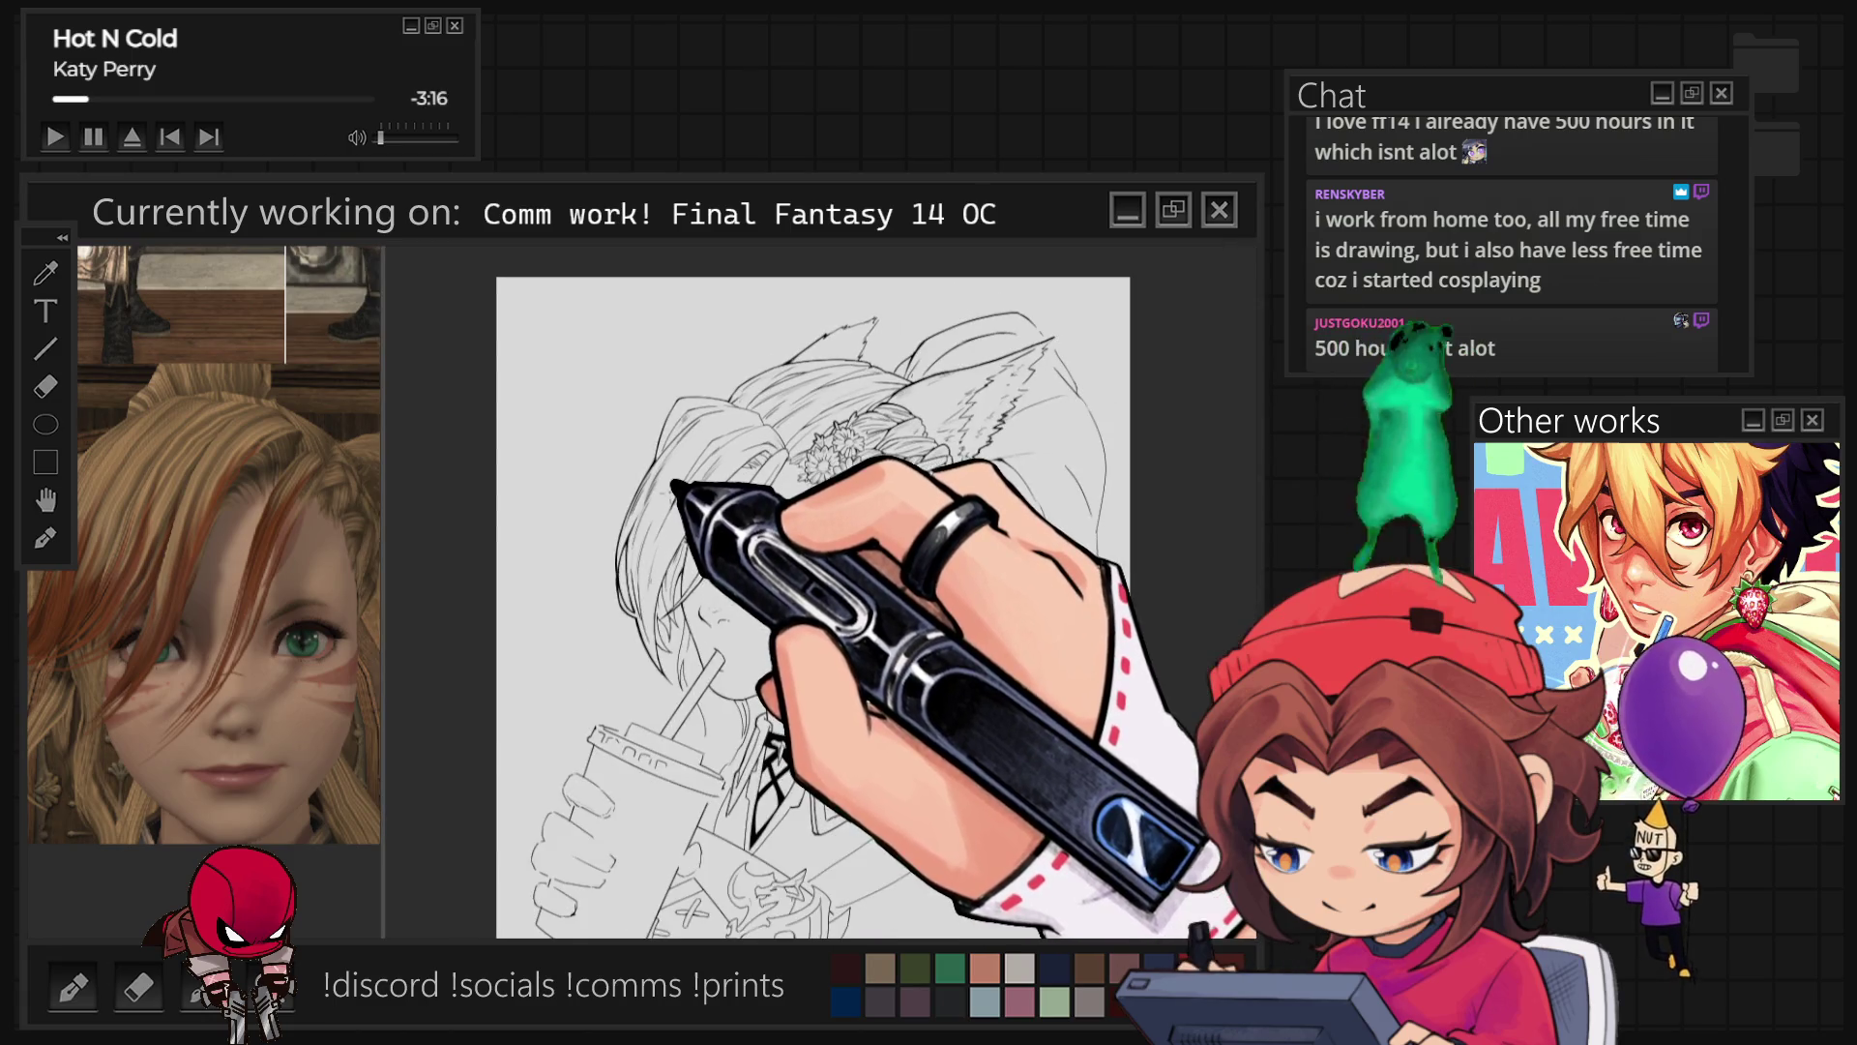
key("ctrl+plus")
key("ctrl+plus")
key("ctrl+plus")
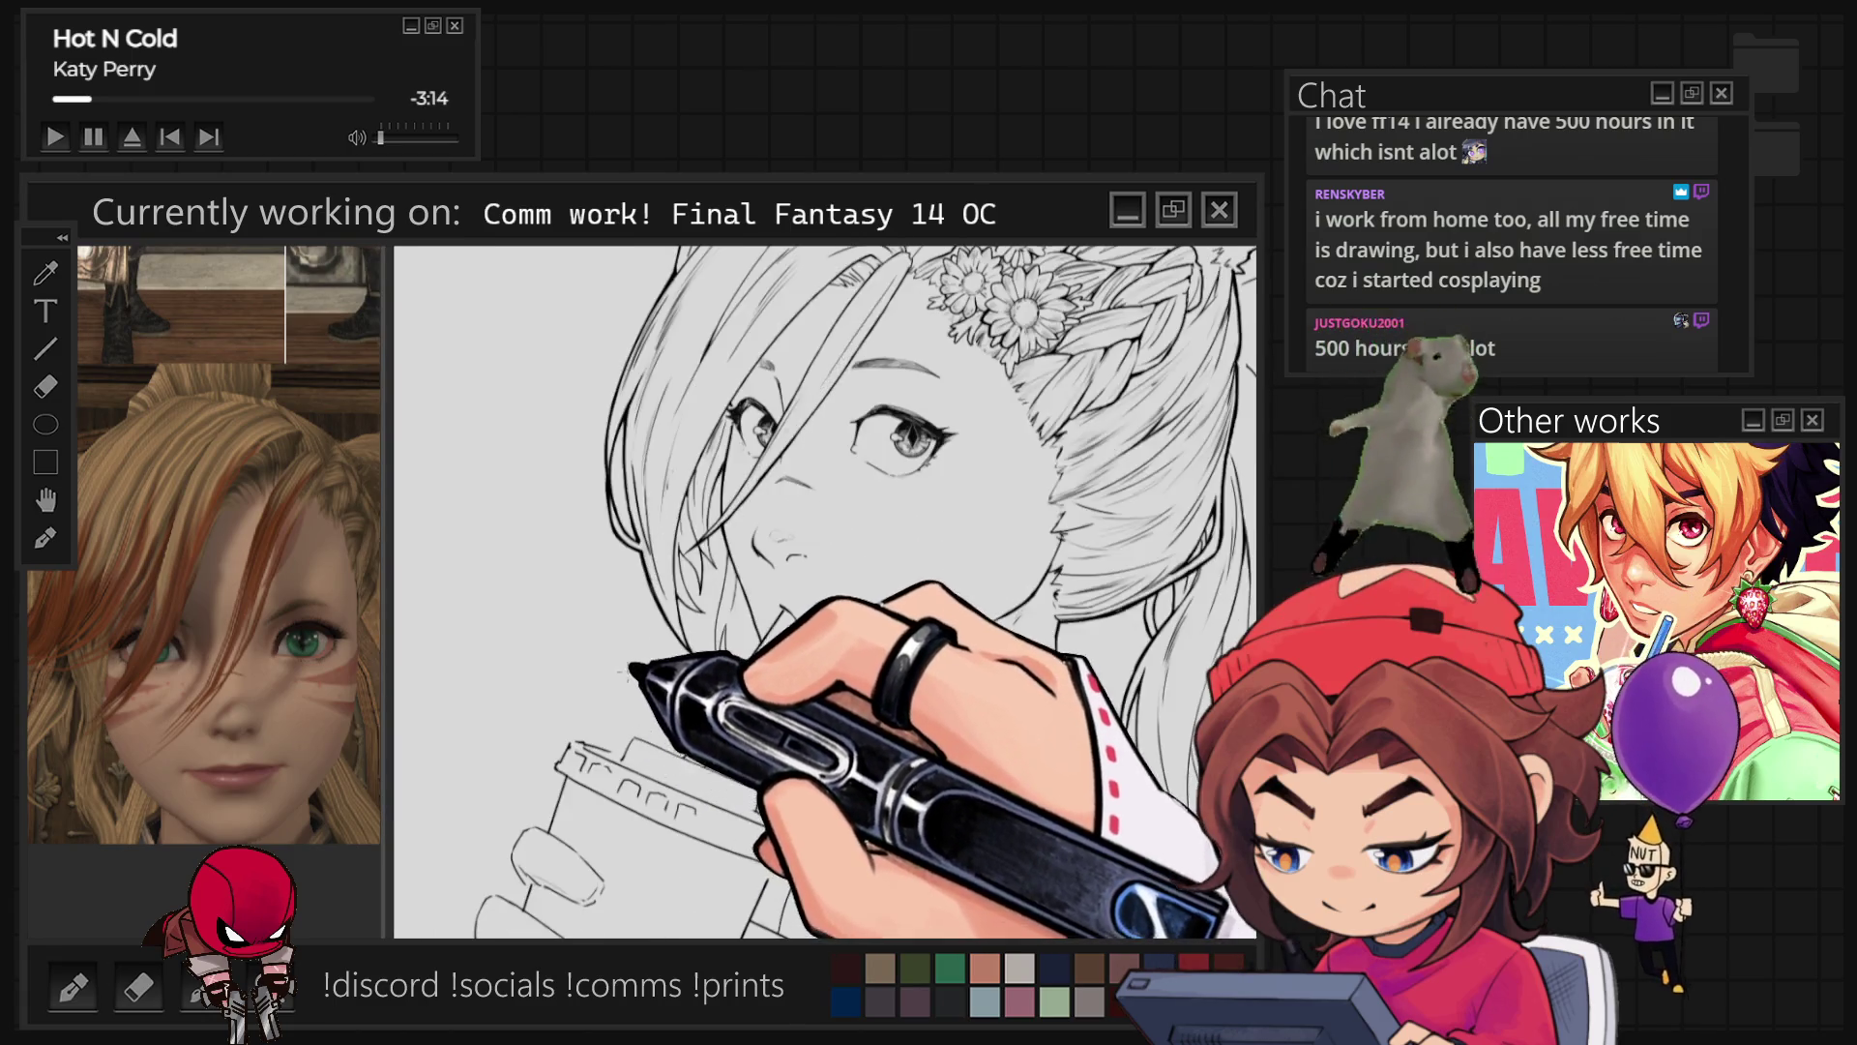
key("ctrl+plus")
key("ctrl+plus")
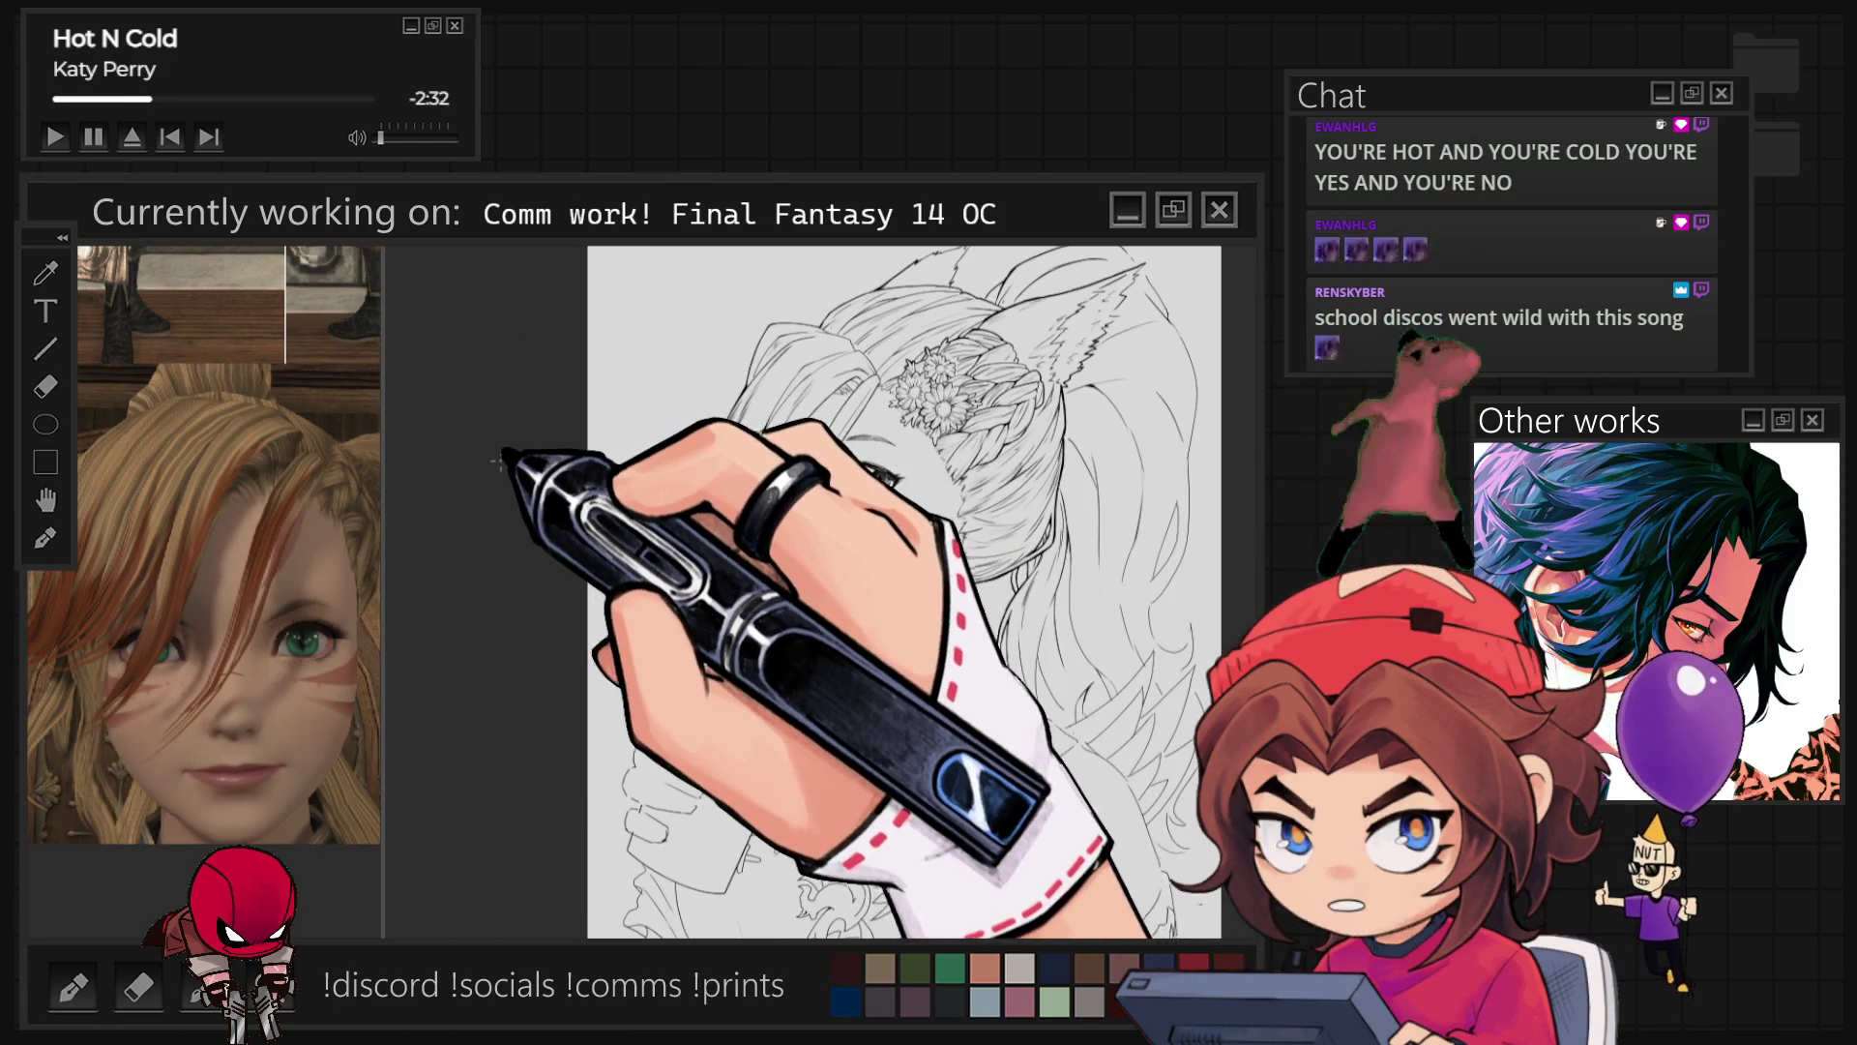
scroll(1021, 816, "up", 2)
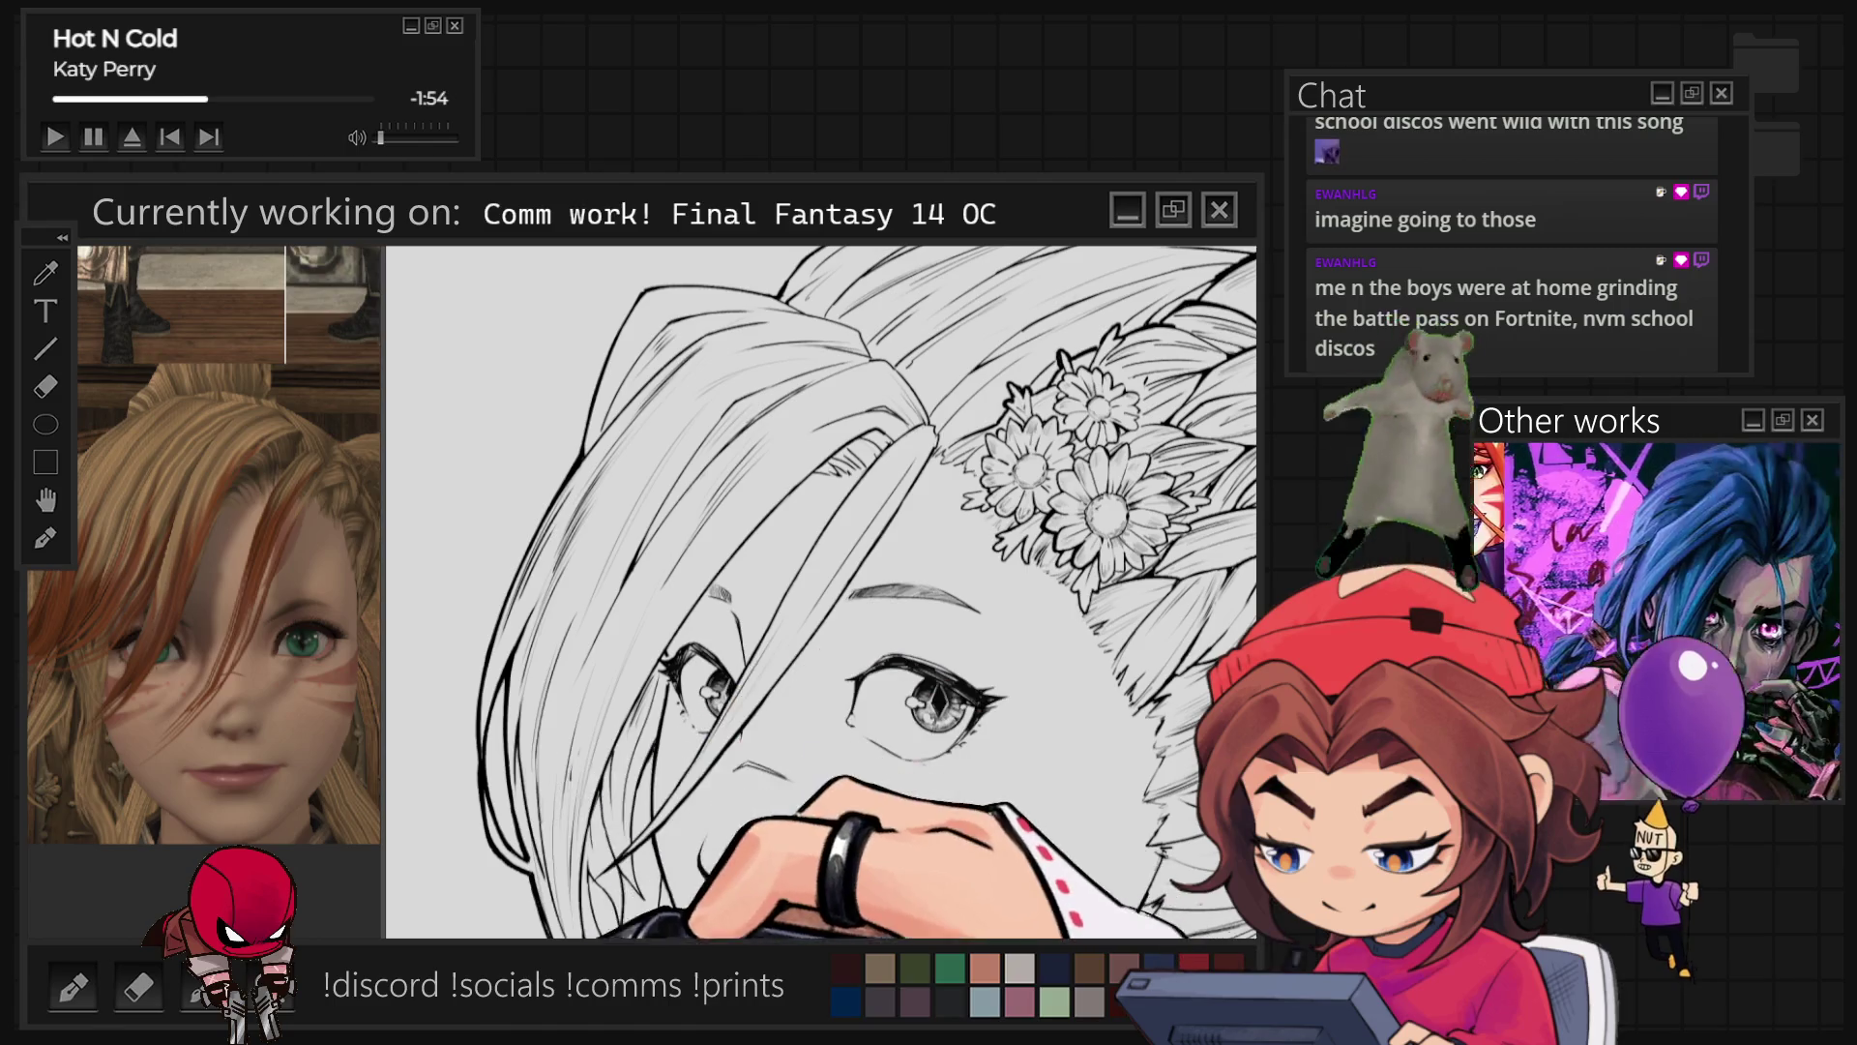
Step: Densely ink the side hair and fringe strands framing the face beneath the daisy braid
key("ctrl+minus")
key("ctrl+minus")
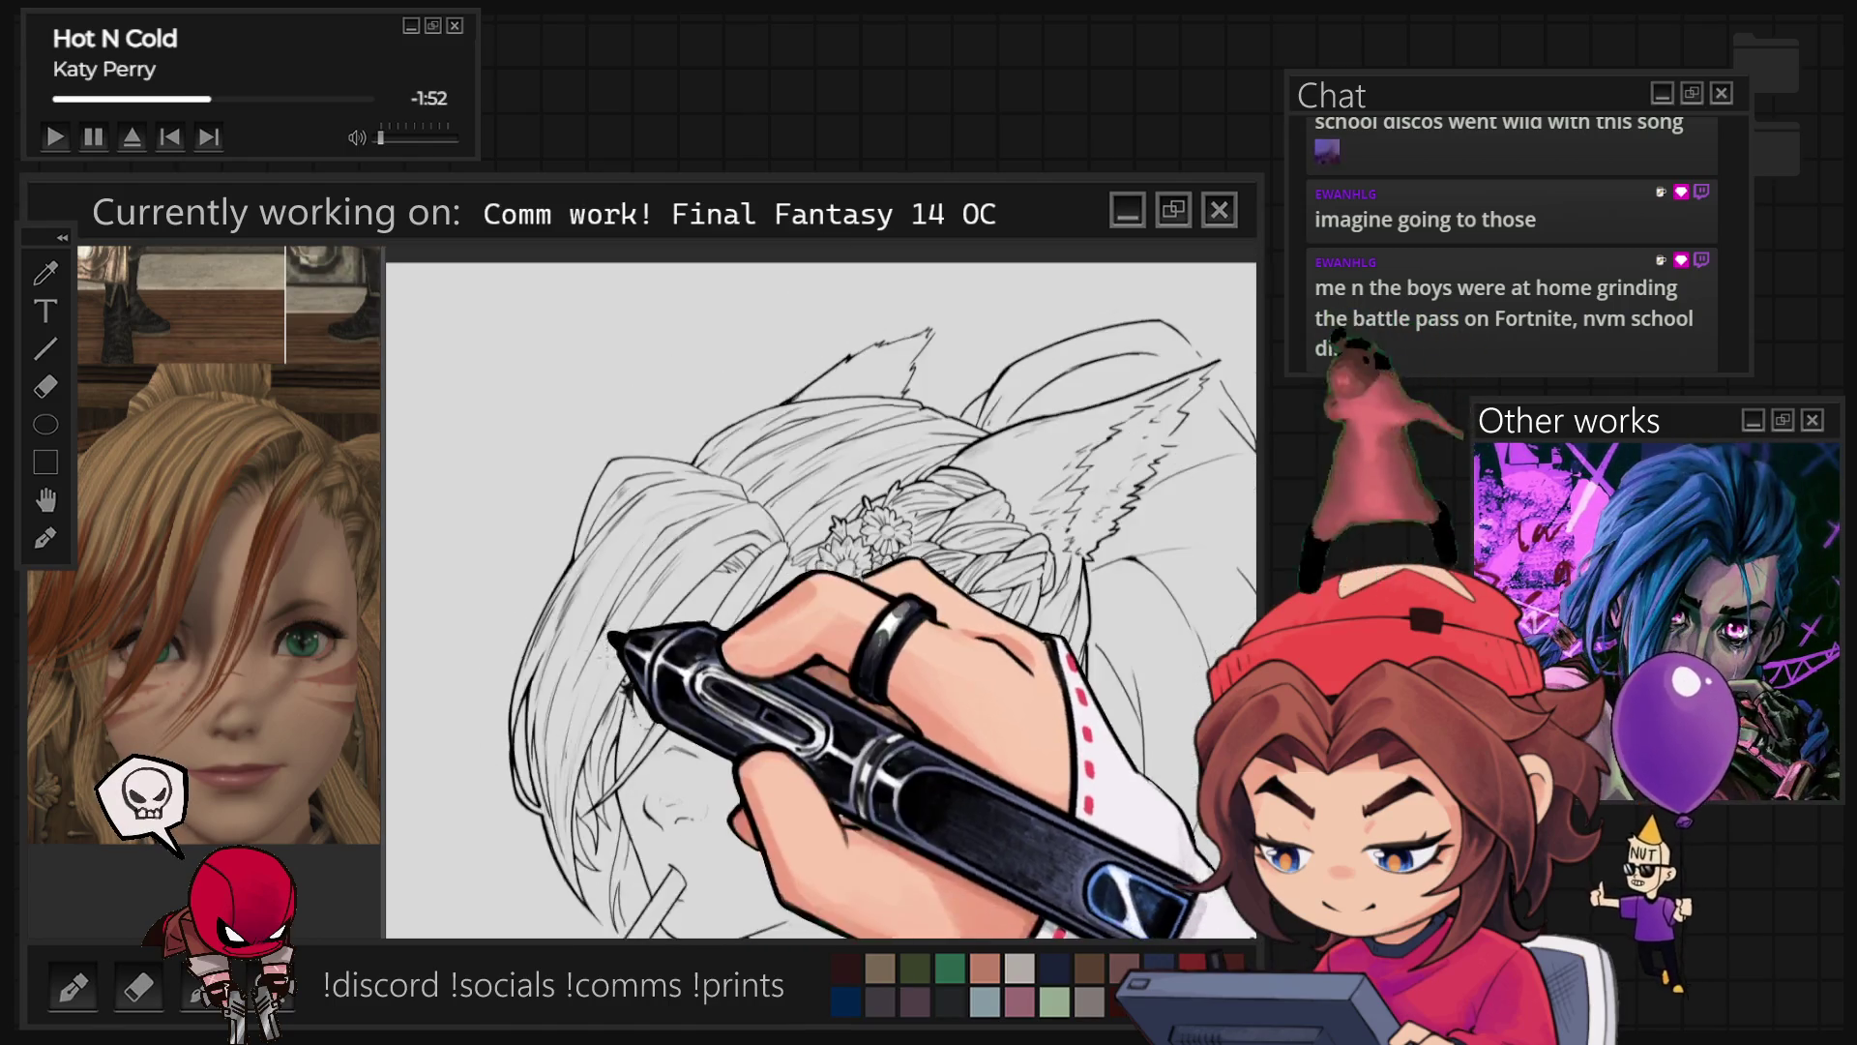
key("ctrl+plus")
key("ctrl+plus")
key("ctrl+plus")
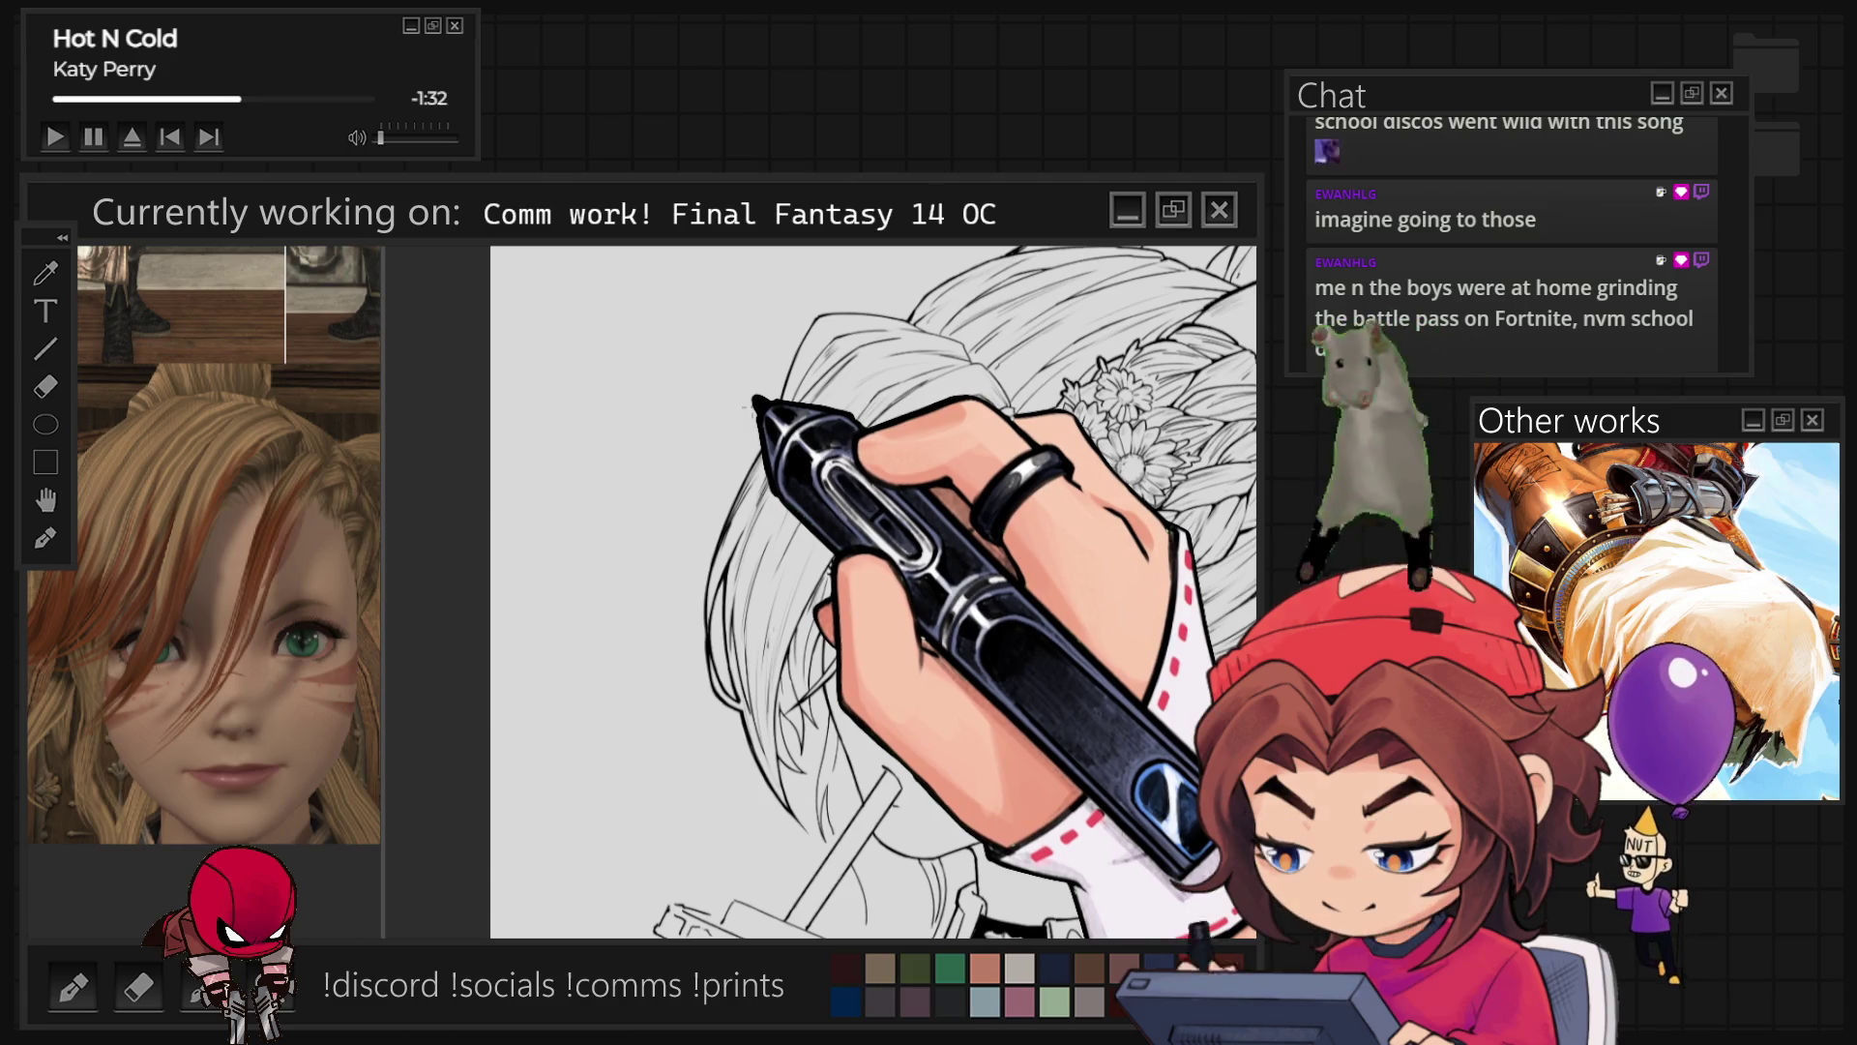
key("ctrl+minus")
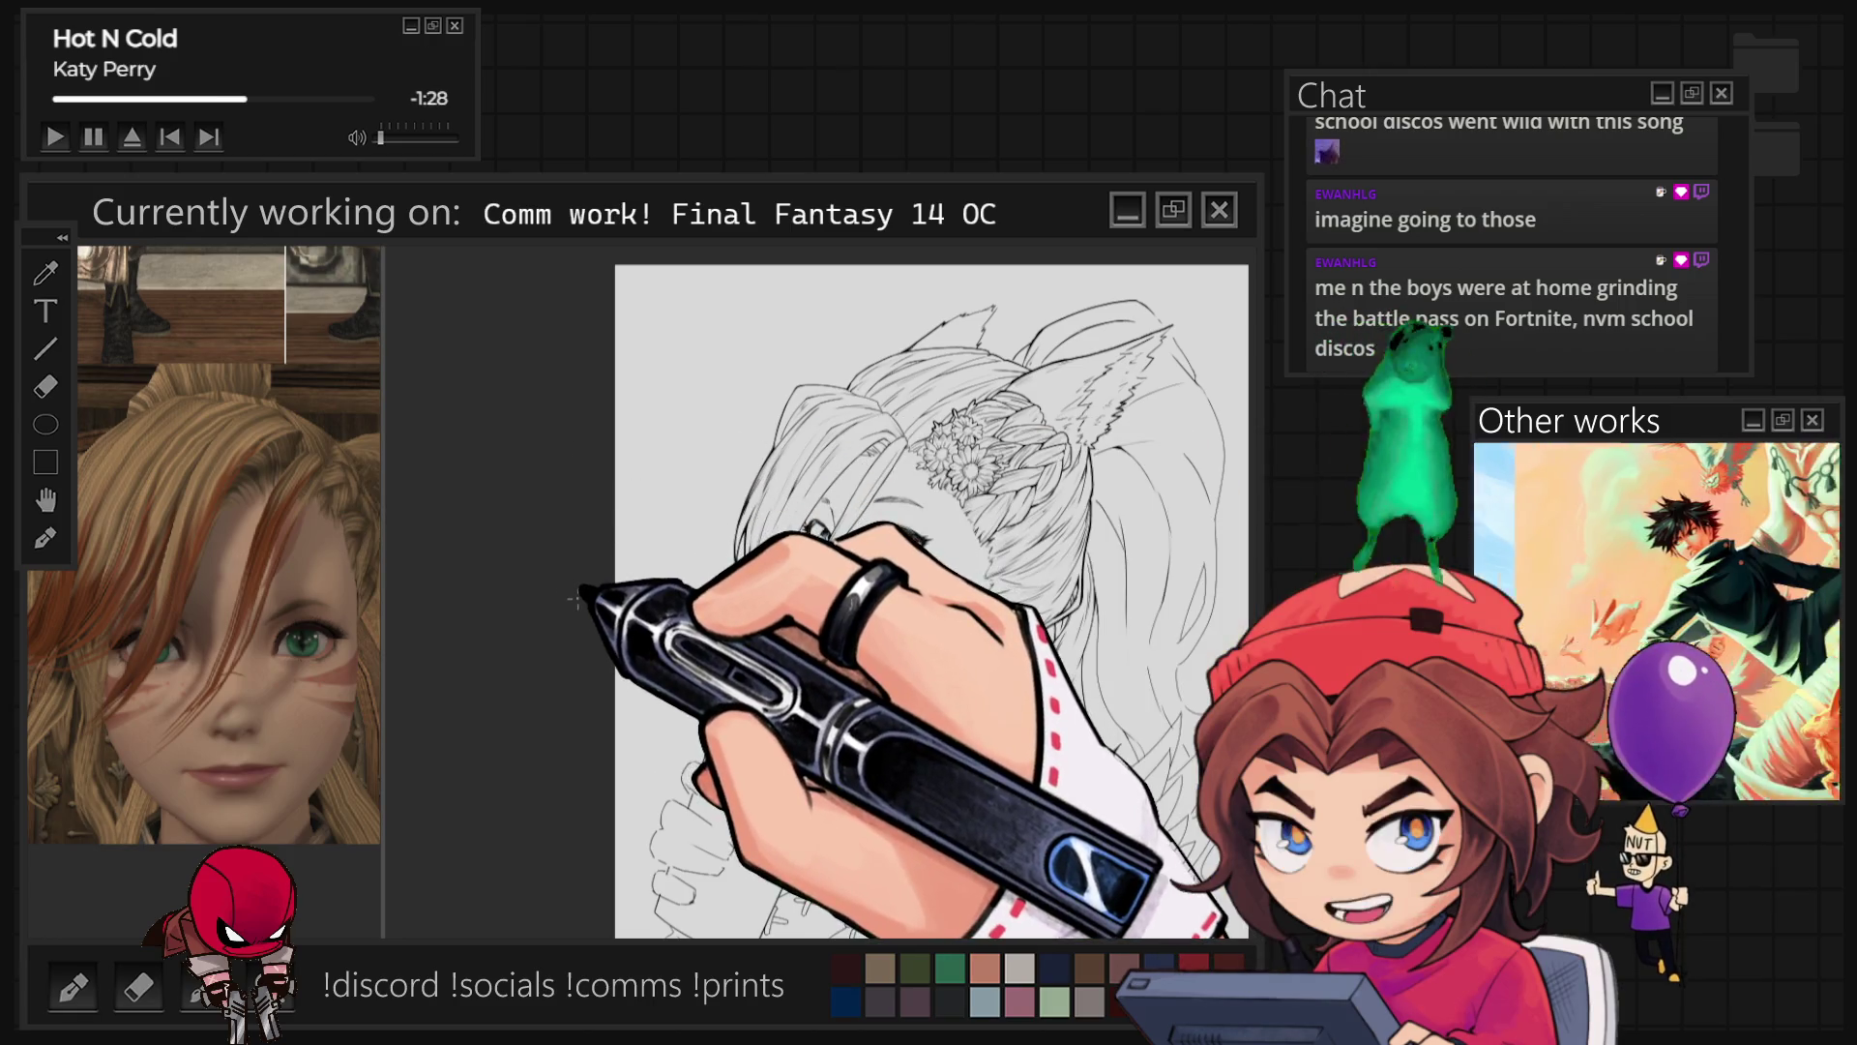
Step: Trace the collar and the spiky hair over the shoulder in clean black lines
key("ctrl+plus")
key("ctrl+plus")
key("ctrl+plus")
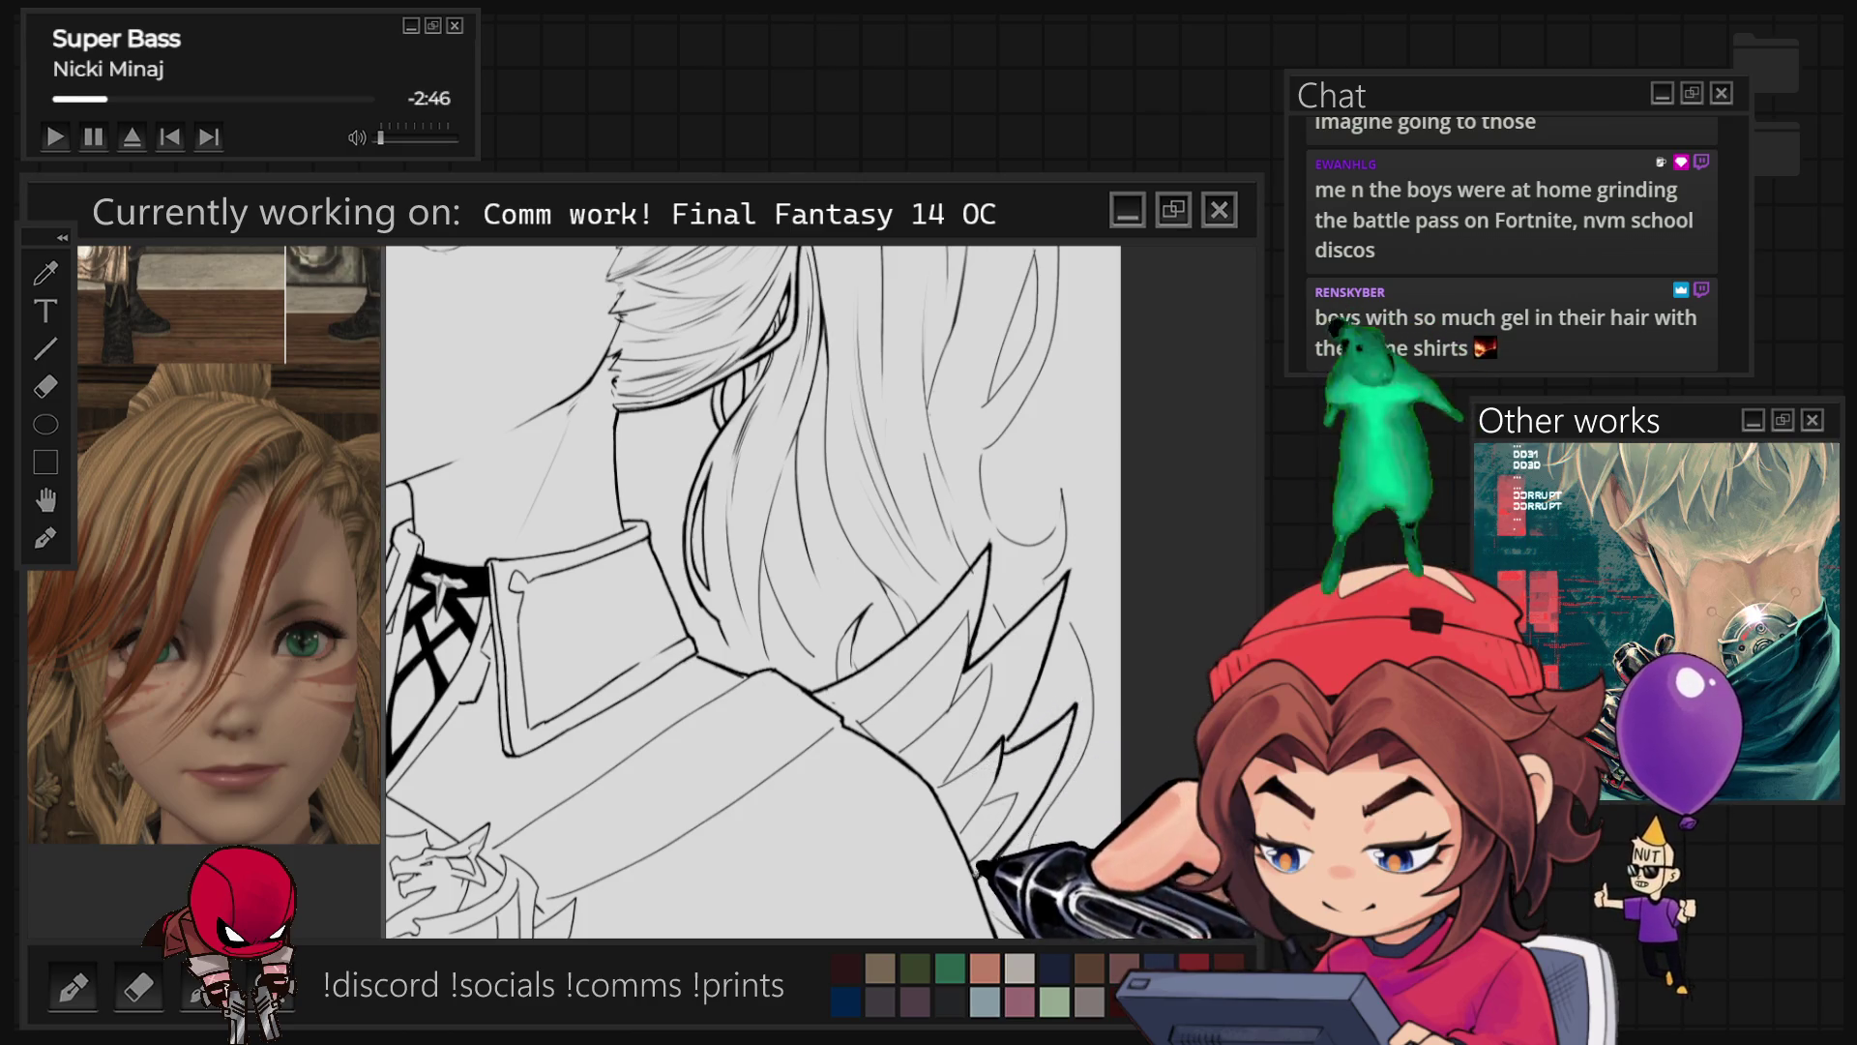
Step: Rotate the cup upright and trace the straw and ridged cup lid with bolder black outlines
key("ctrl+0")
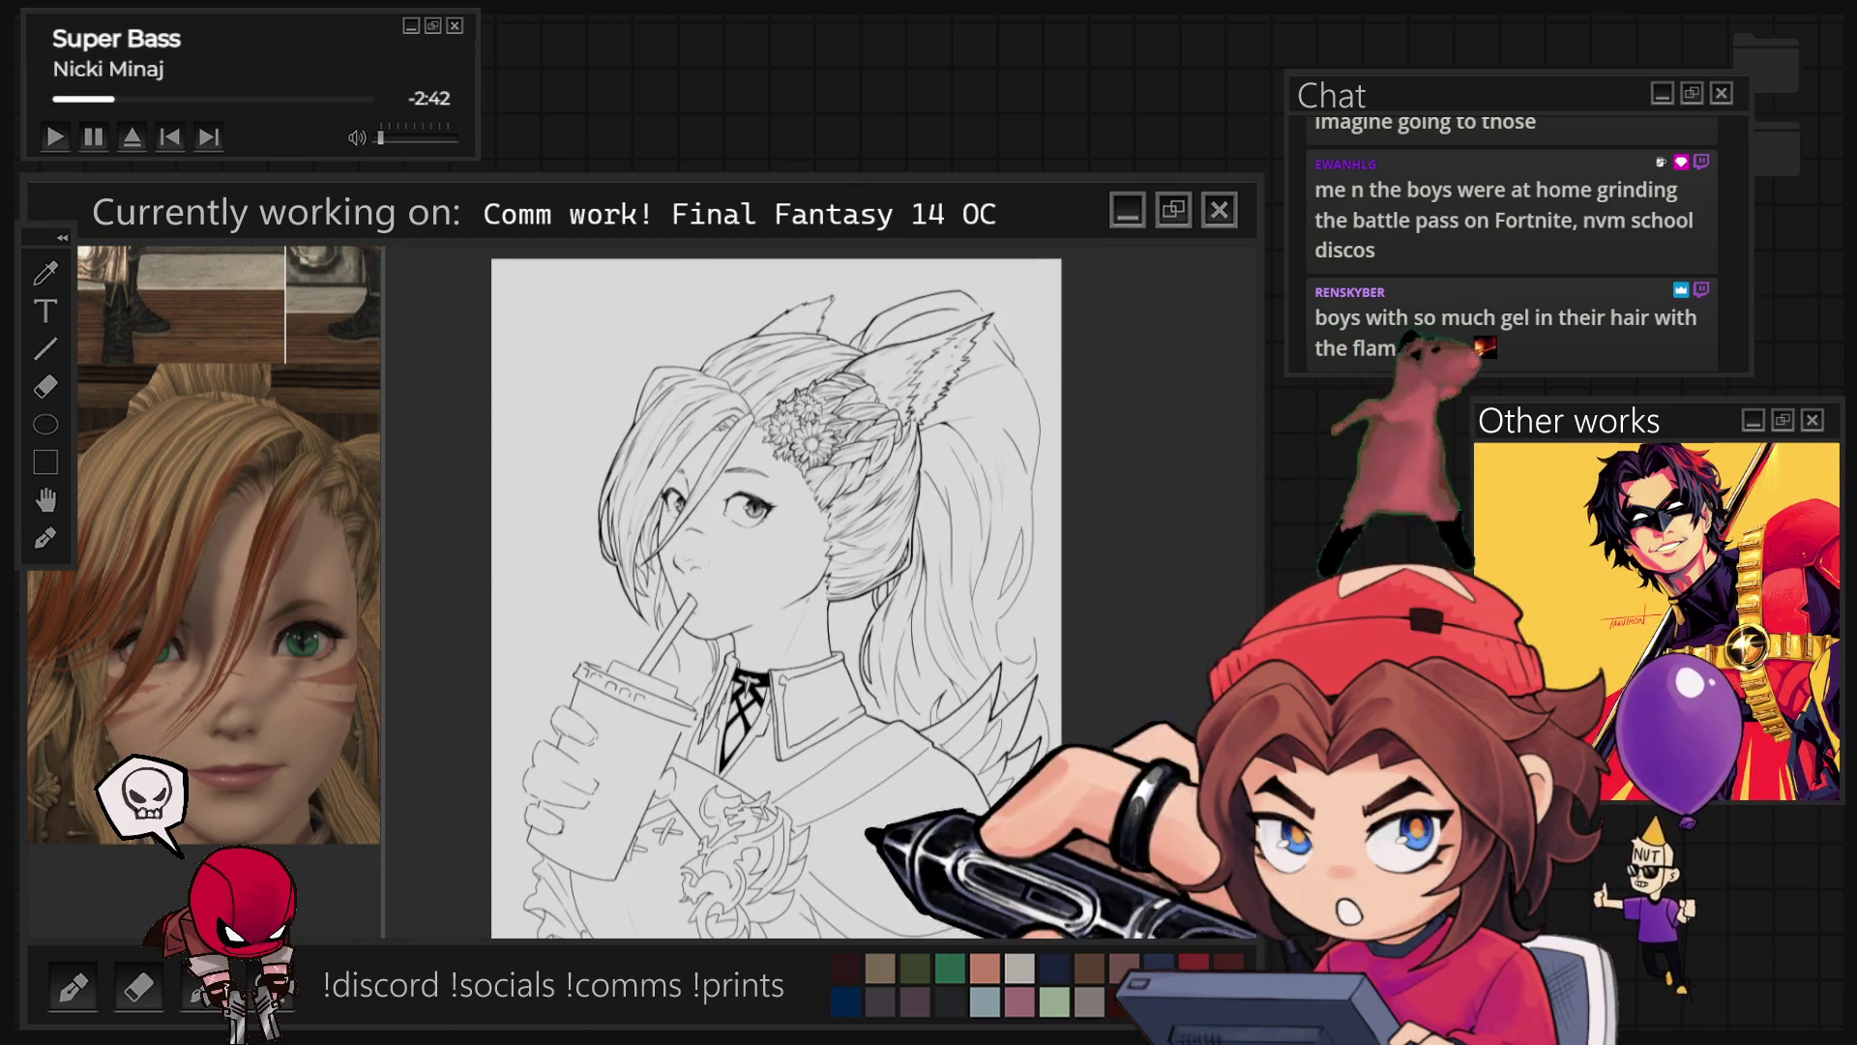
scroll(811, 592, "up", 3)
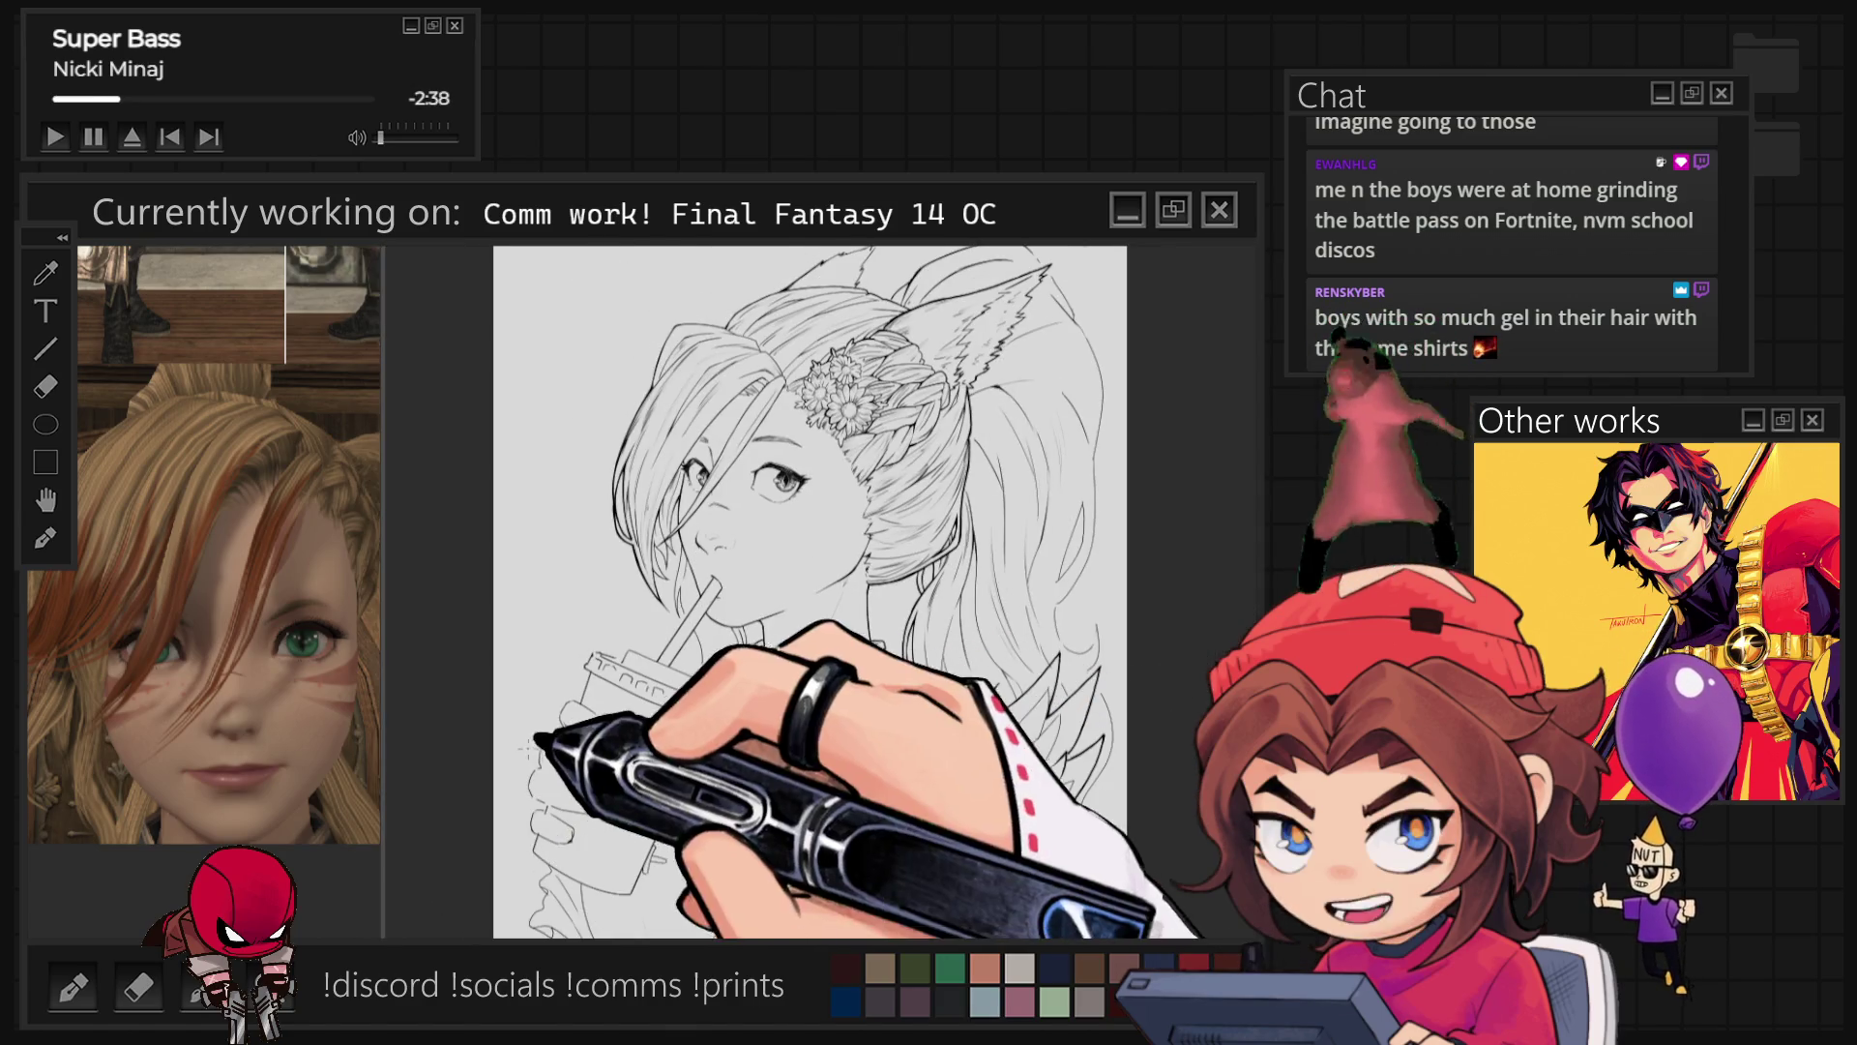
scroll(802, 592, "up", 2)
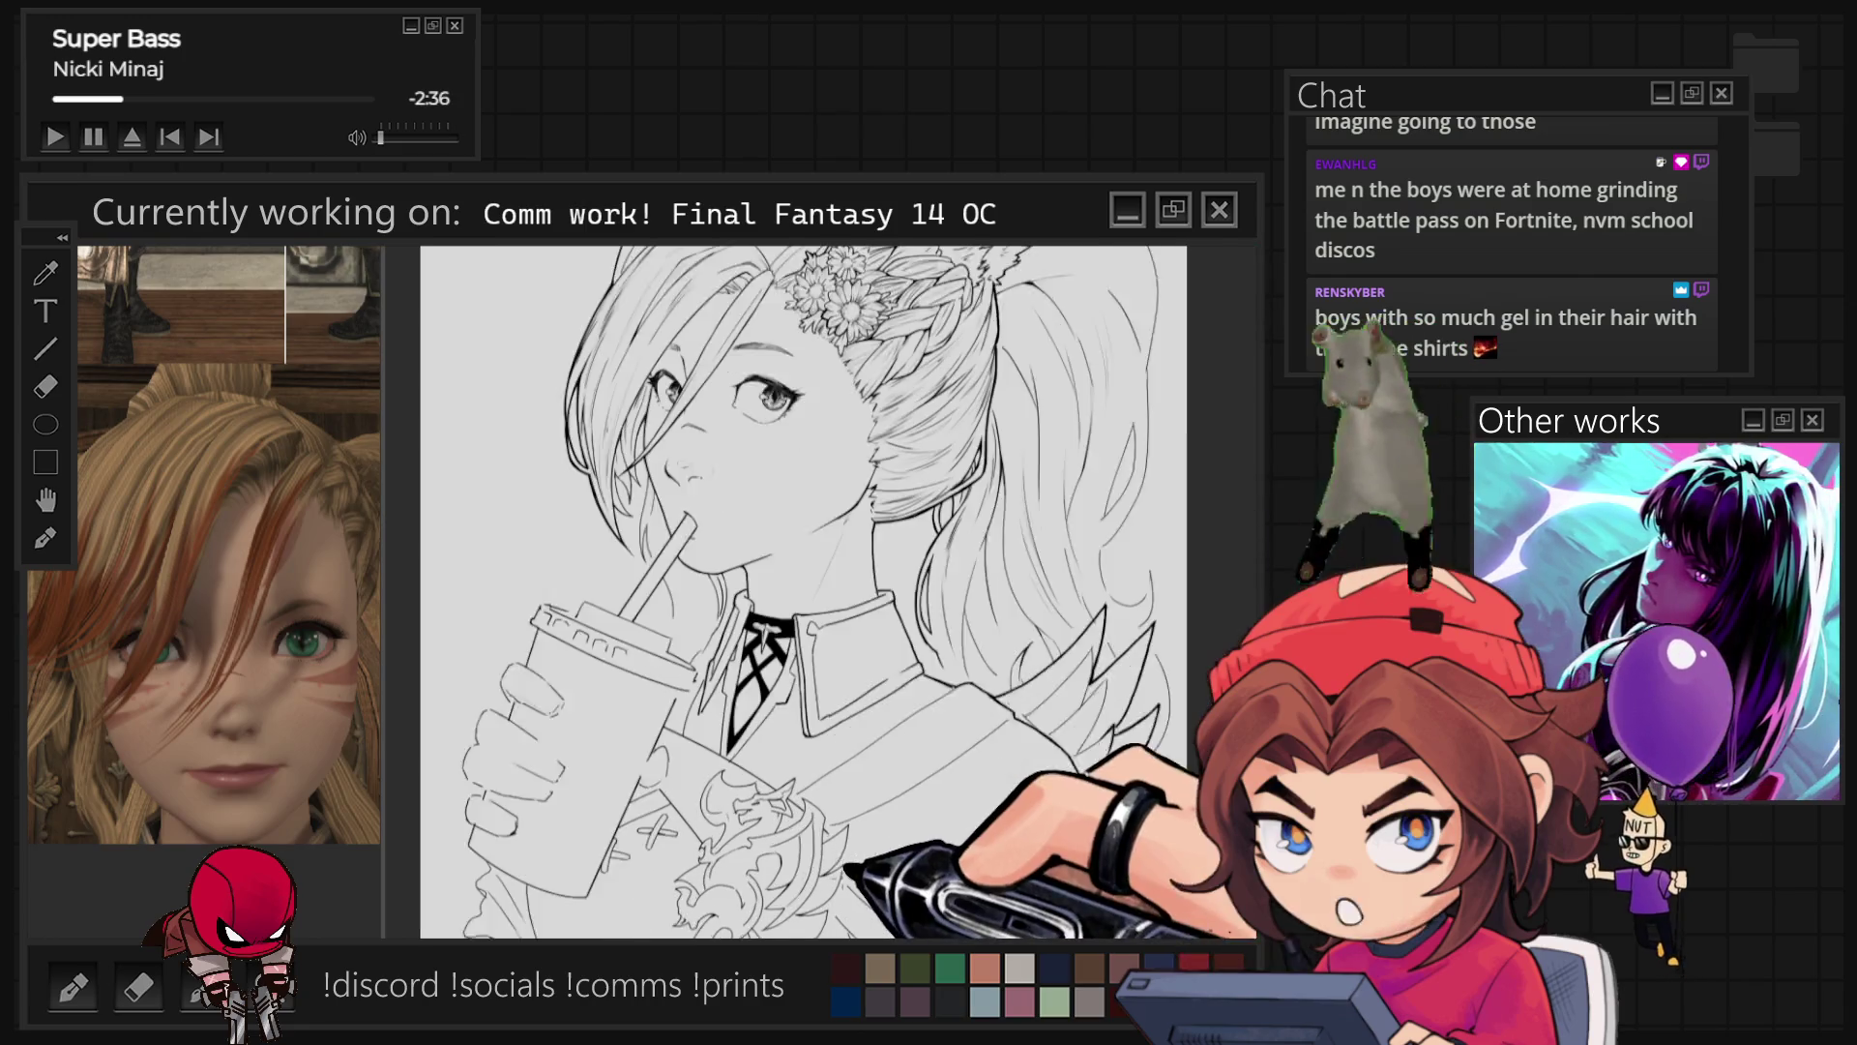
scroll(715, 657, "up", 5)
mouse_move(851, 570)
left_mouse_down()
mouse_move(1112, 339)
mouse_move(967, 271)
left_mouse_up()
left_click_drag(677, 573, 789, 484)
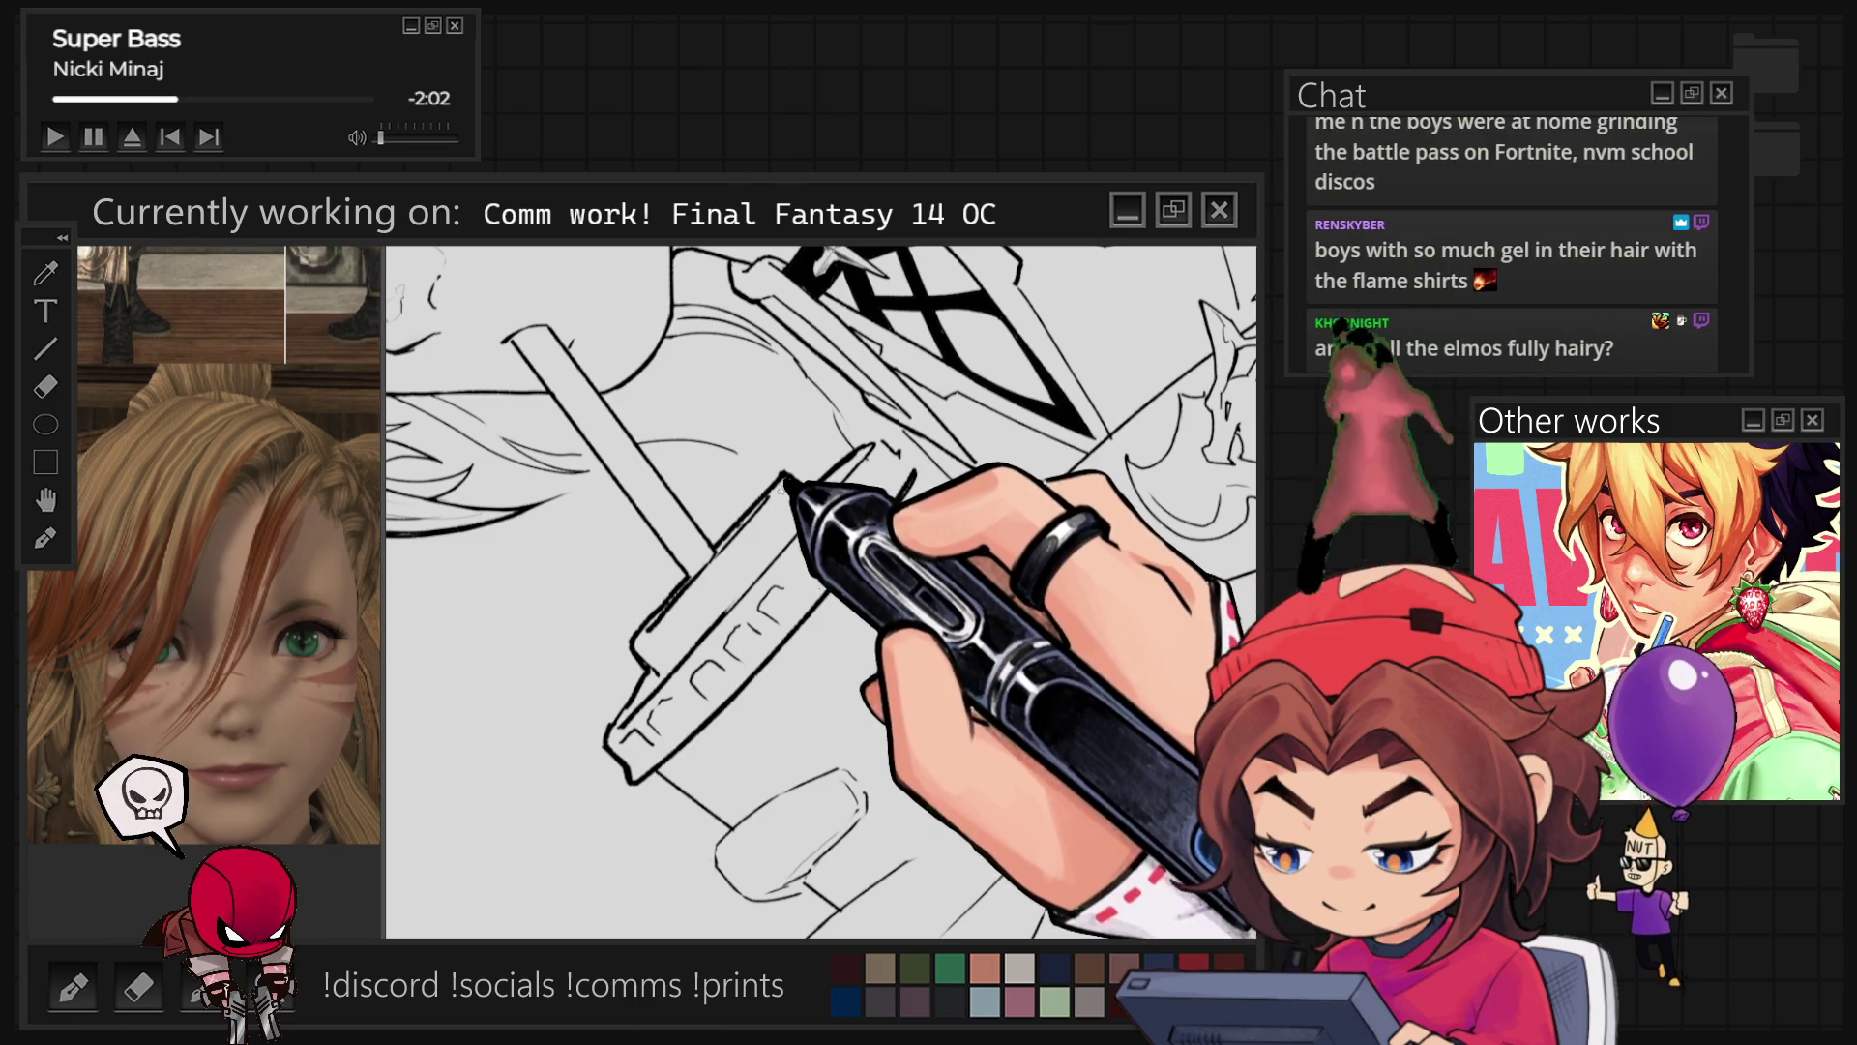
Step: Straighten the canvas and doodle Elmo figures holding BLAND and YUMM bowls
key("Escape")
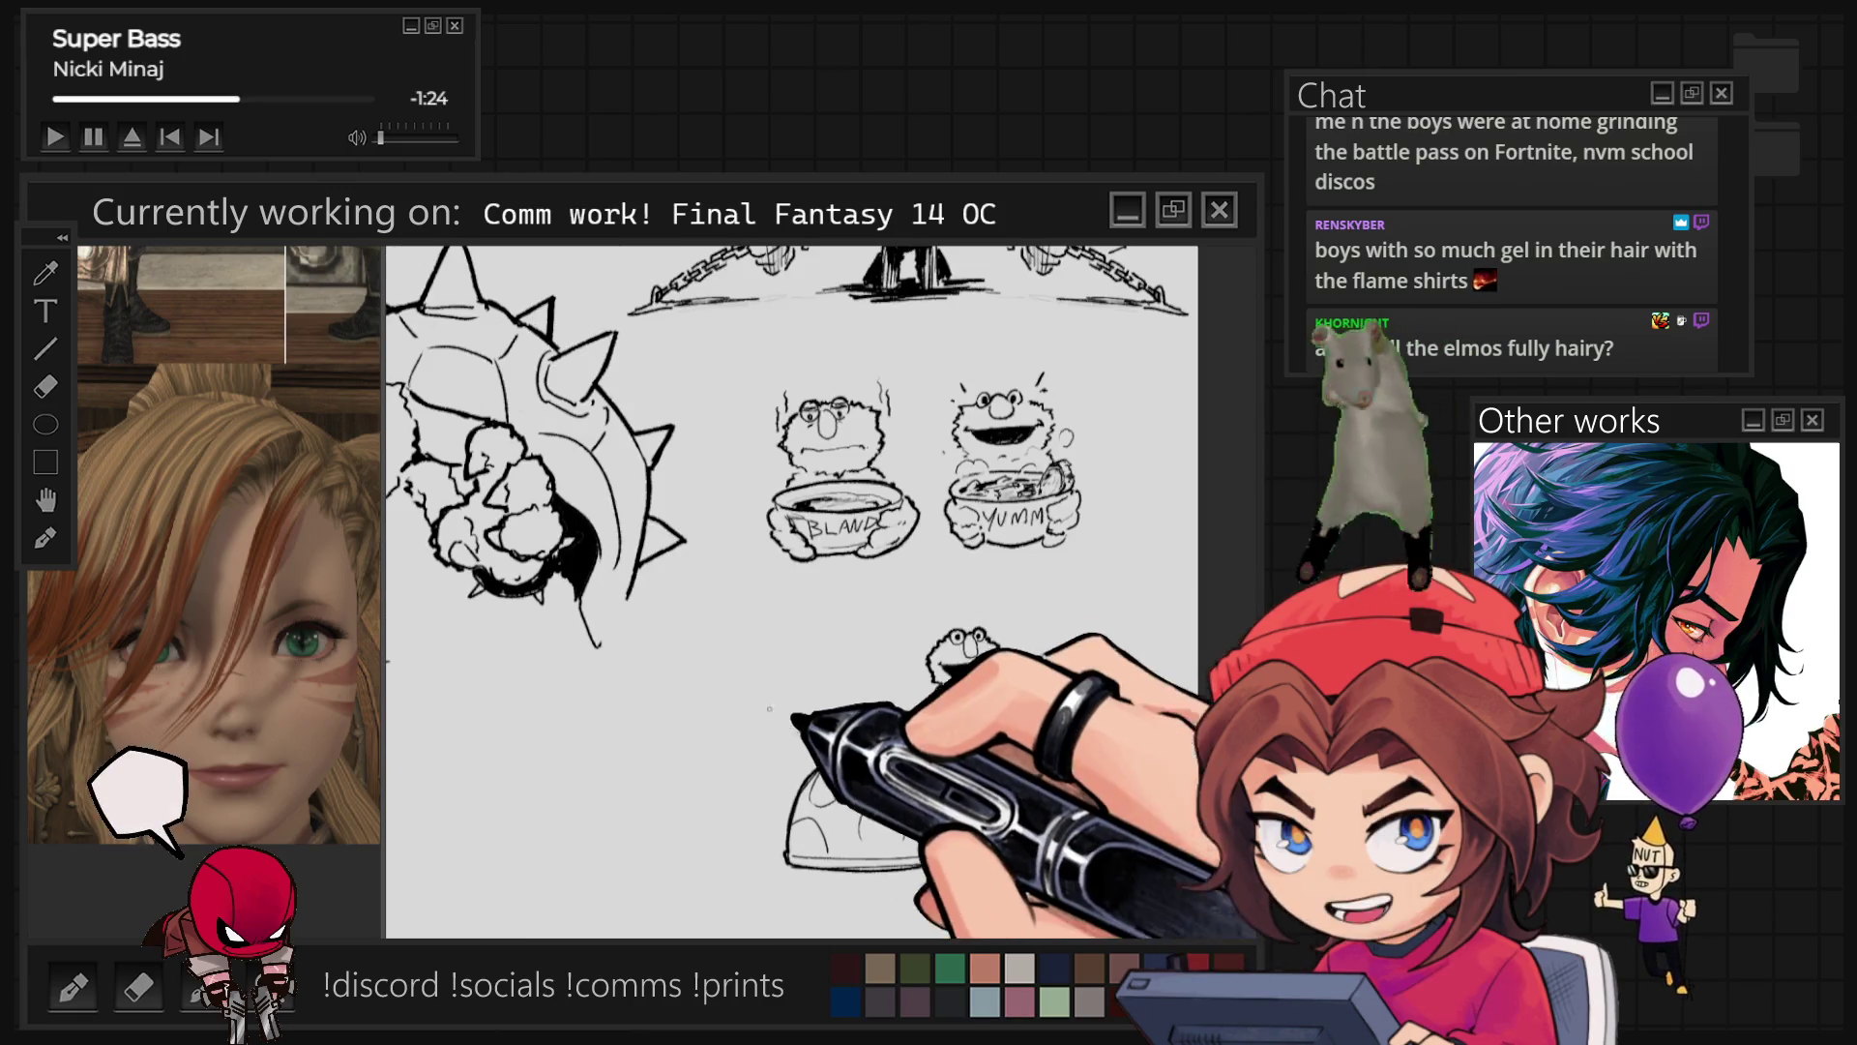
Step: Finish the doodle, then give the straw clean double outlines up to her lips
left_click_drag(758, 646, 773, 635)
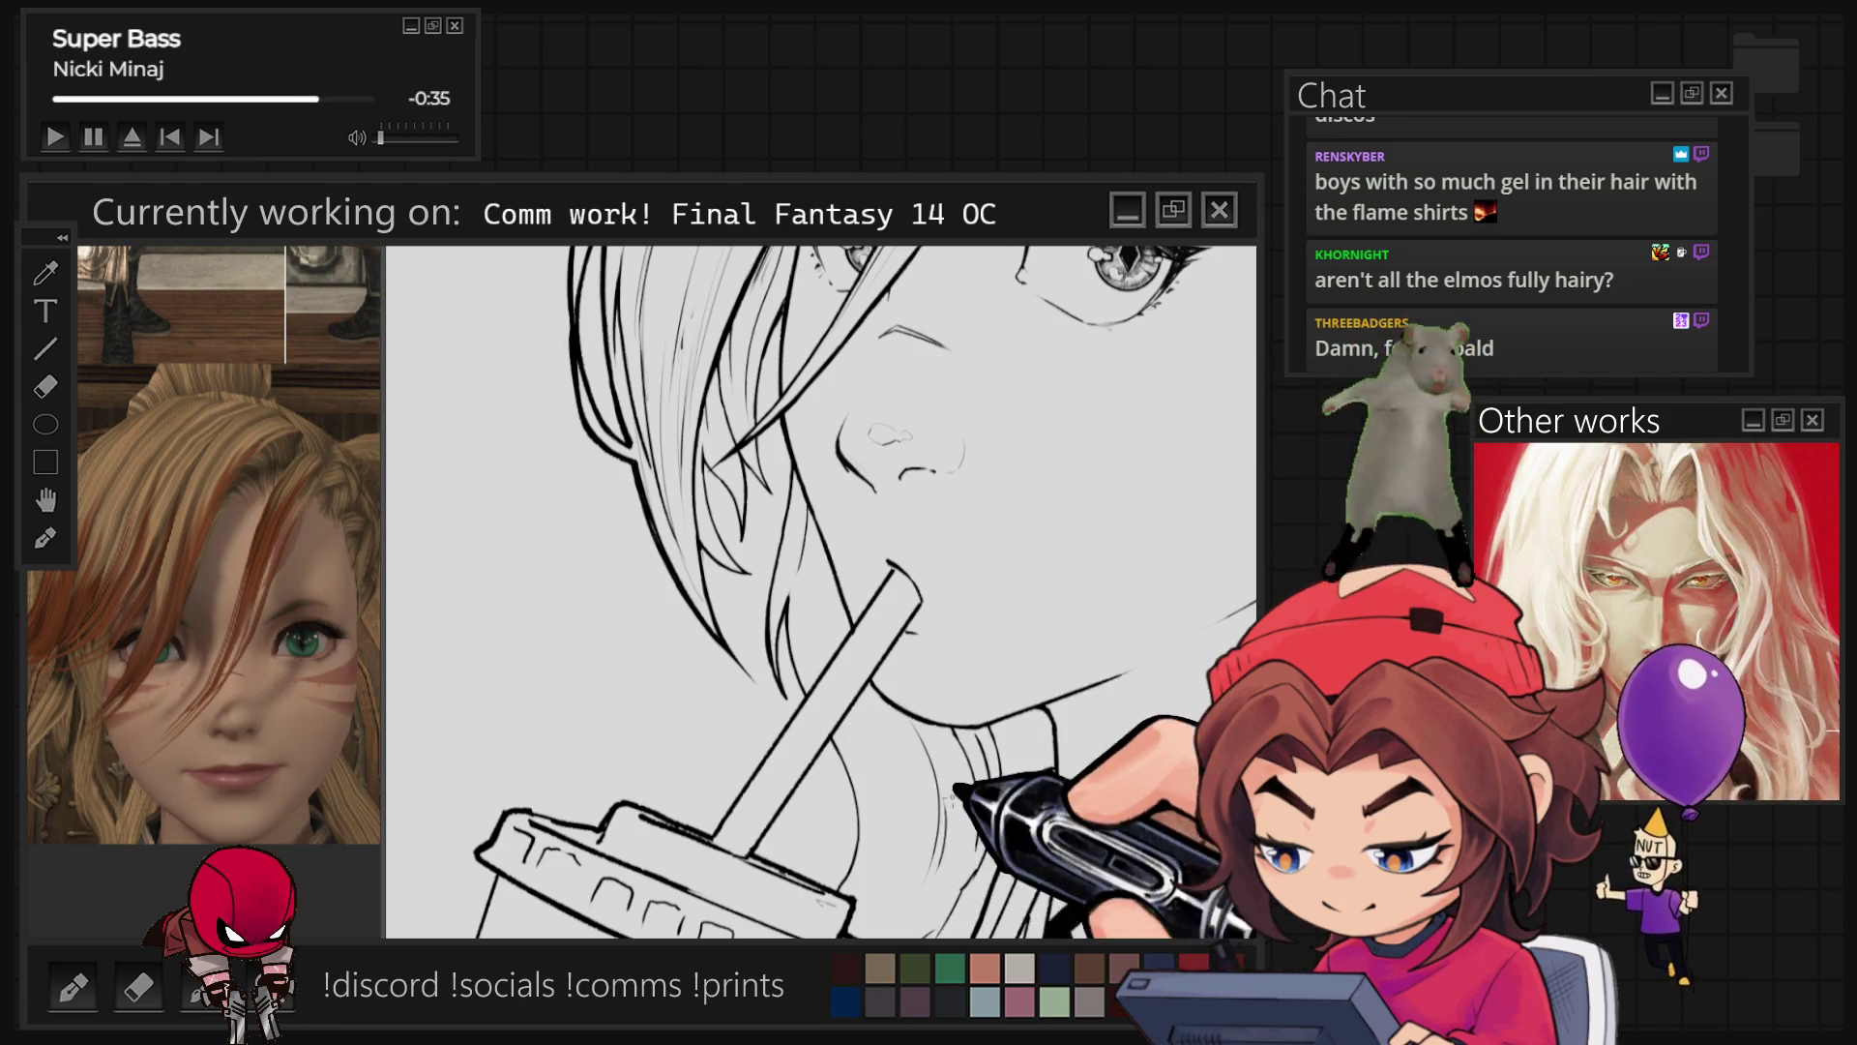
Step: Ink bold black spiky hair tips hanging over the collar and shoulder
scroll(900, 682, "down", 5)
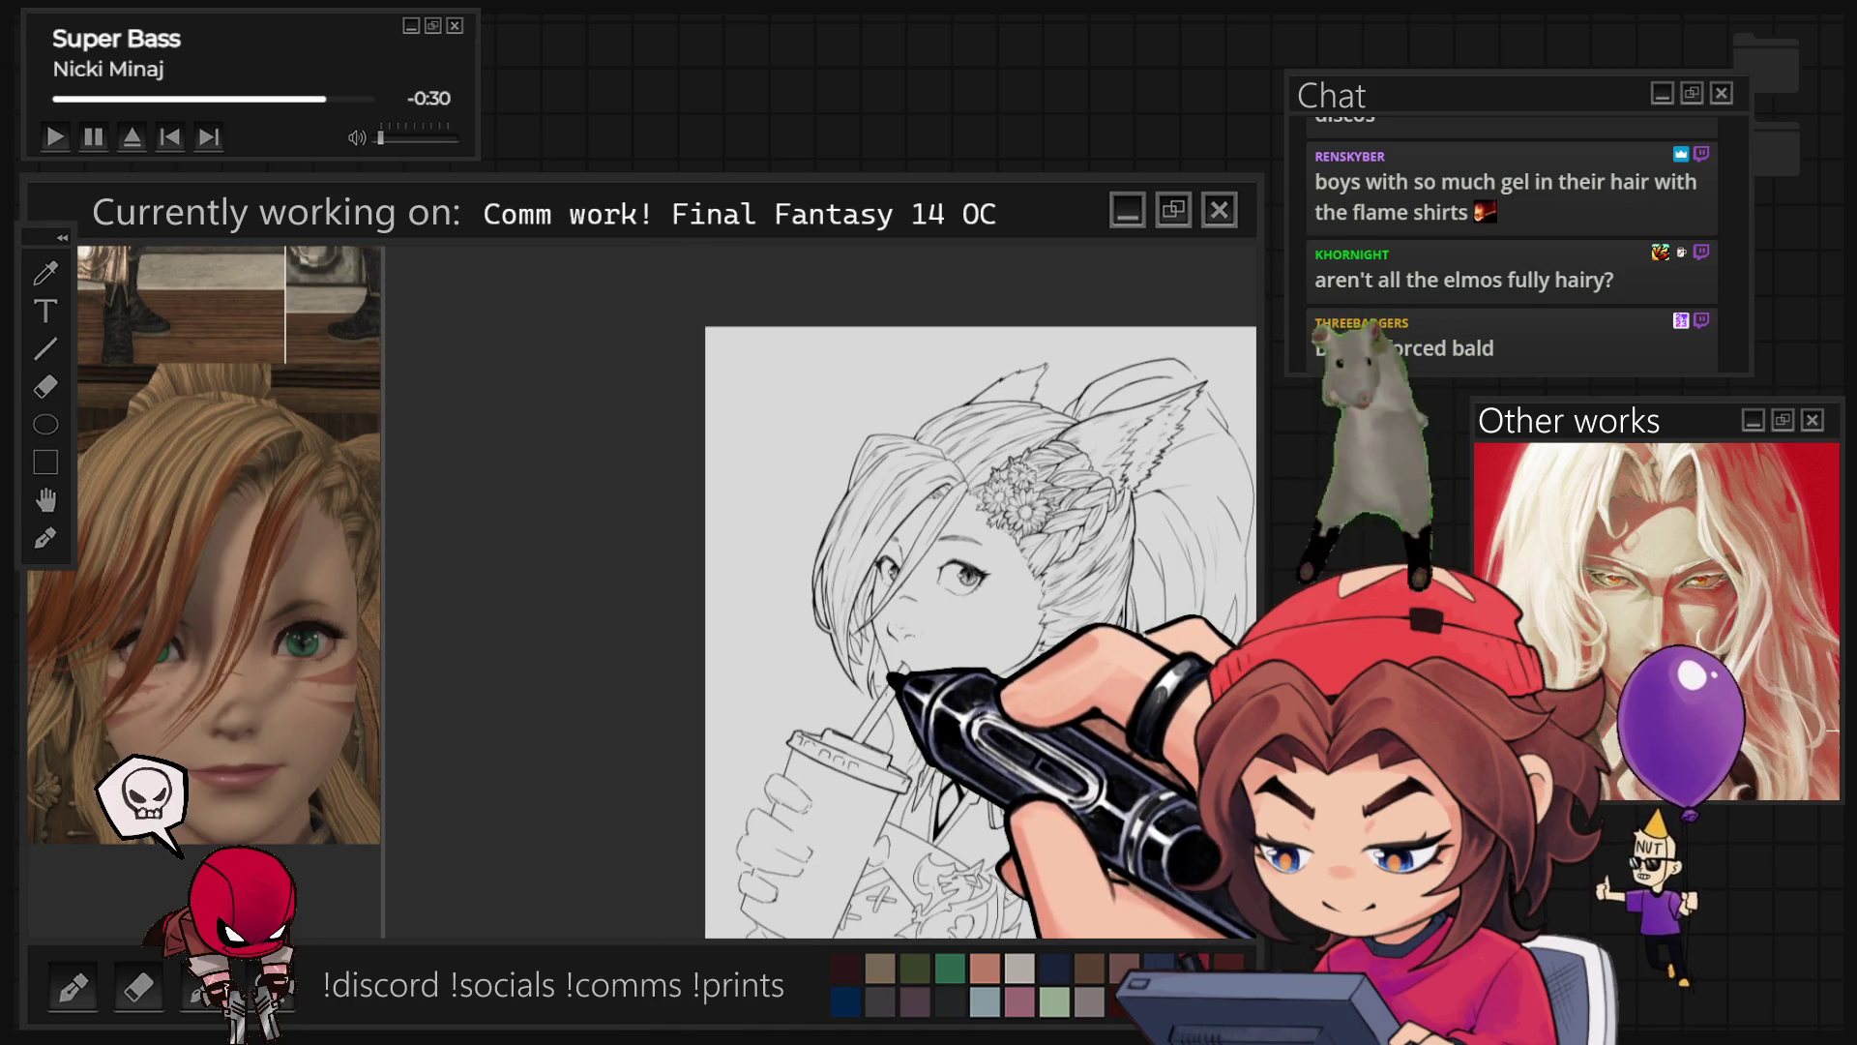
scroll(900, 682, "down", 2)
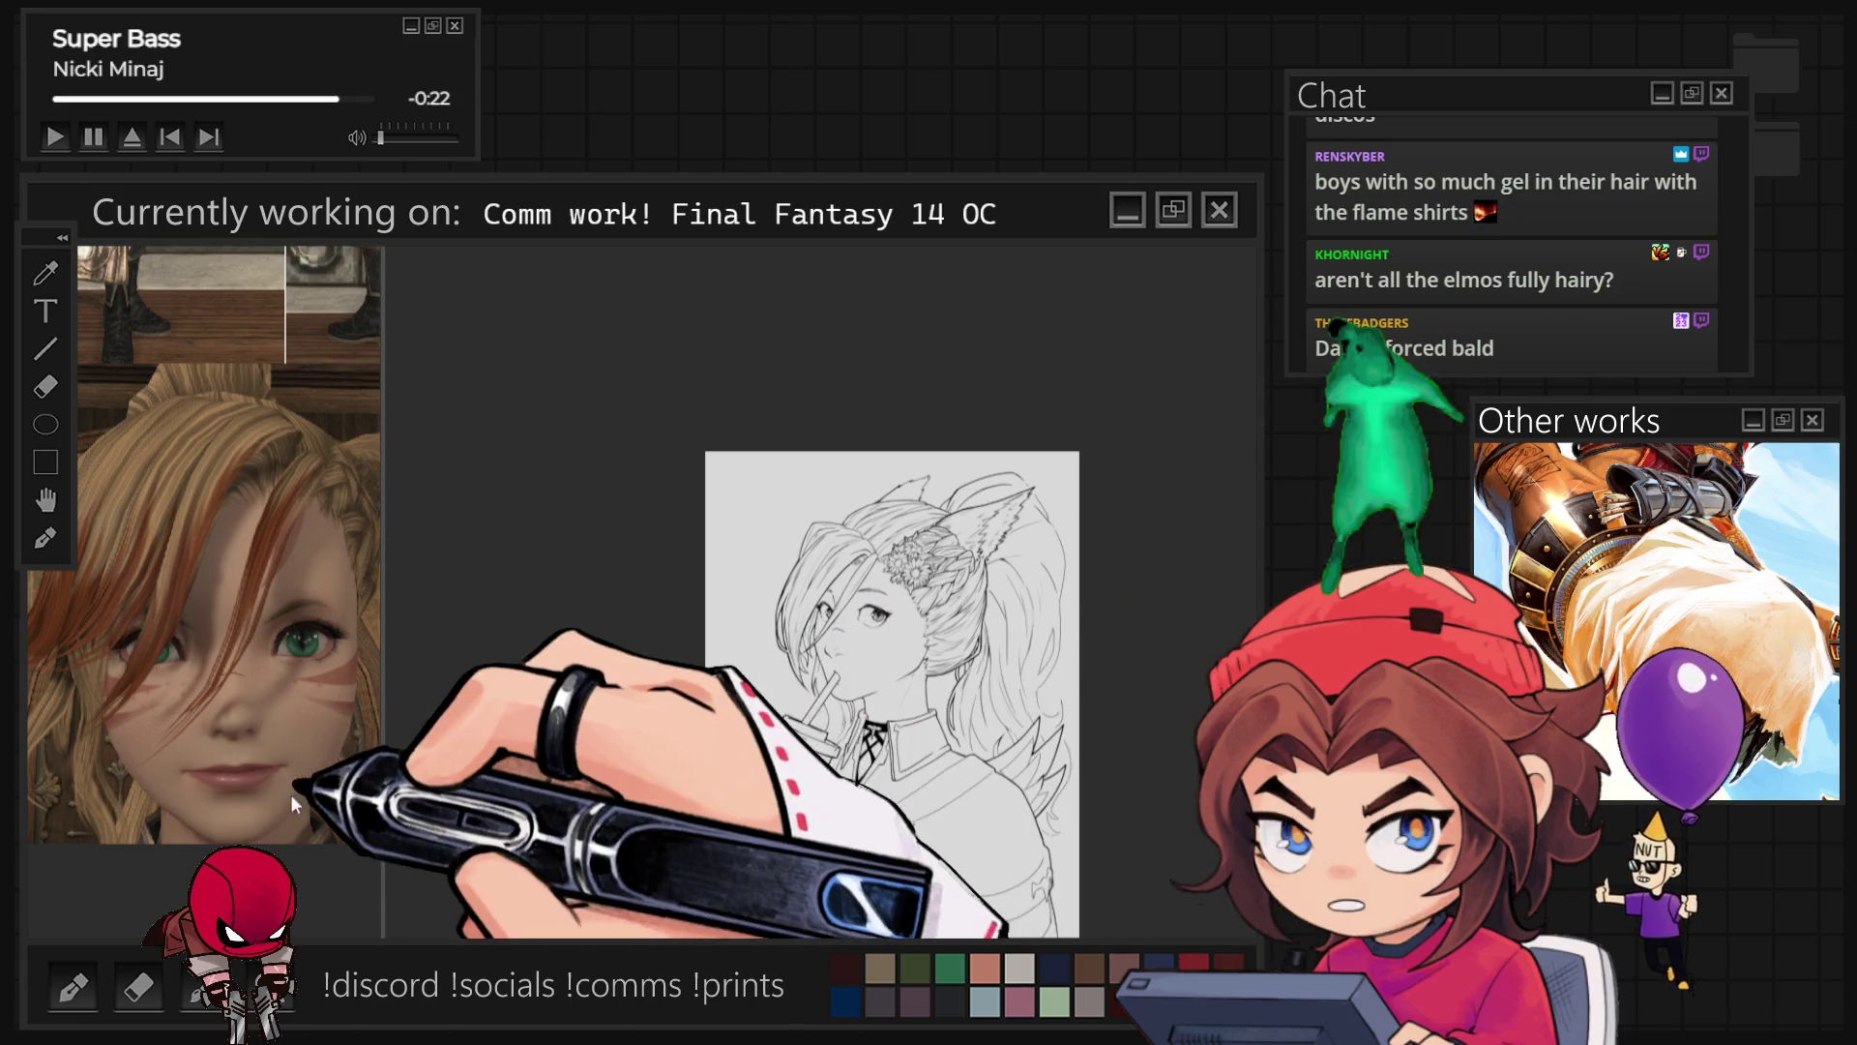
scroll(823, 590, "up", 5)
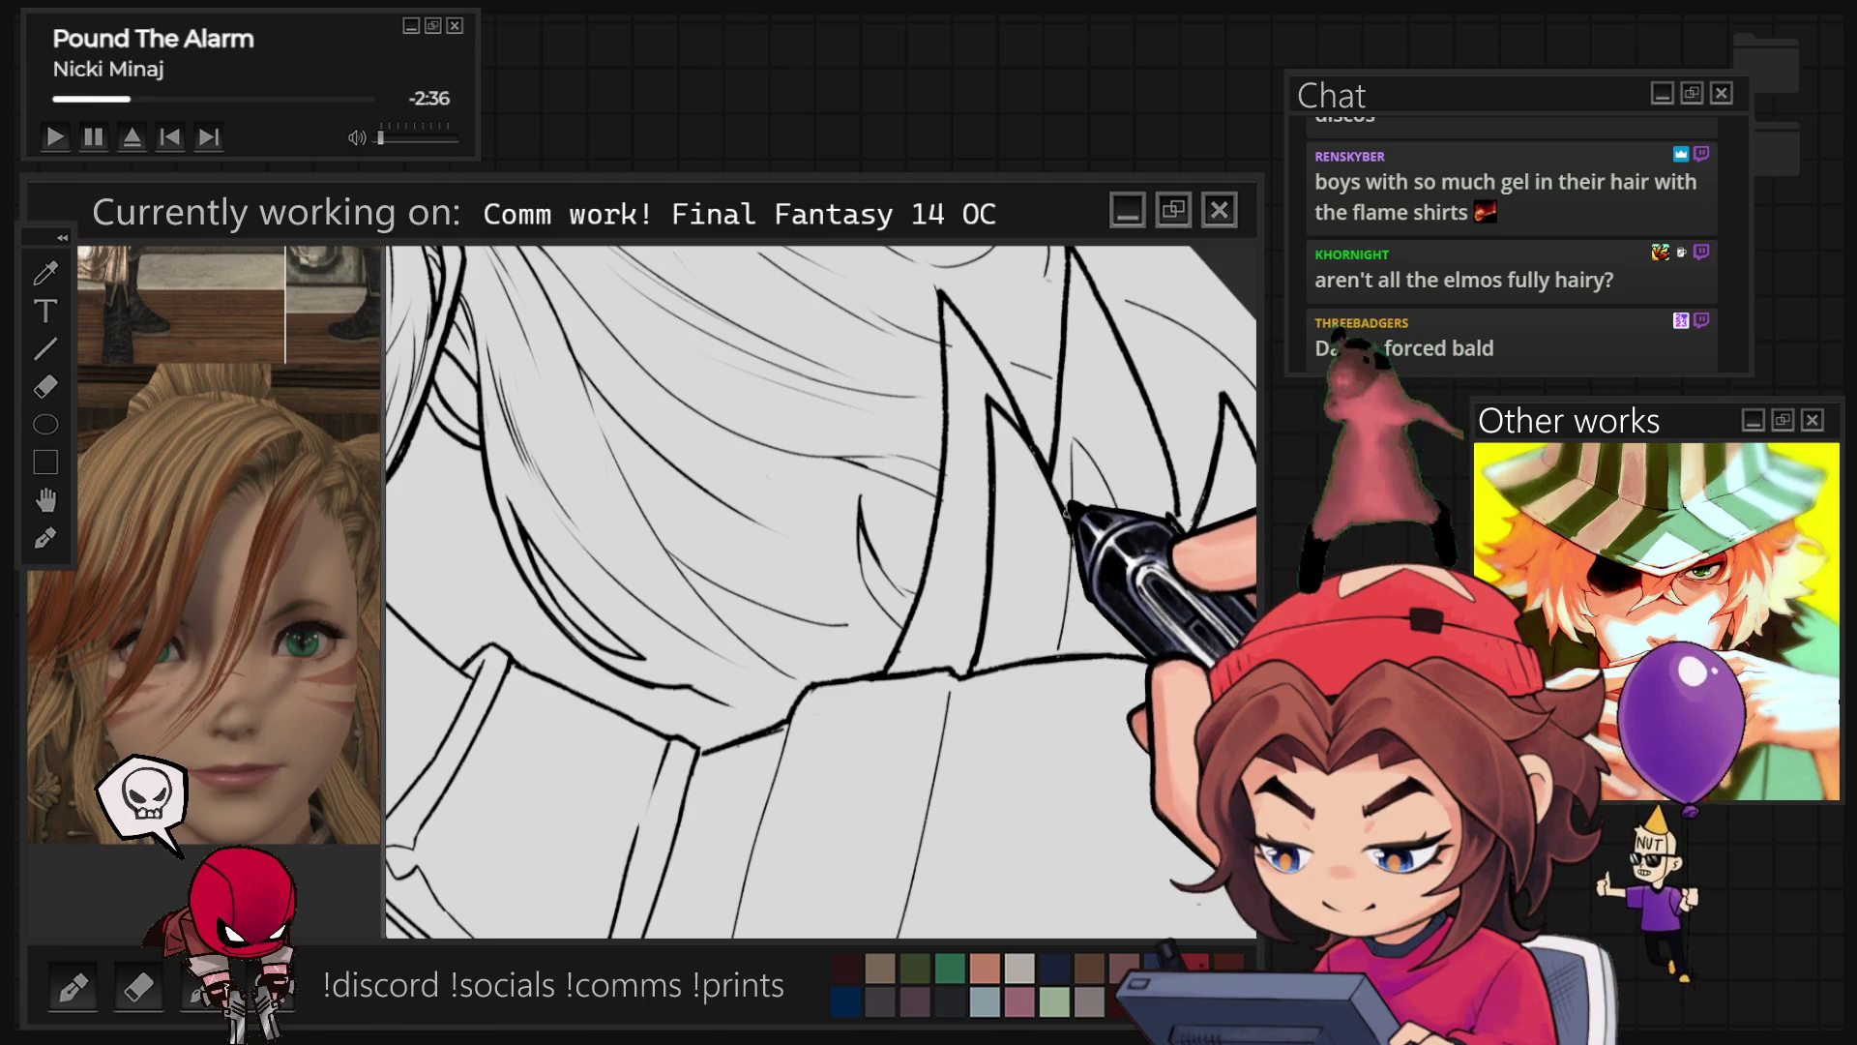
Step: Ink another jagged hair spike over the collar, then zoom out to check the head
left_click_drag(1086, 423, 1127, 535)
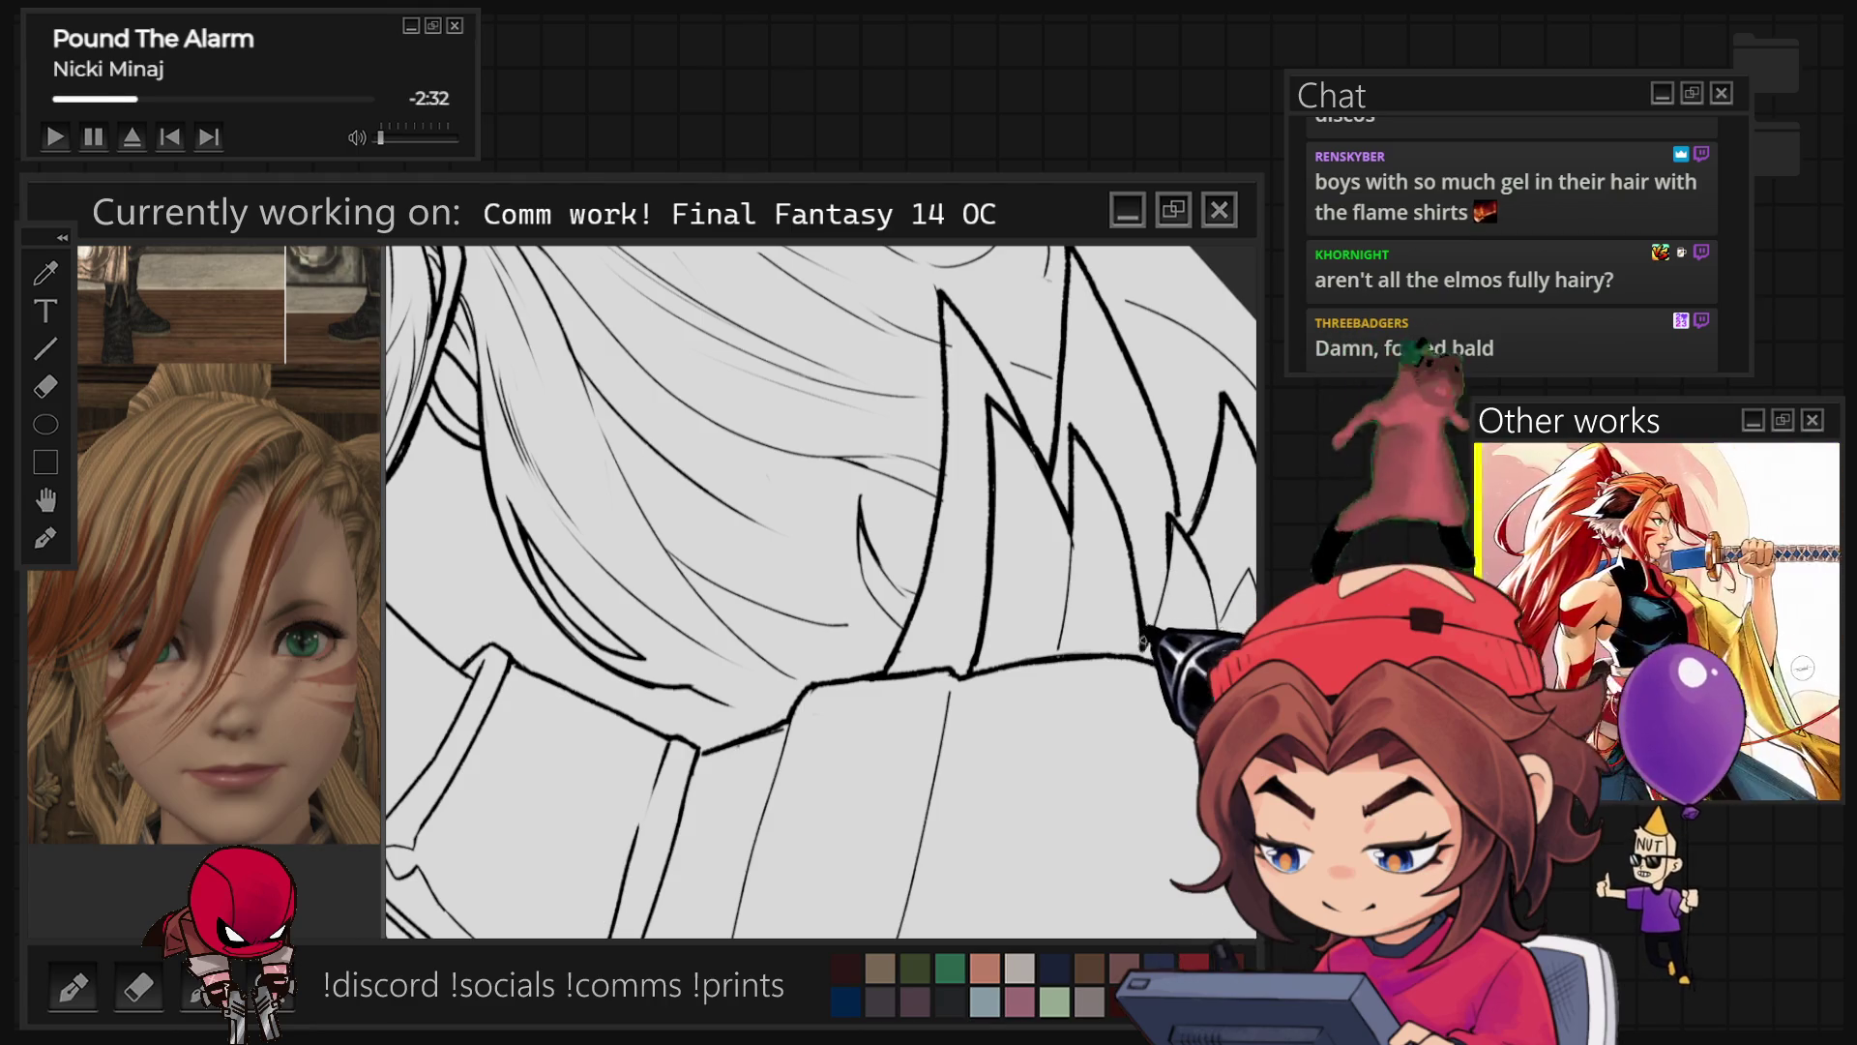
key("ctrl+minus")
key("ctrl+minus")
key("ctrl+minus")
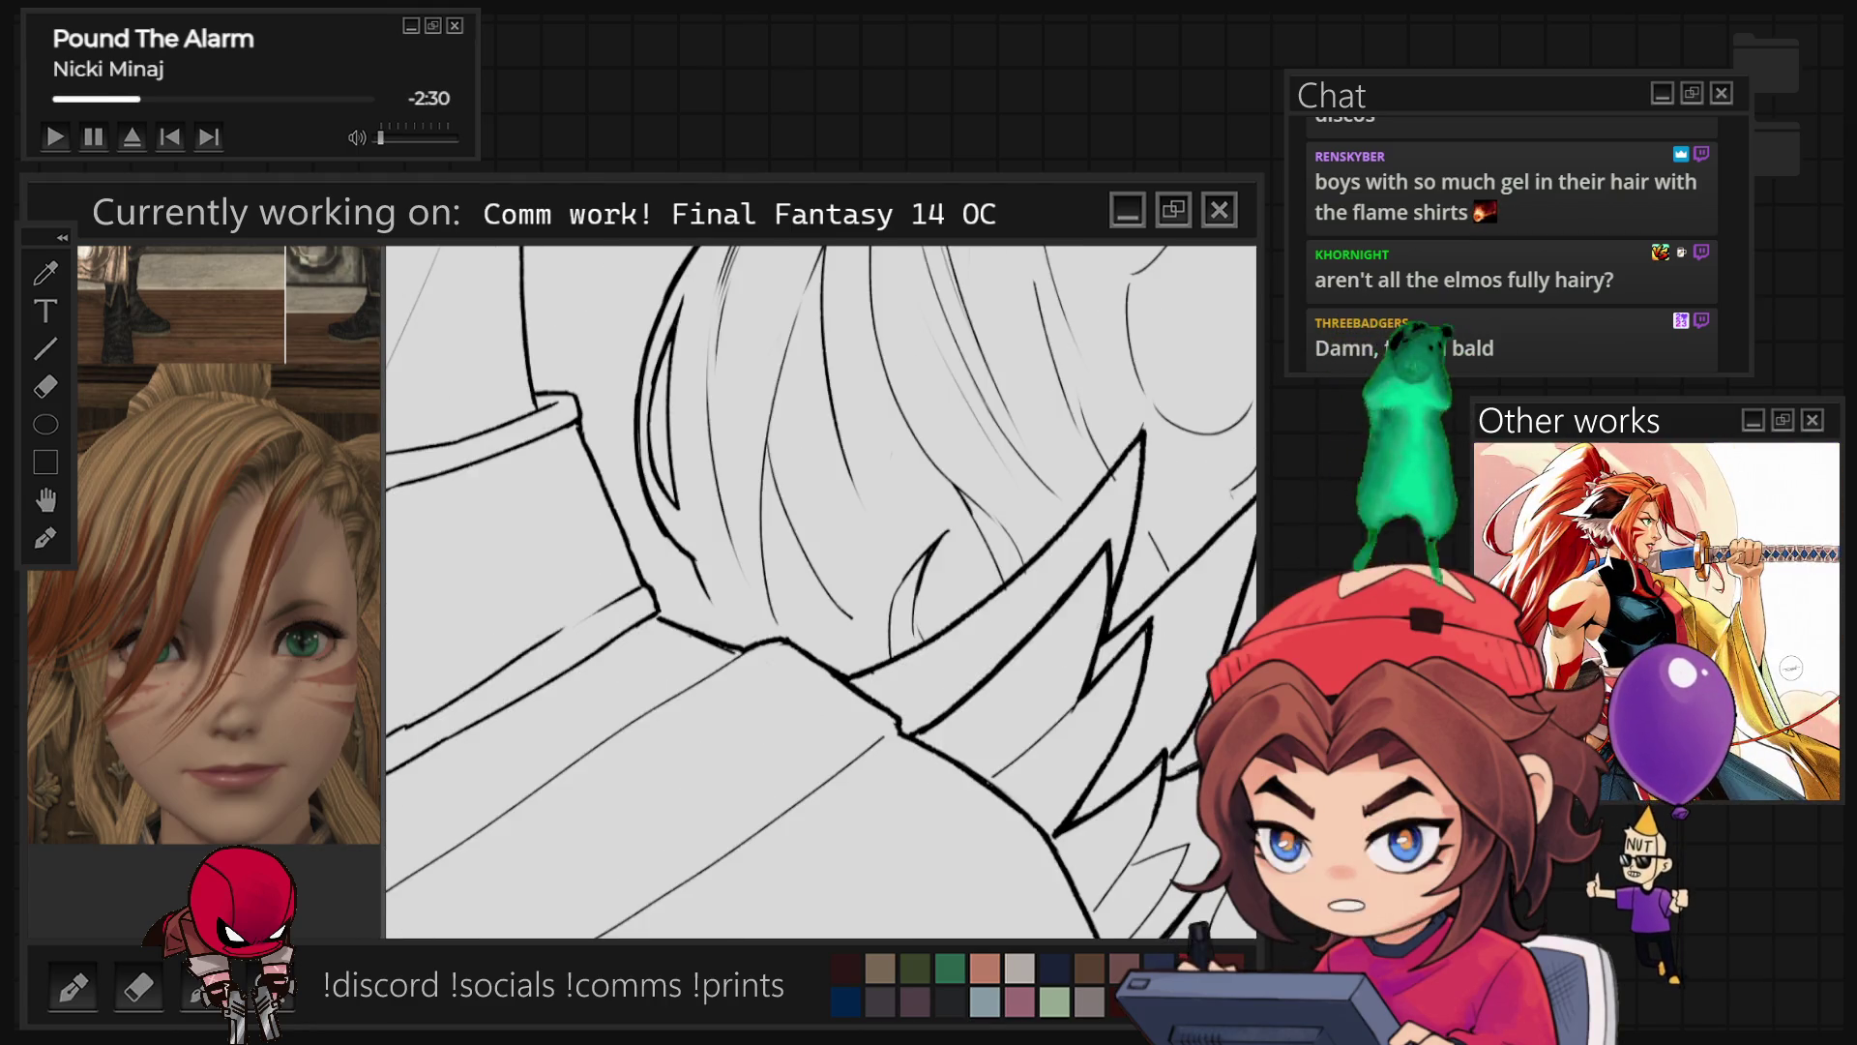
key("ctrl+minus")
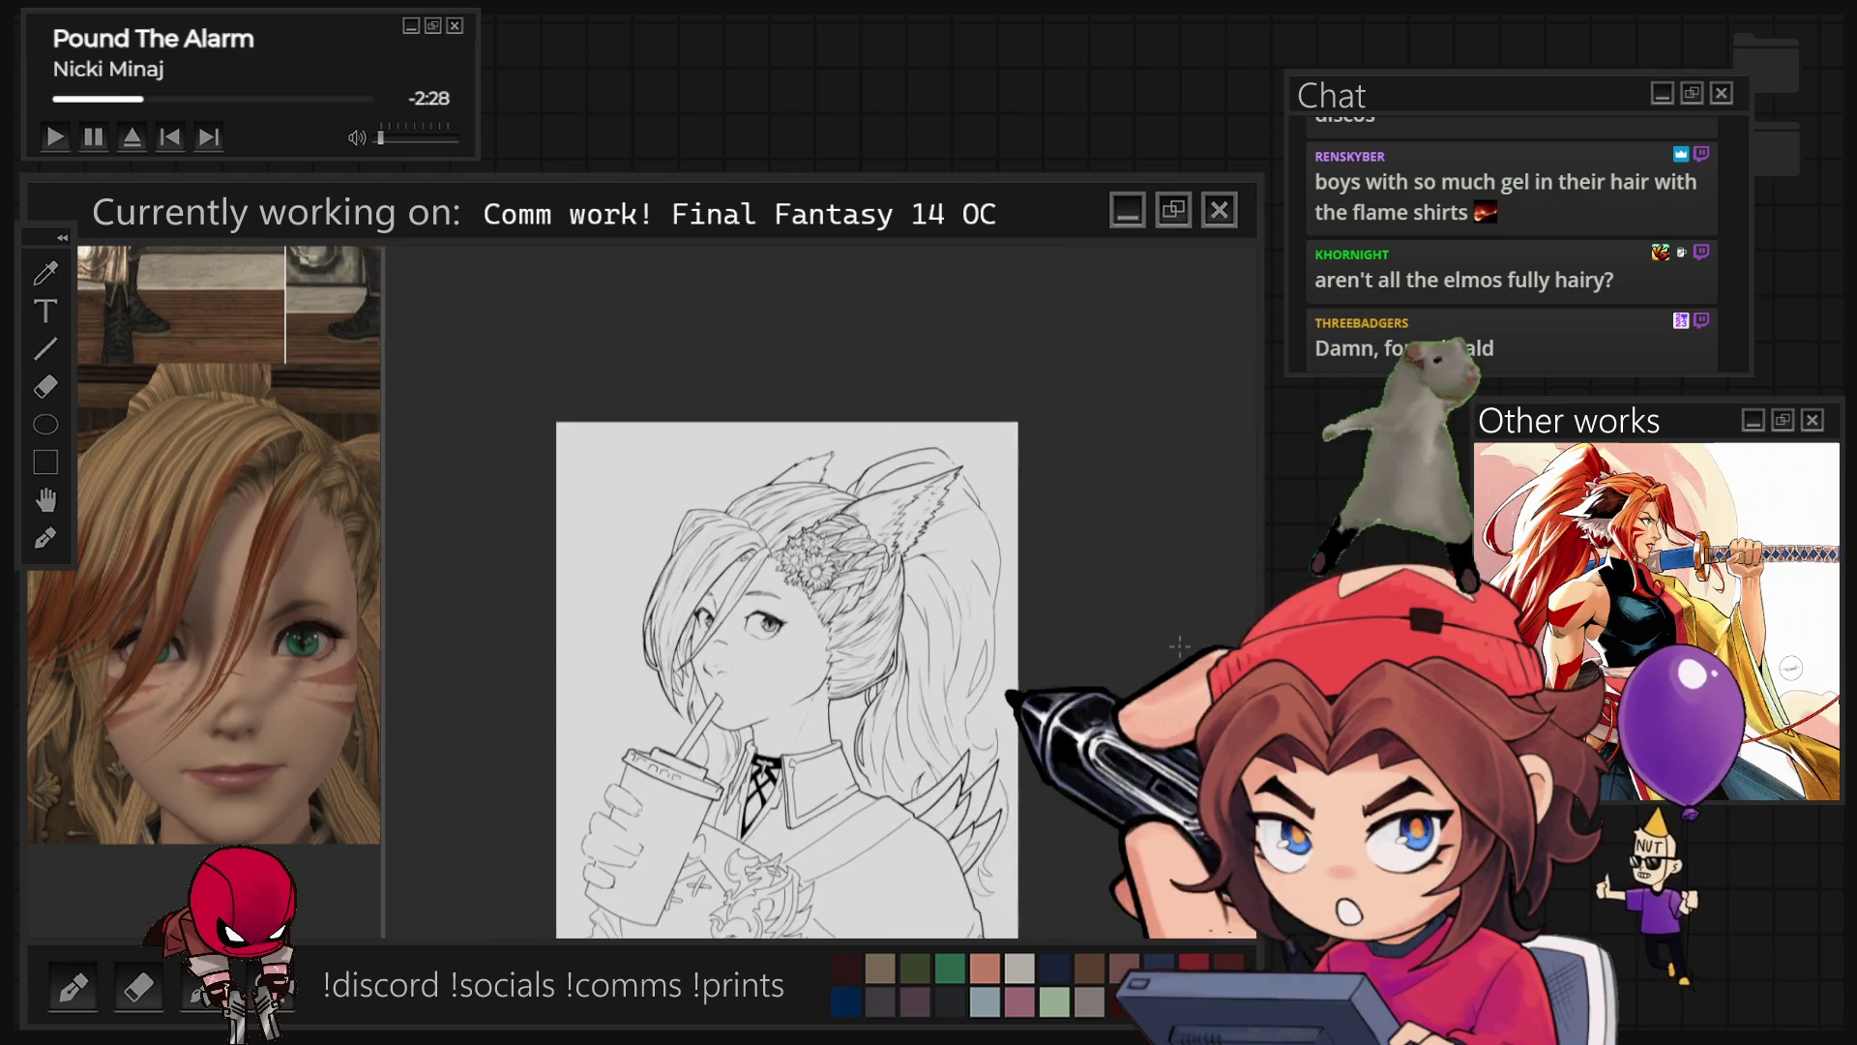
Step: Outline the daisy petals in the braid above her eye with bold black lines, then check the full drawing
key("ctrl+plus")
key("ctrl+plus")
key("ctrl+plus")
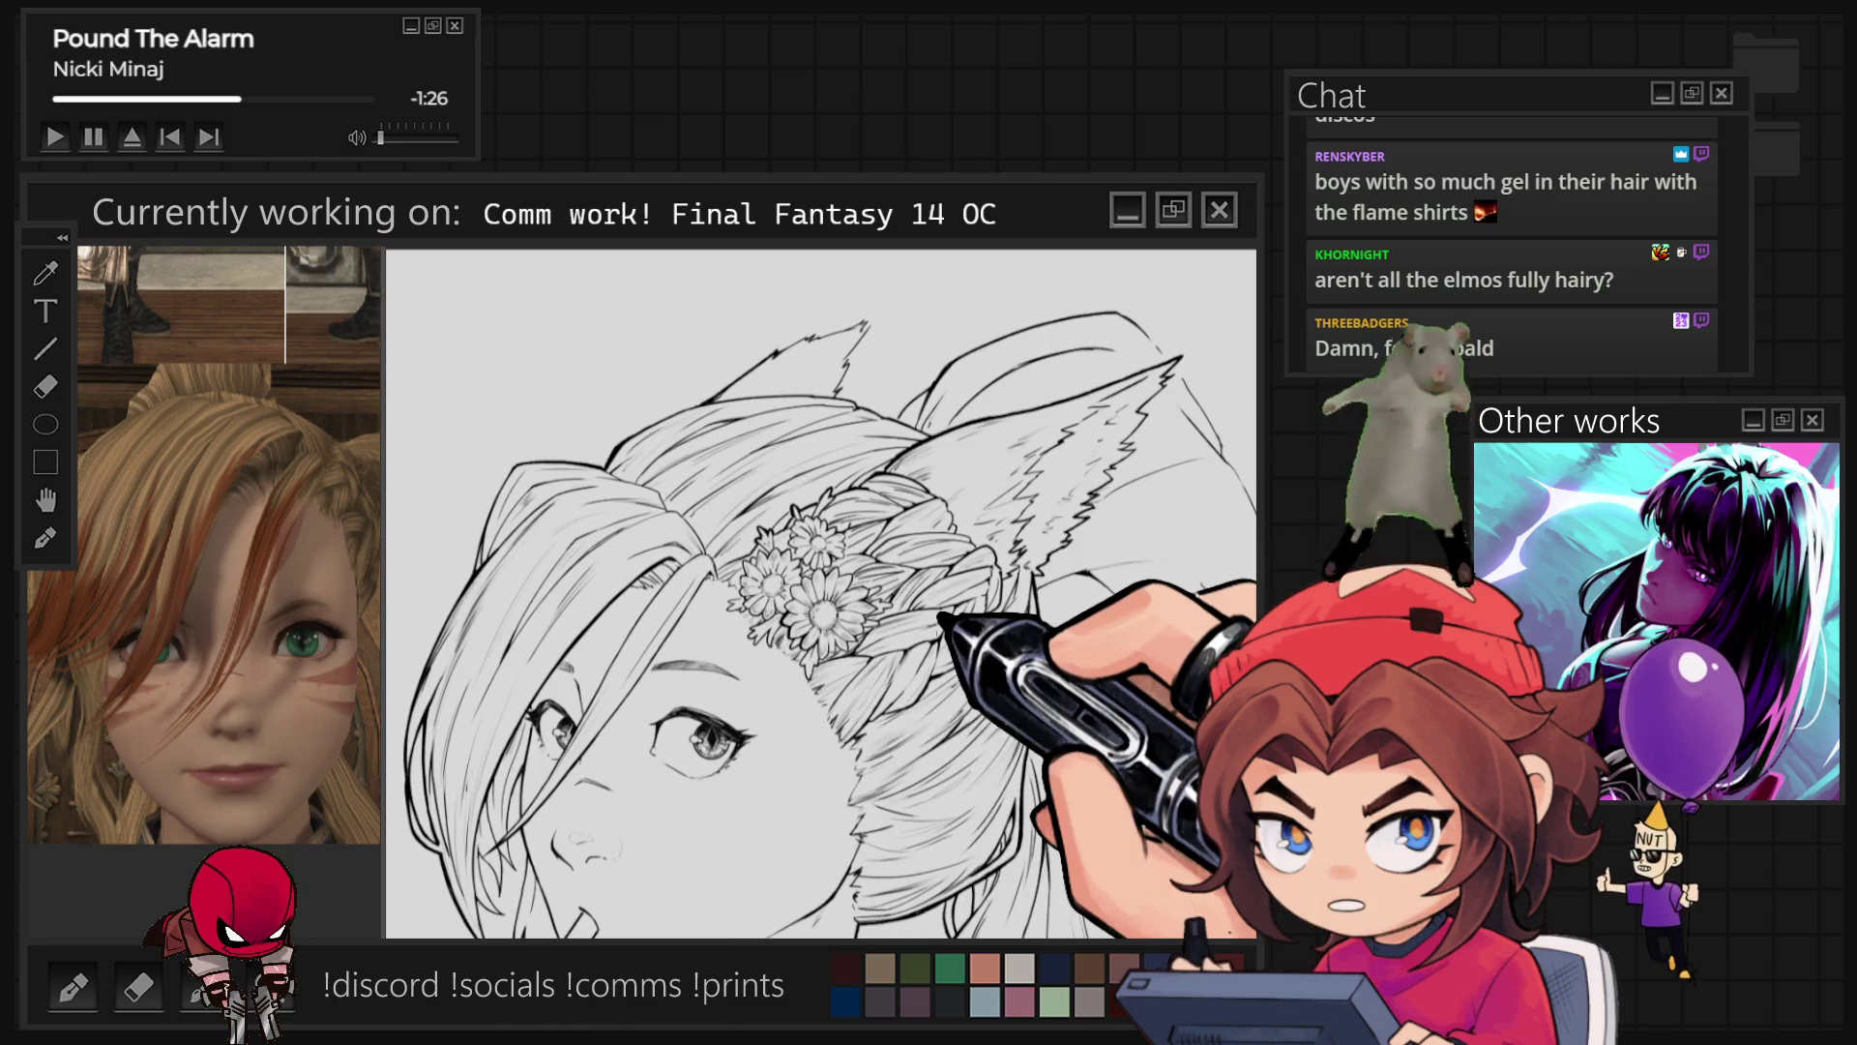
scroll(822, 592, "up", 2)
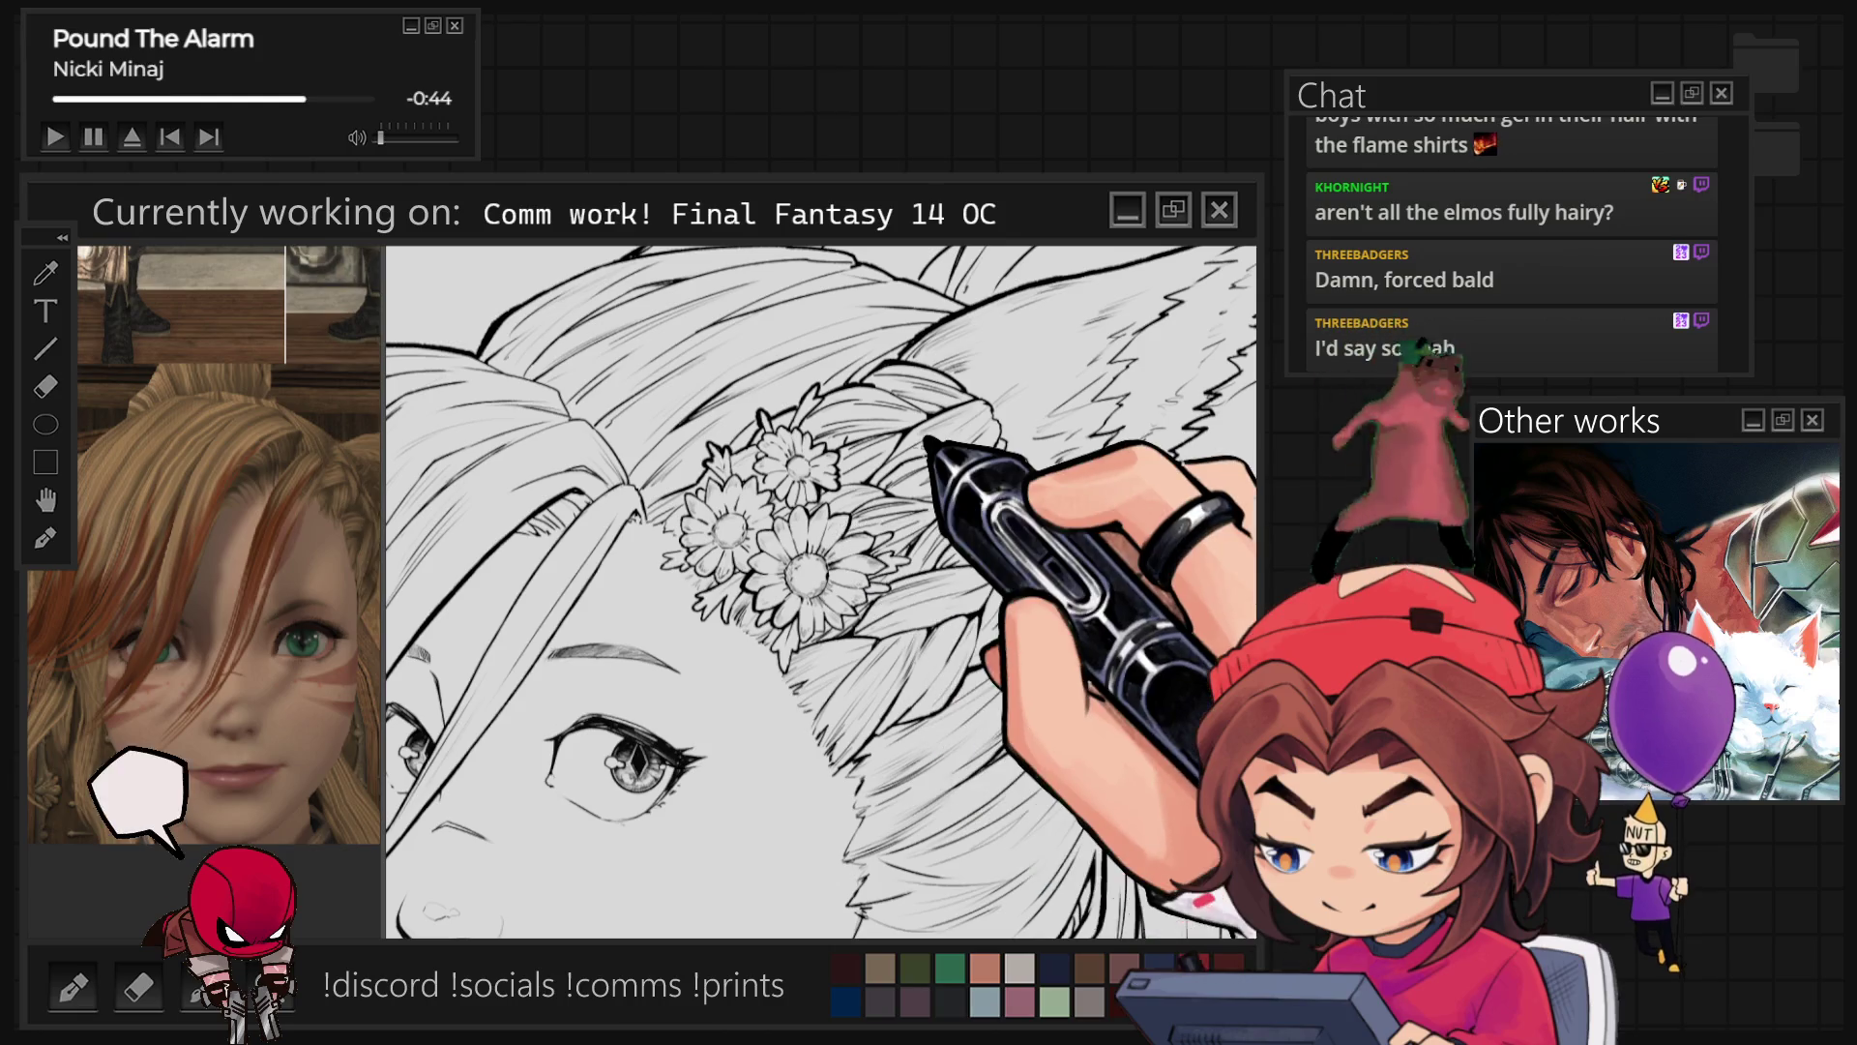
key("ctrl+0")
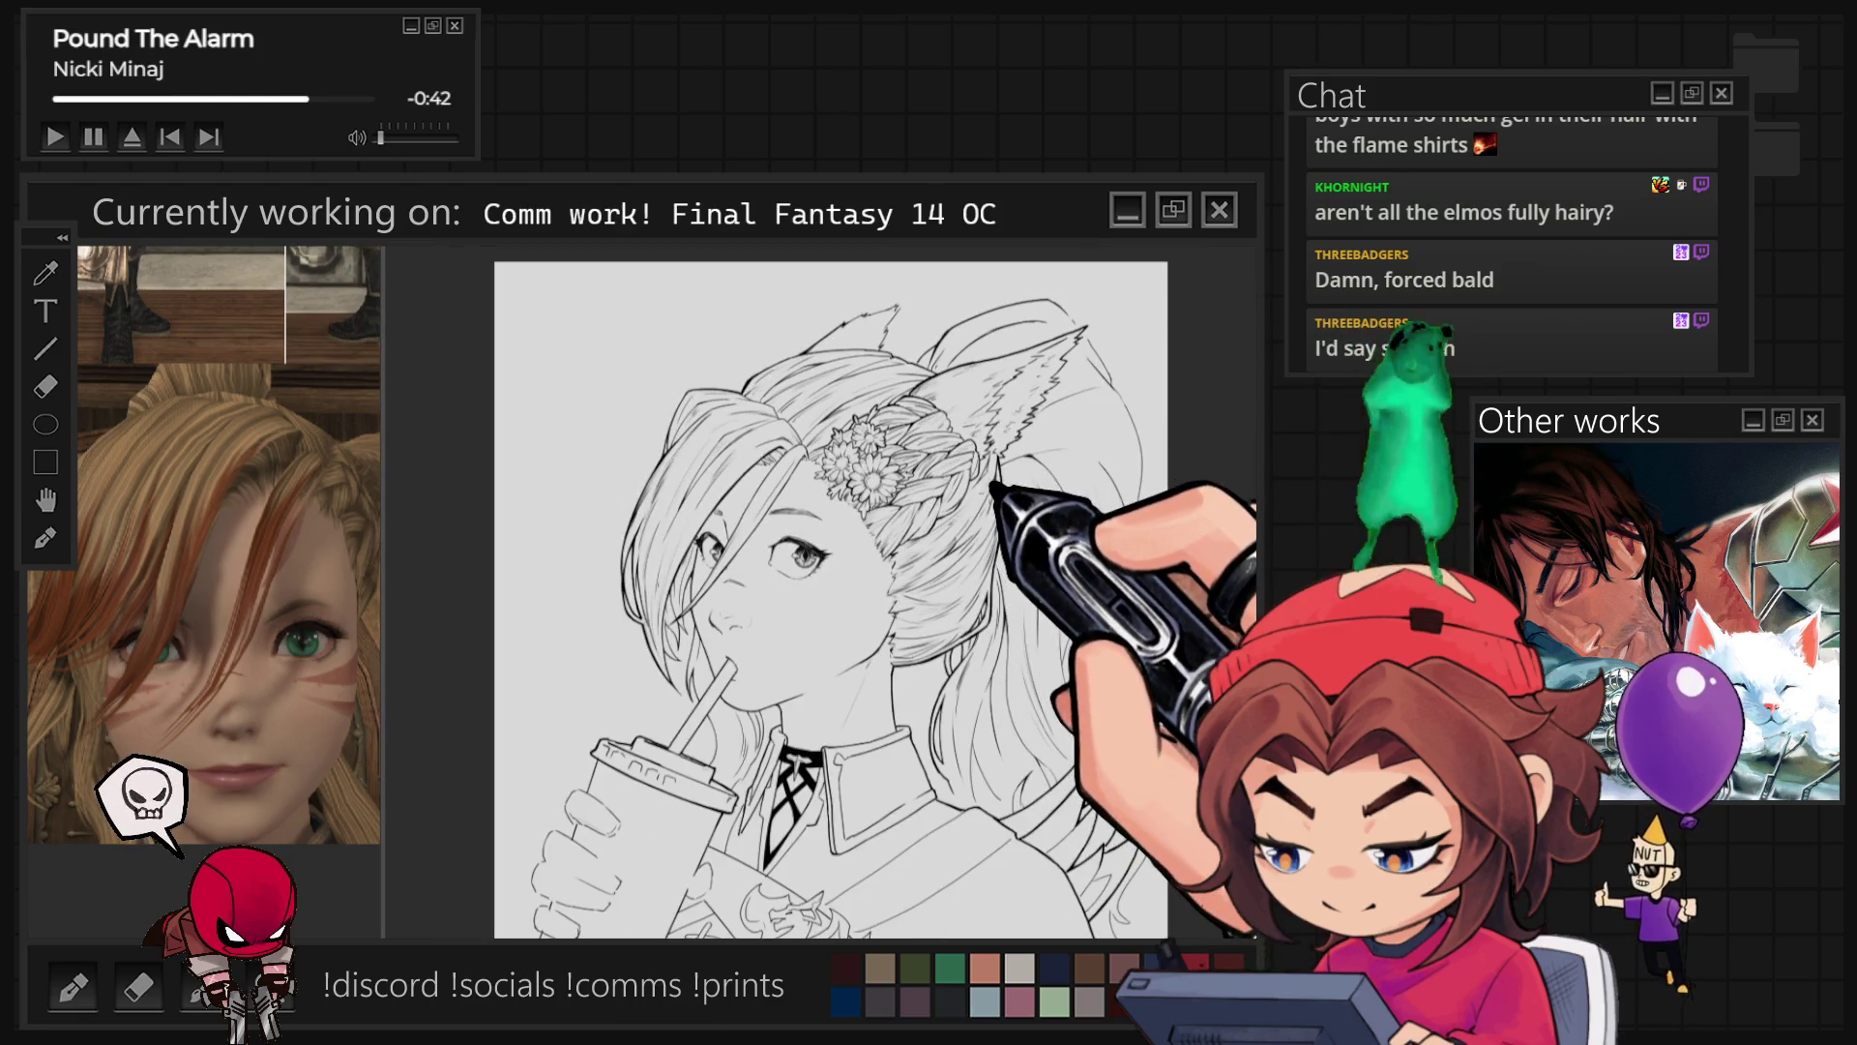
scroll(774, 590, "up", 5)
scroll(823, 590, "up", 2)
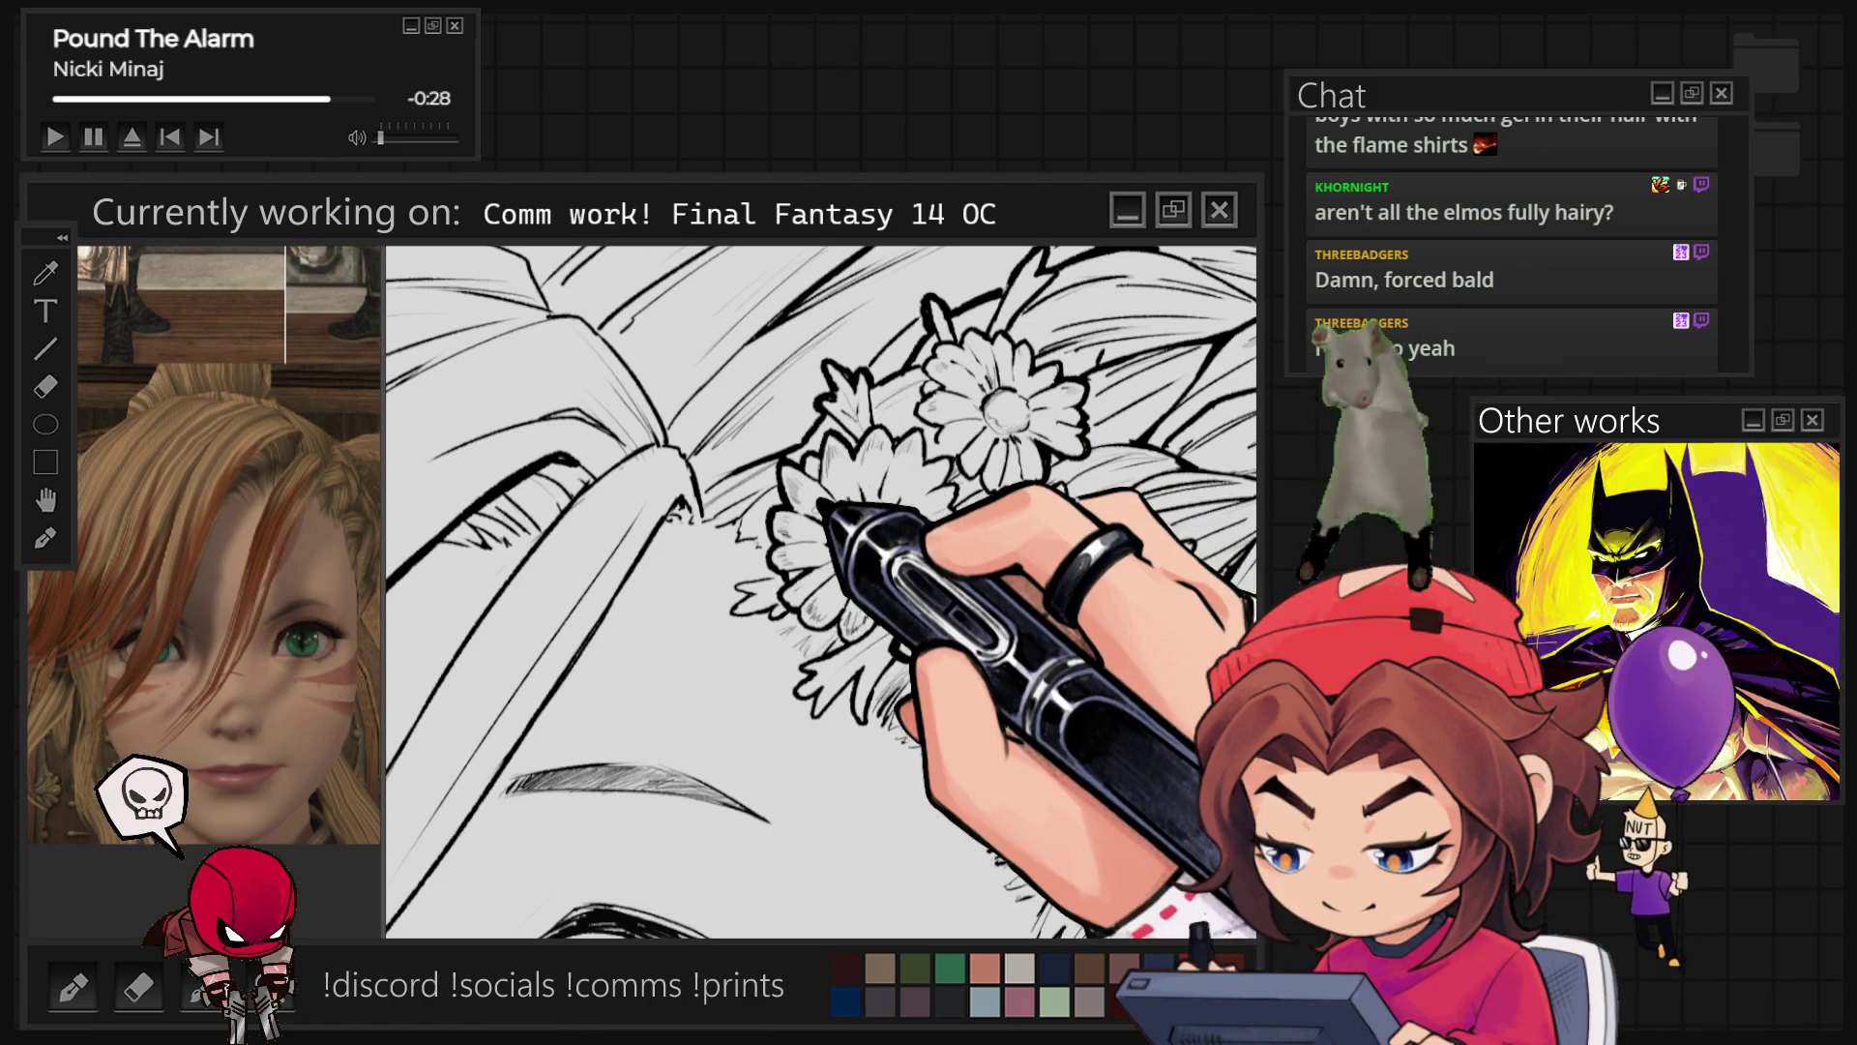
Step: Zoom in close and finish outlining the daisy cluster and braid strands beside her ear
key("ctrl+minus")
key("ctrl+minus")
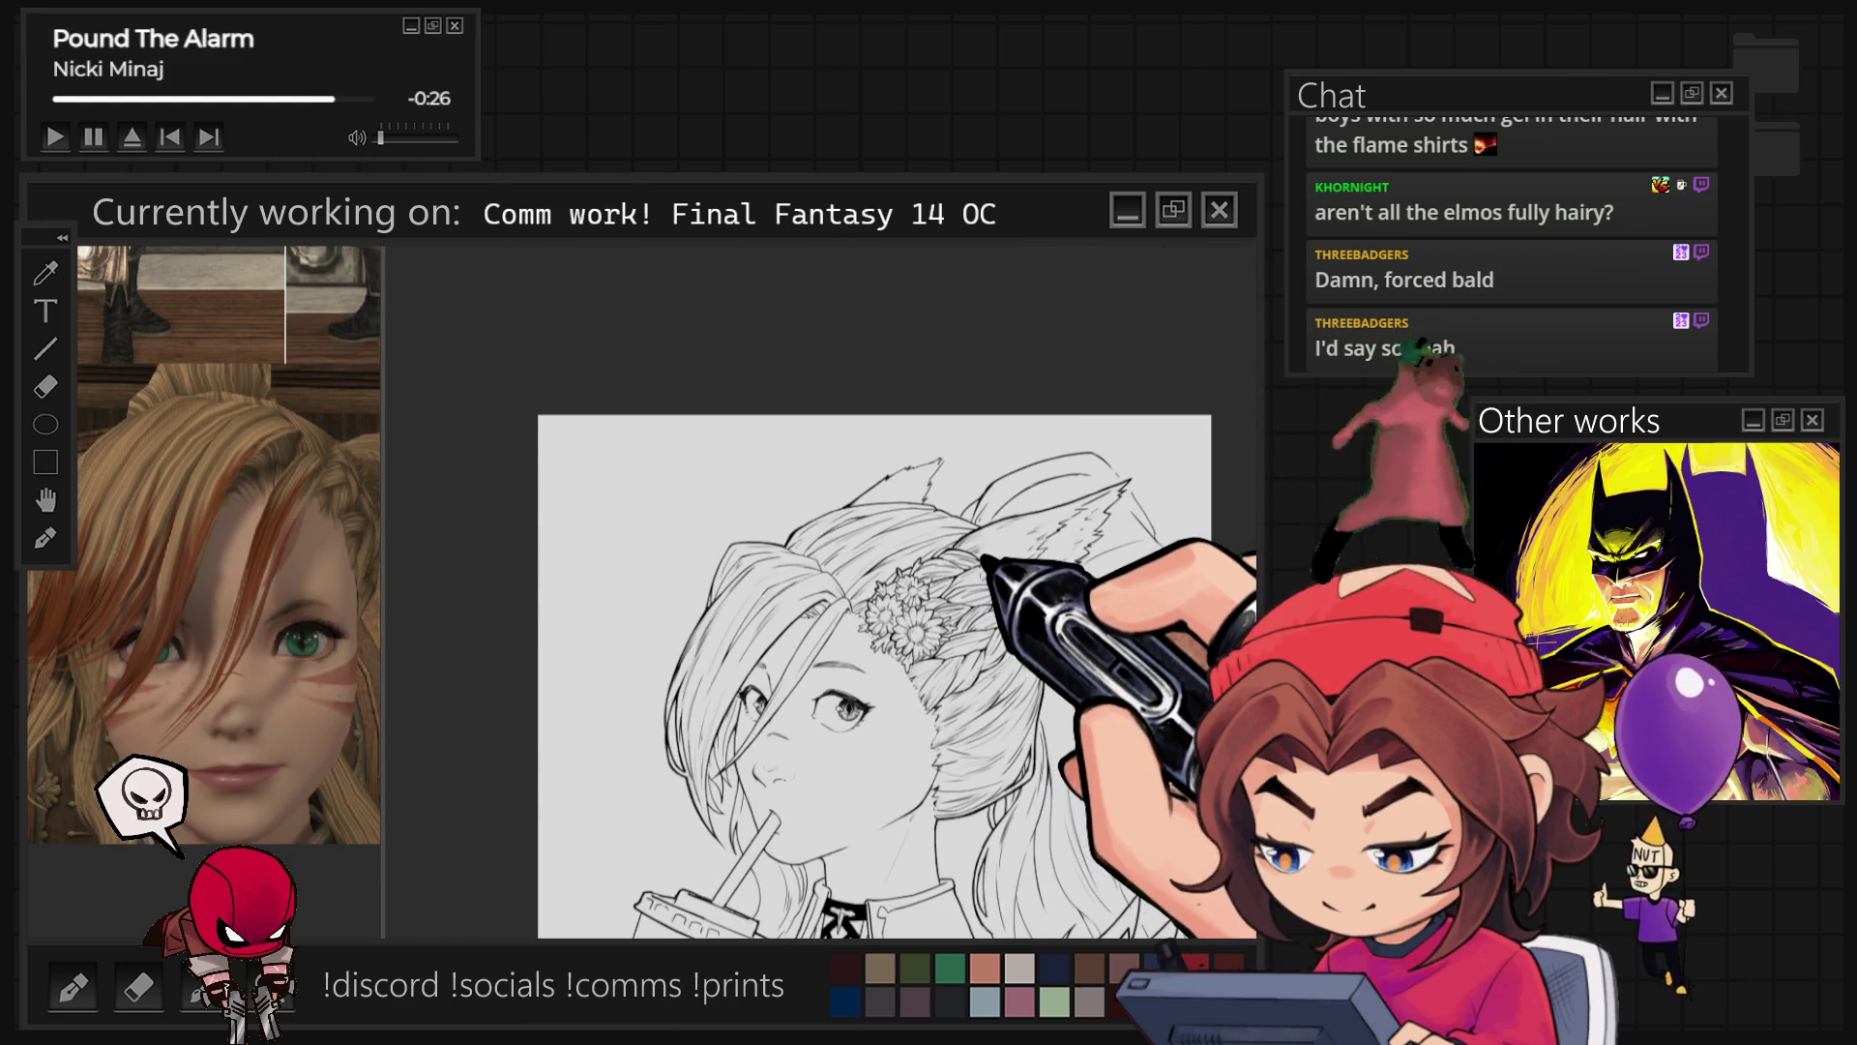
key("ctrl+plus")
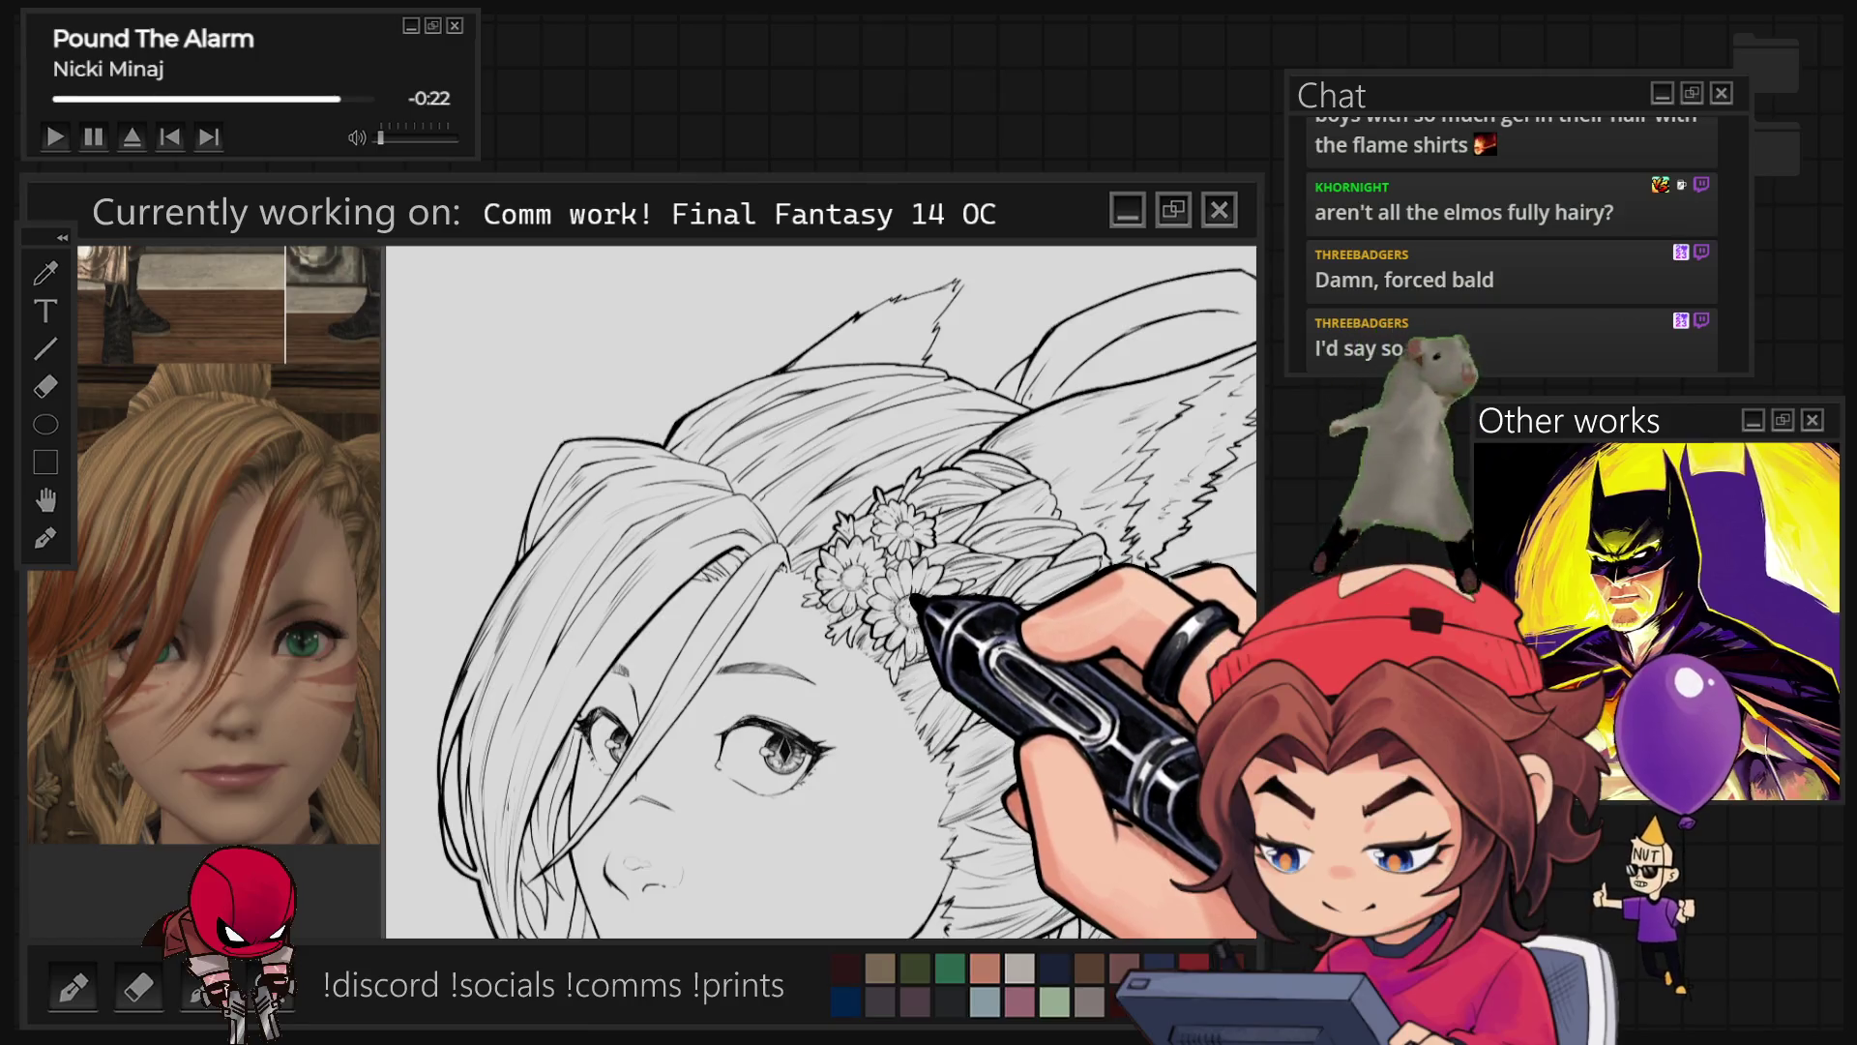
key("ctrl+plus")
key("ctrl+plus")
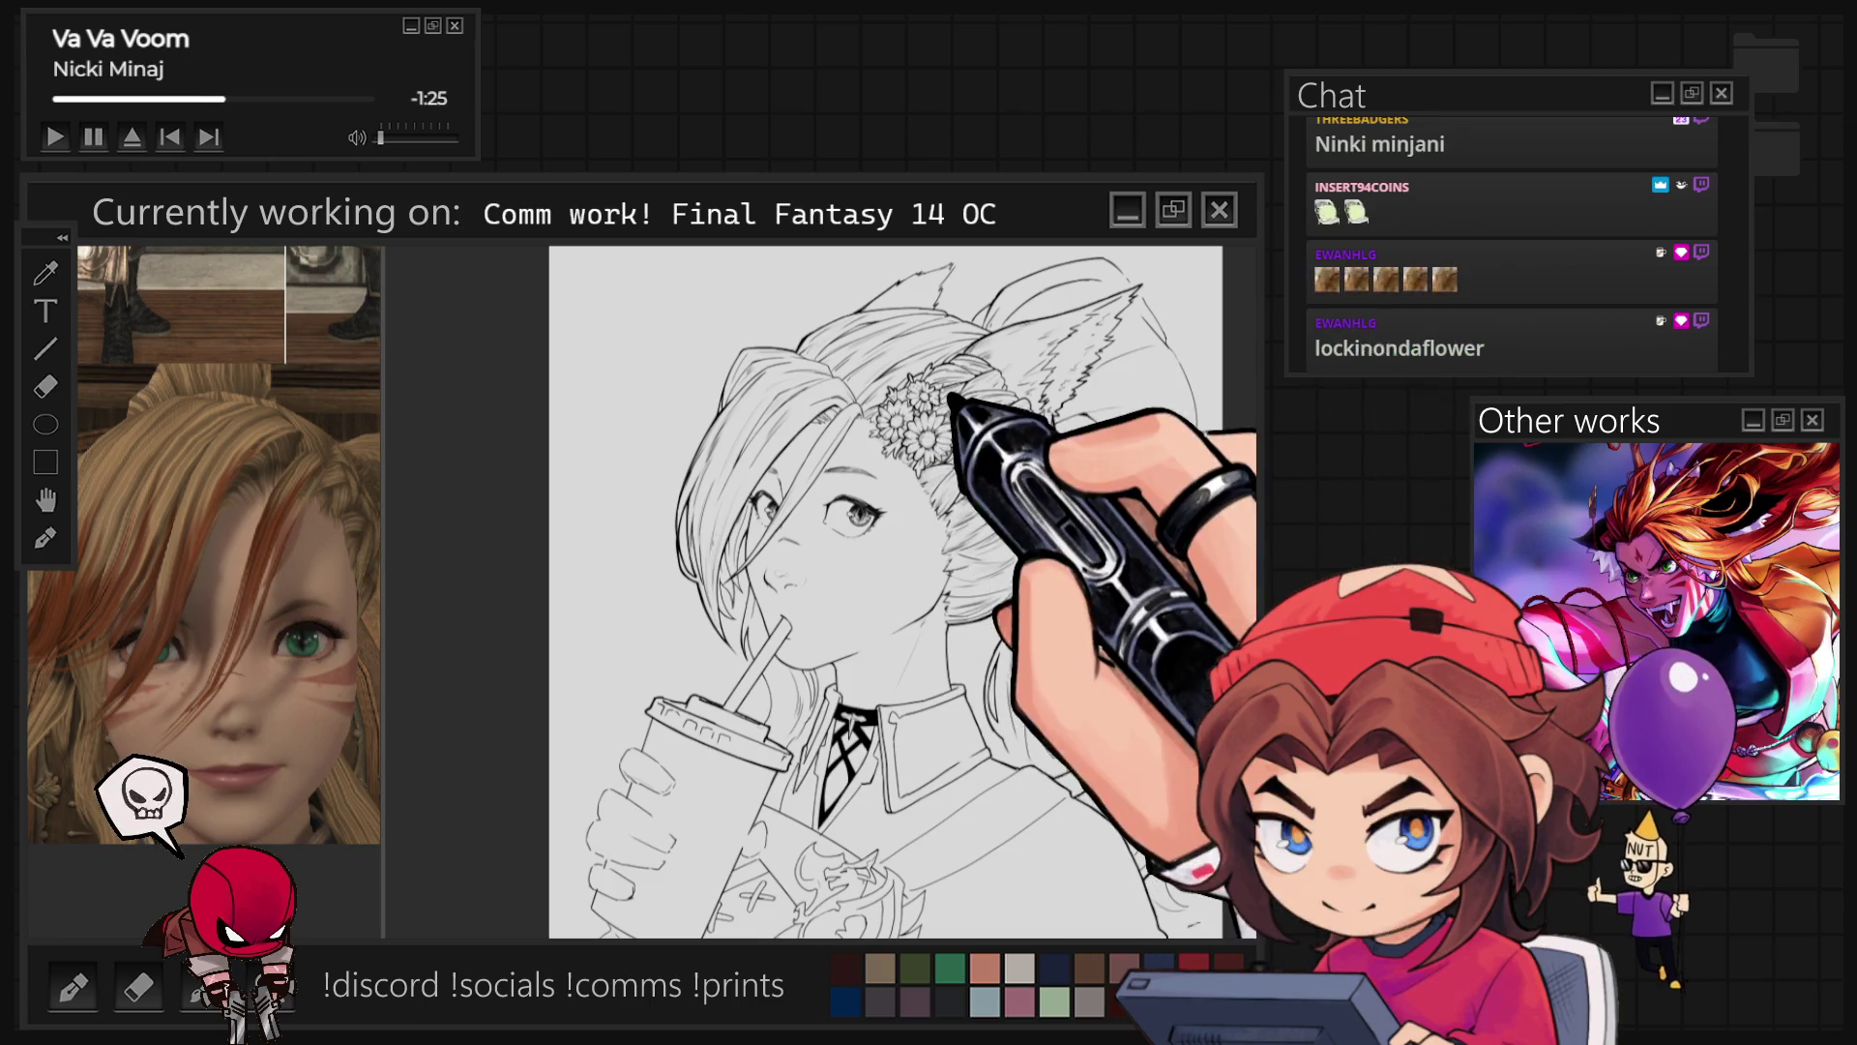
Step: Zoom in, then pan and tilt the view onto the braided hair and daisy cluster
scroll(821, 591, "up", 5)
left_click_drag(851, 378, 1185, 387)
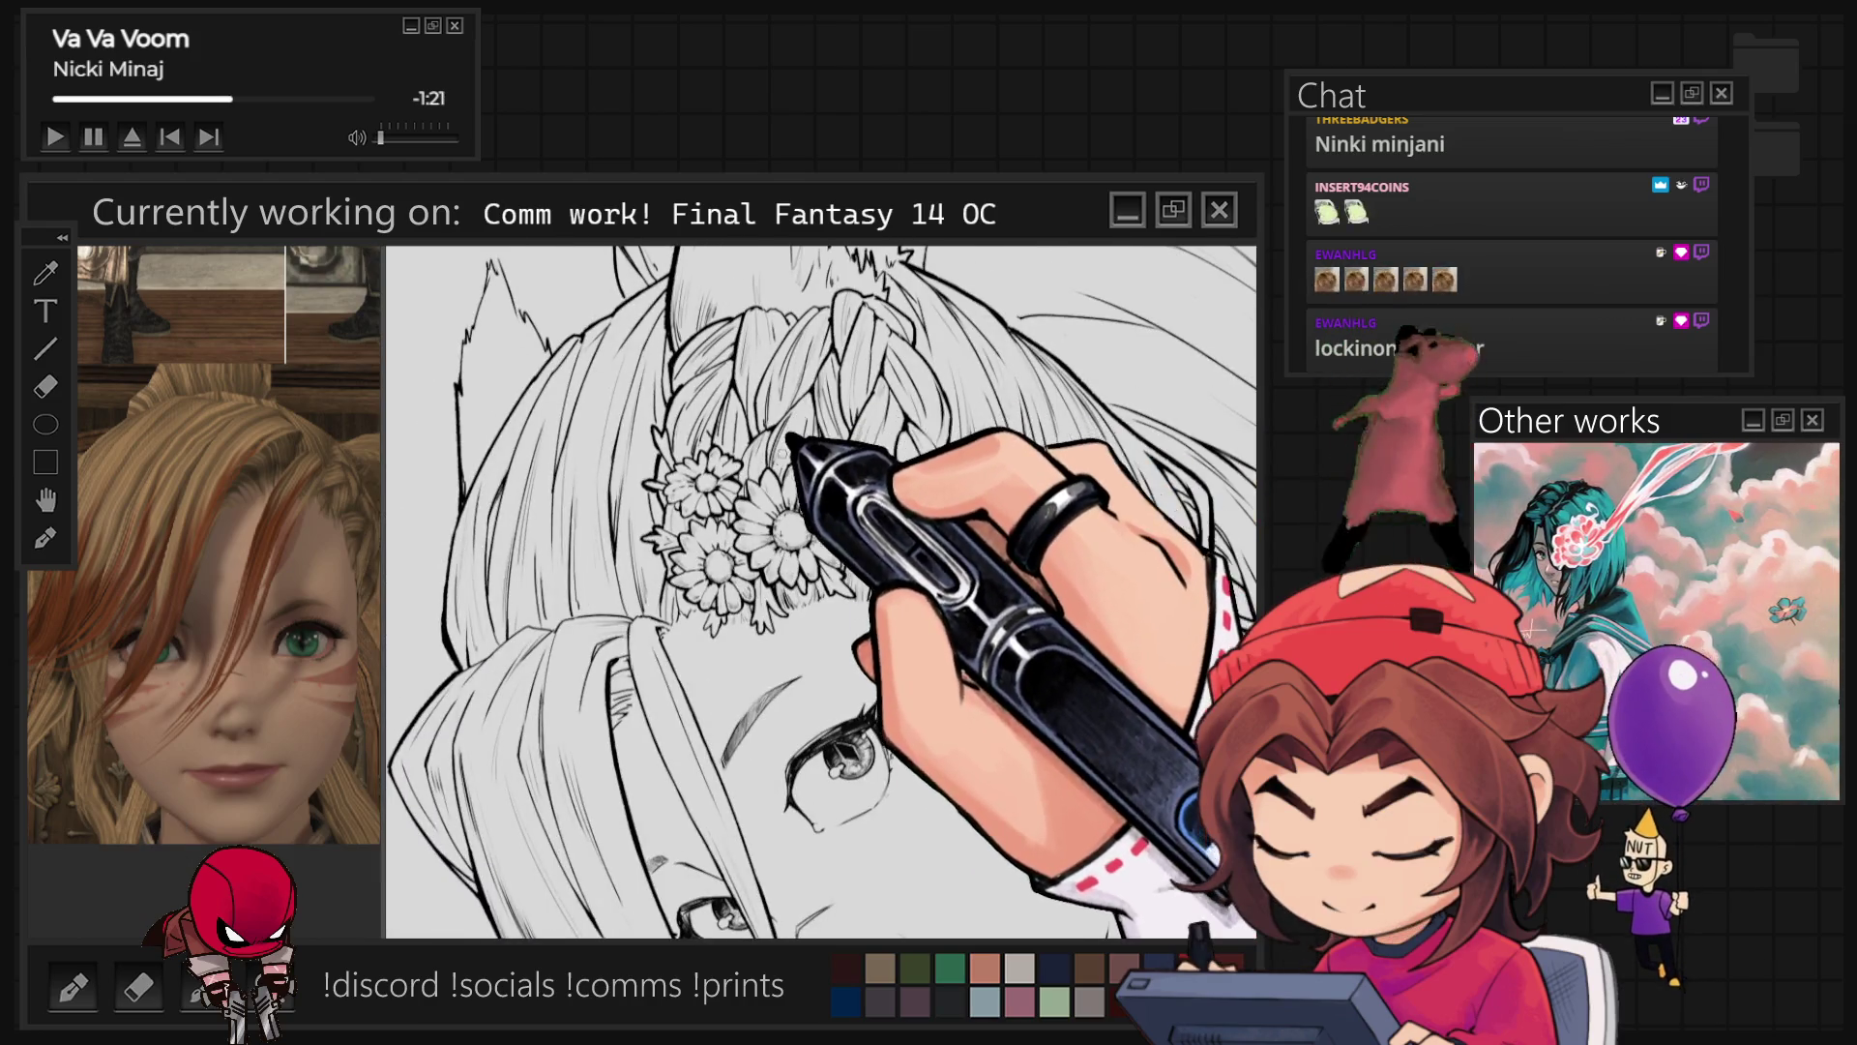
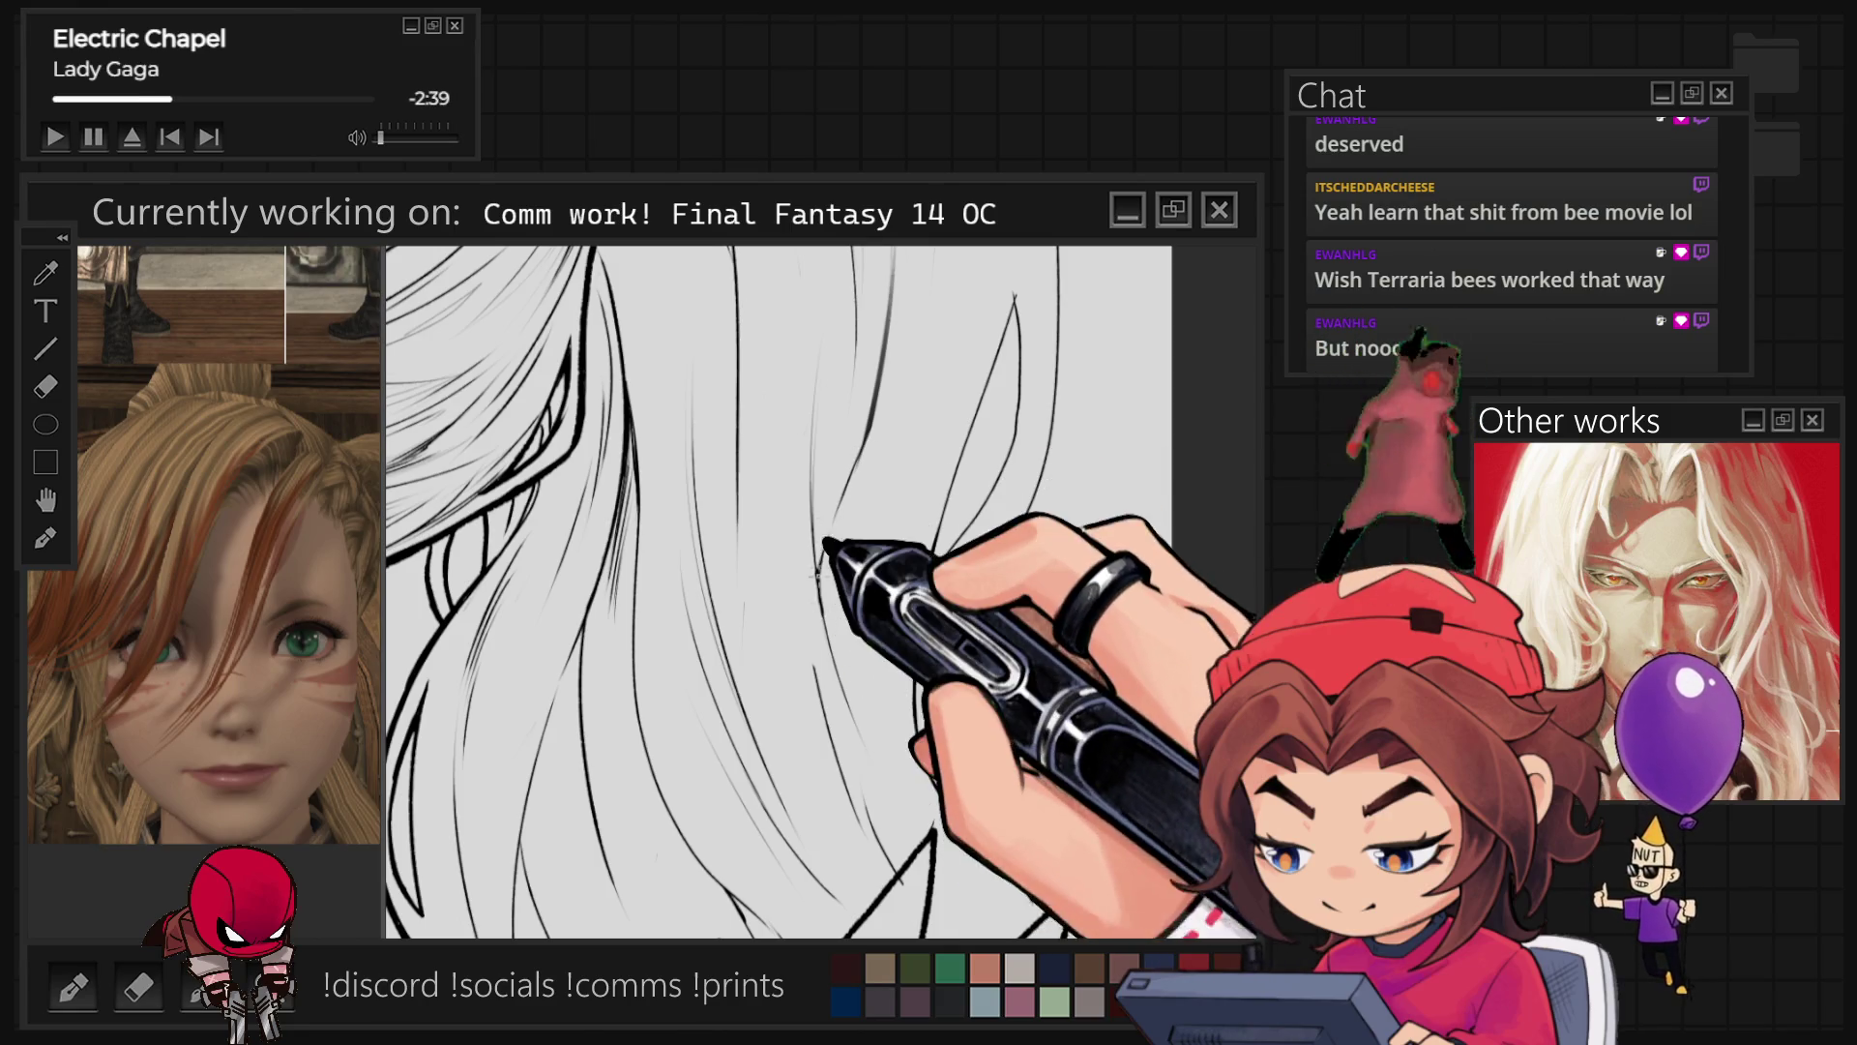
Step: Ink more long strands on the right side of the hair, then zoom out to see face and hair together
scroll(1040, 795, "down", 3)
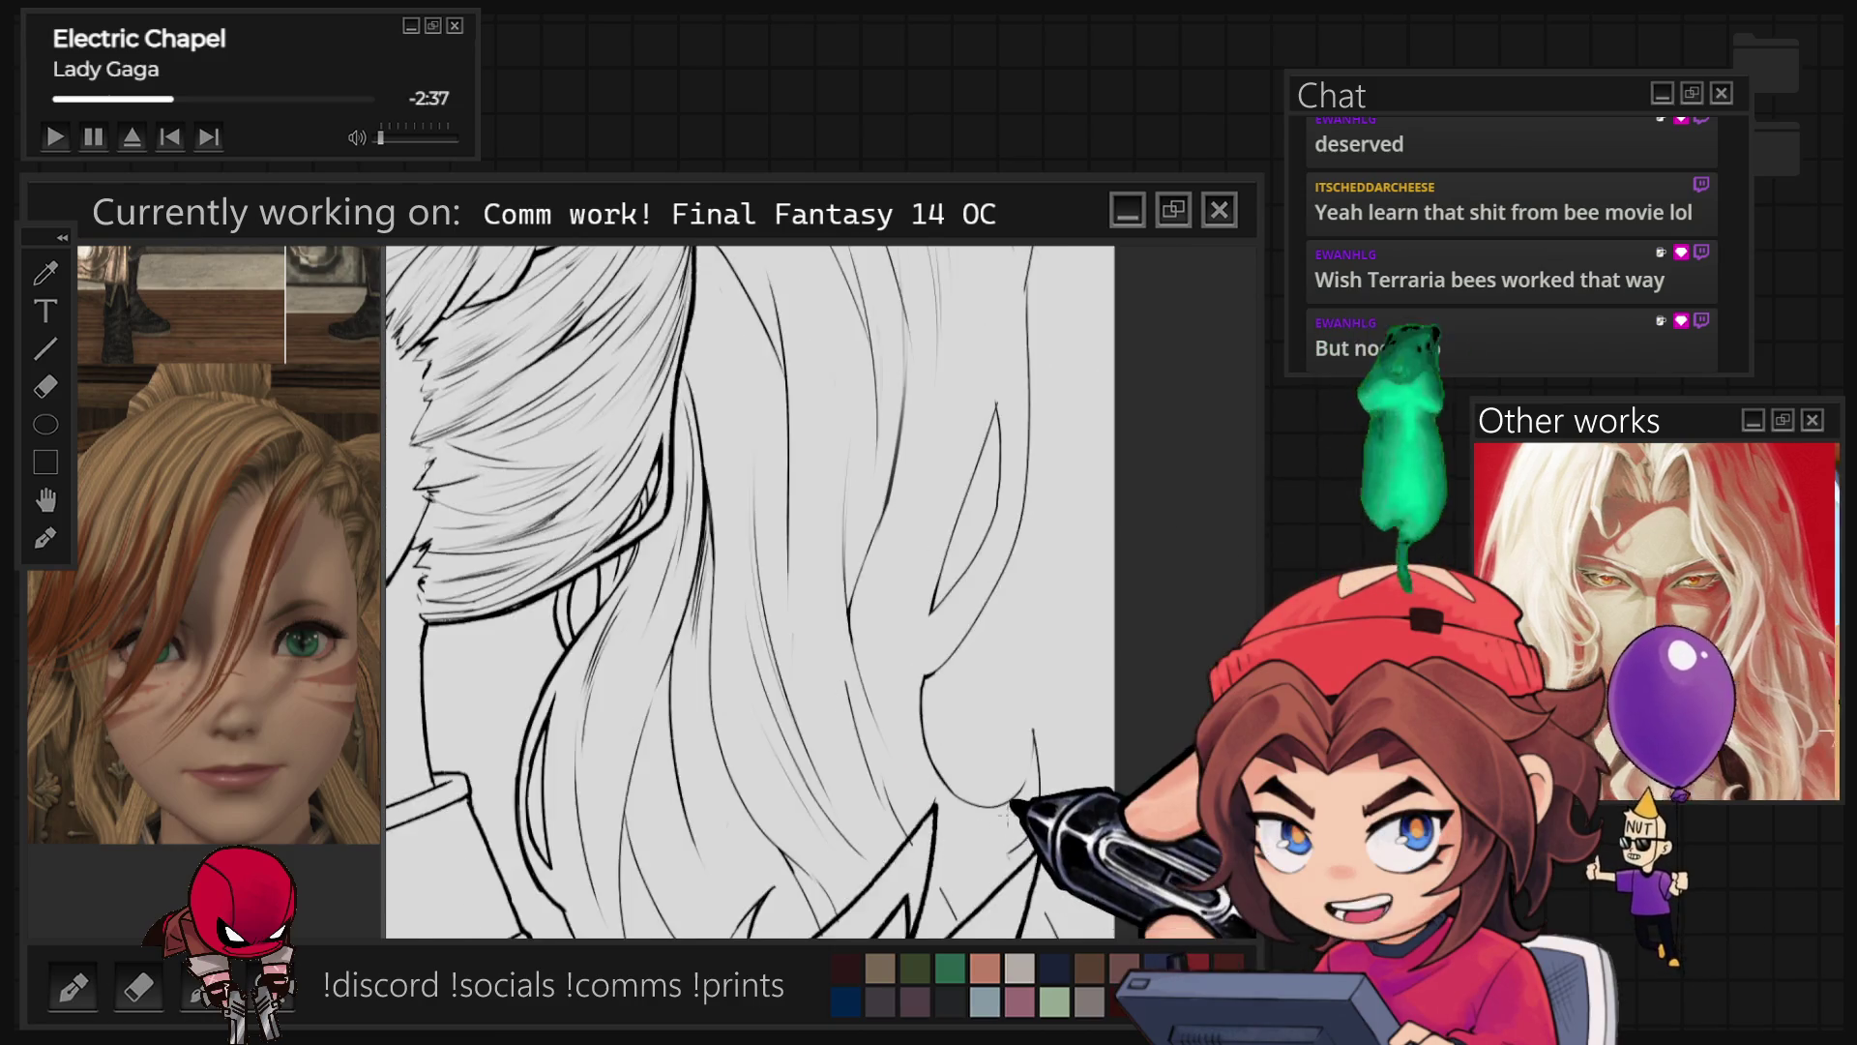
scroll(1039, 796, "up", 3)
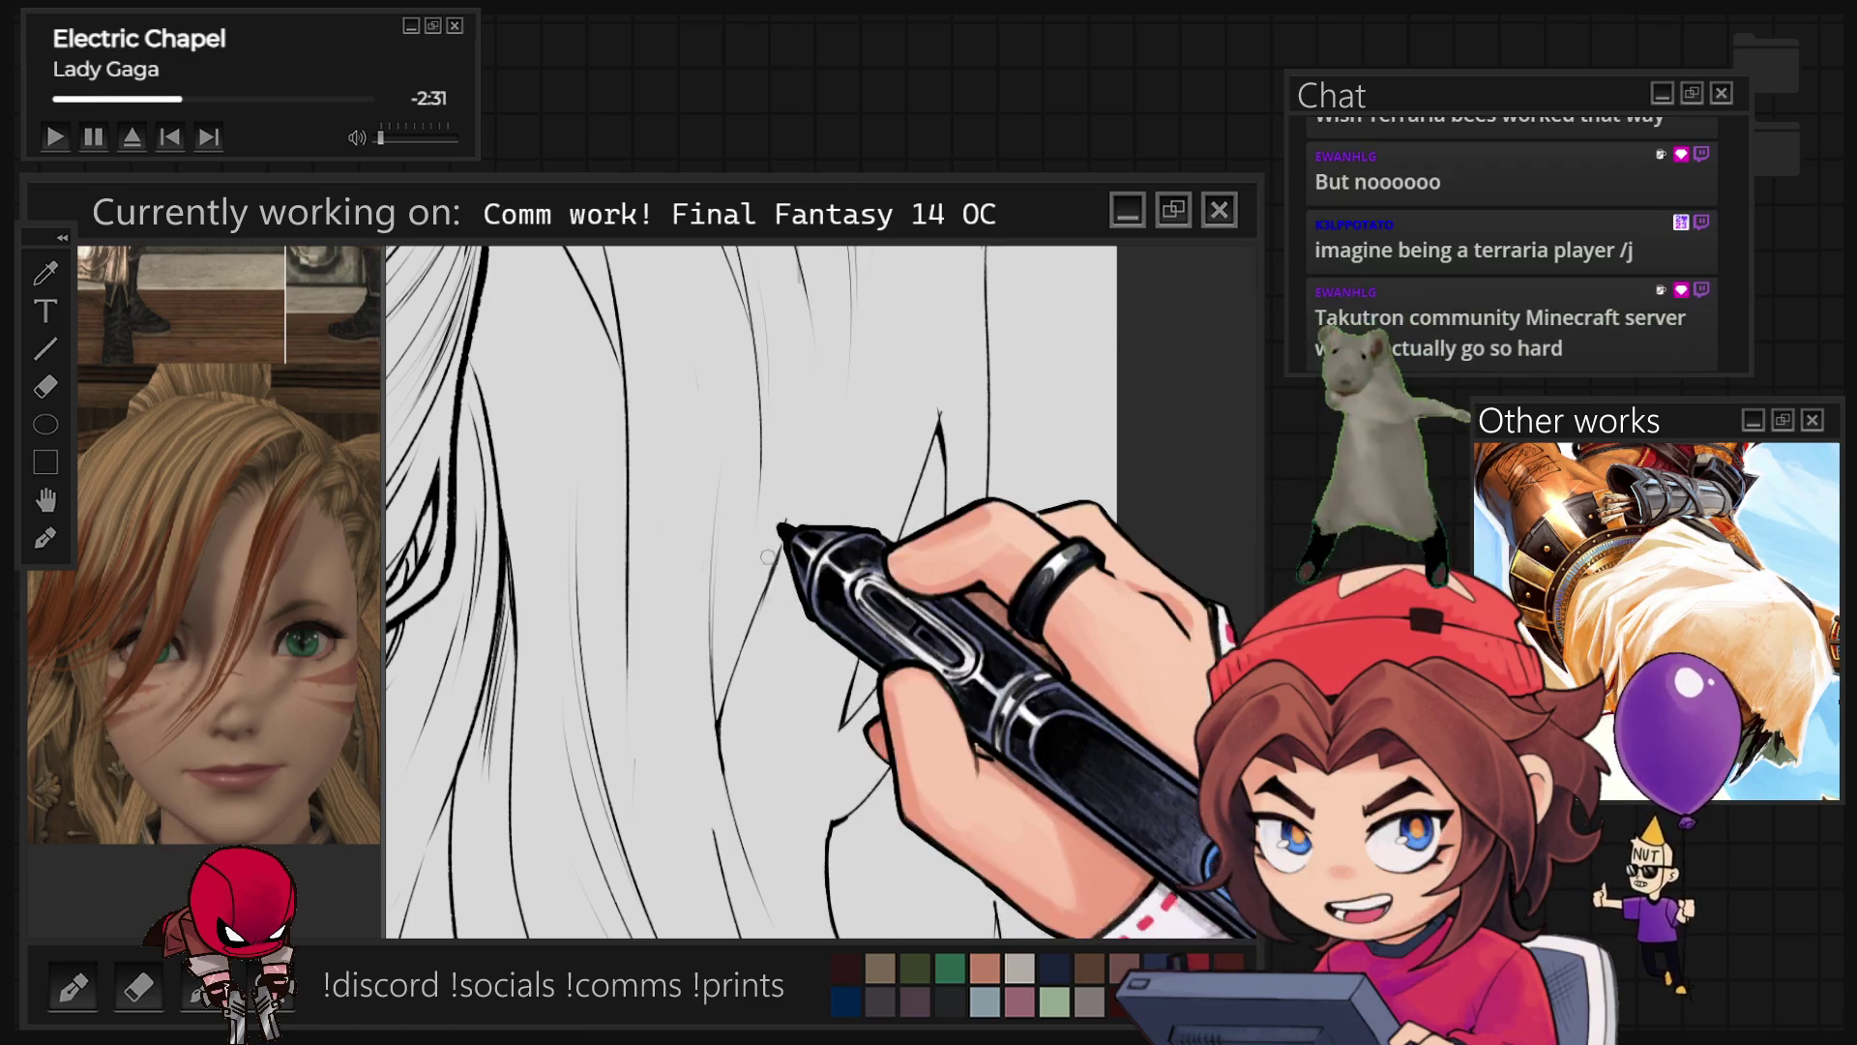
scroll(793, 532, "down", 2)
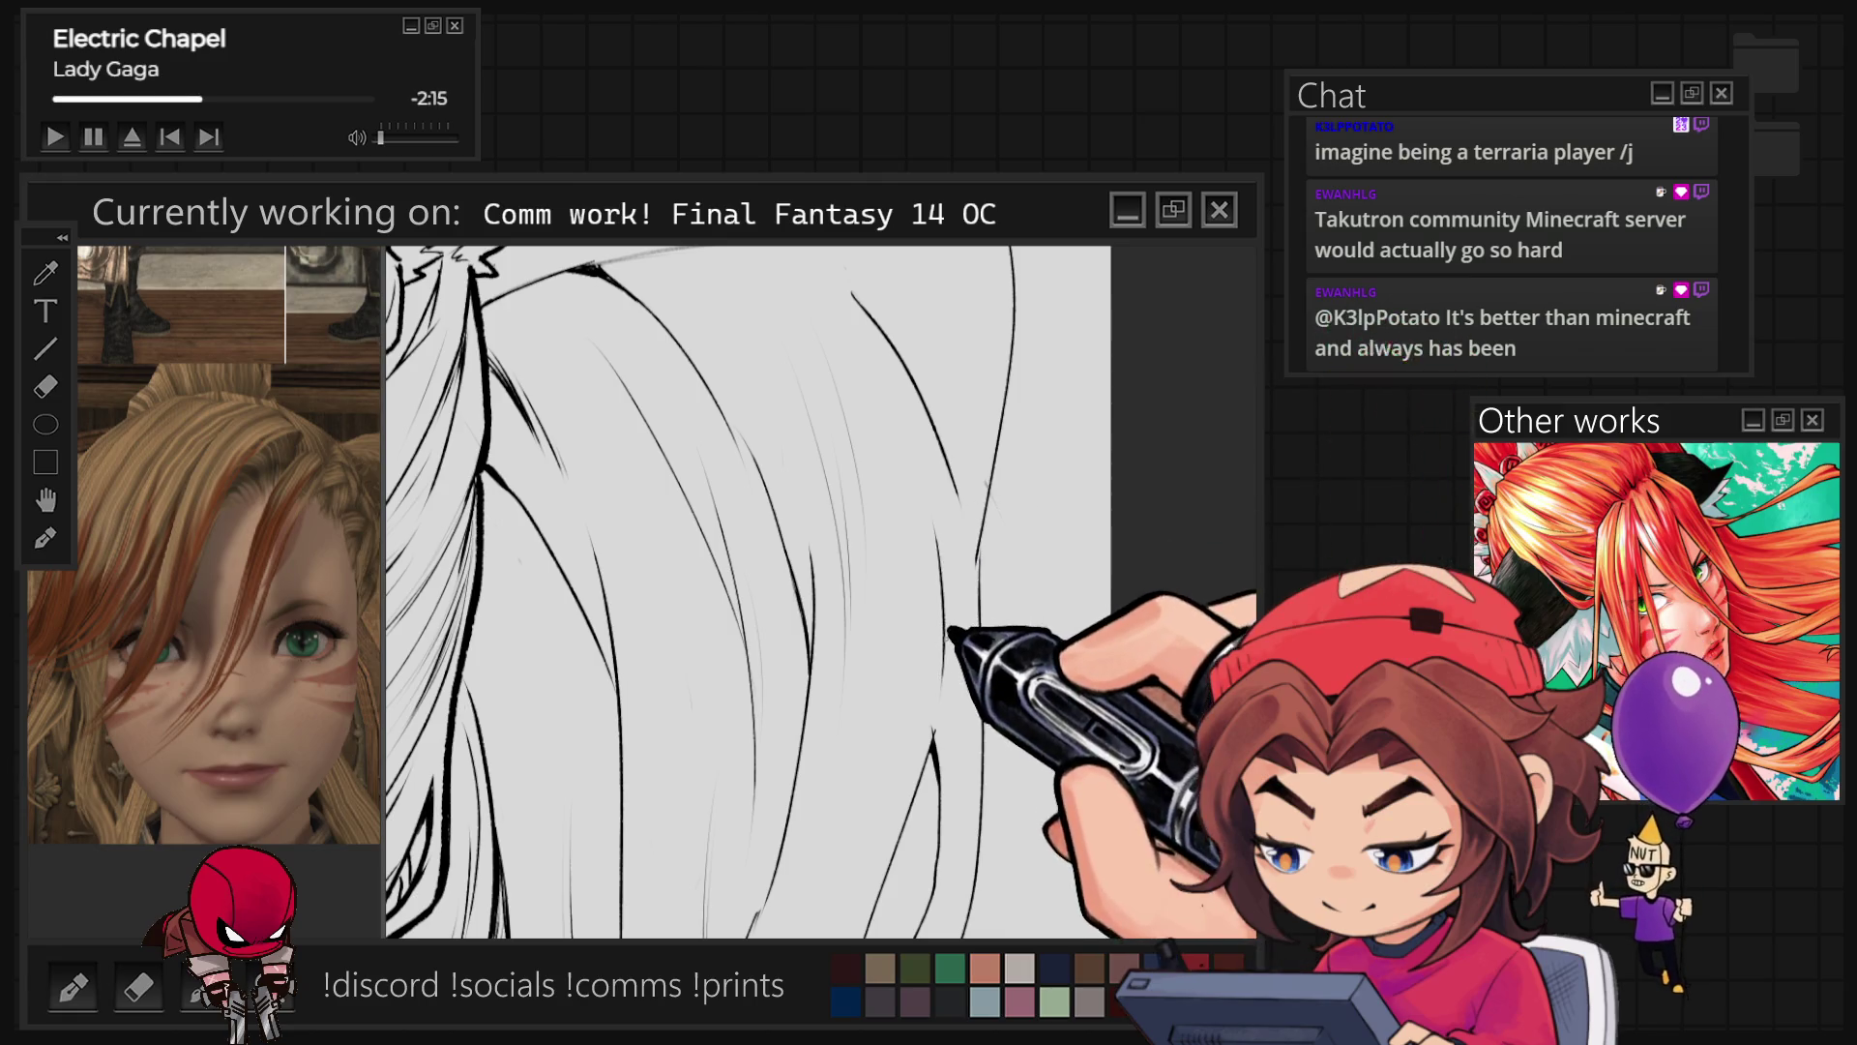
key("ctrl+minus")
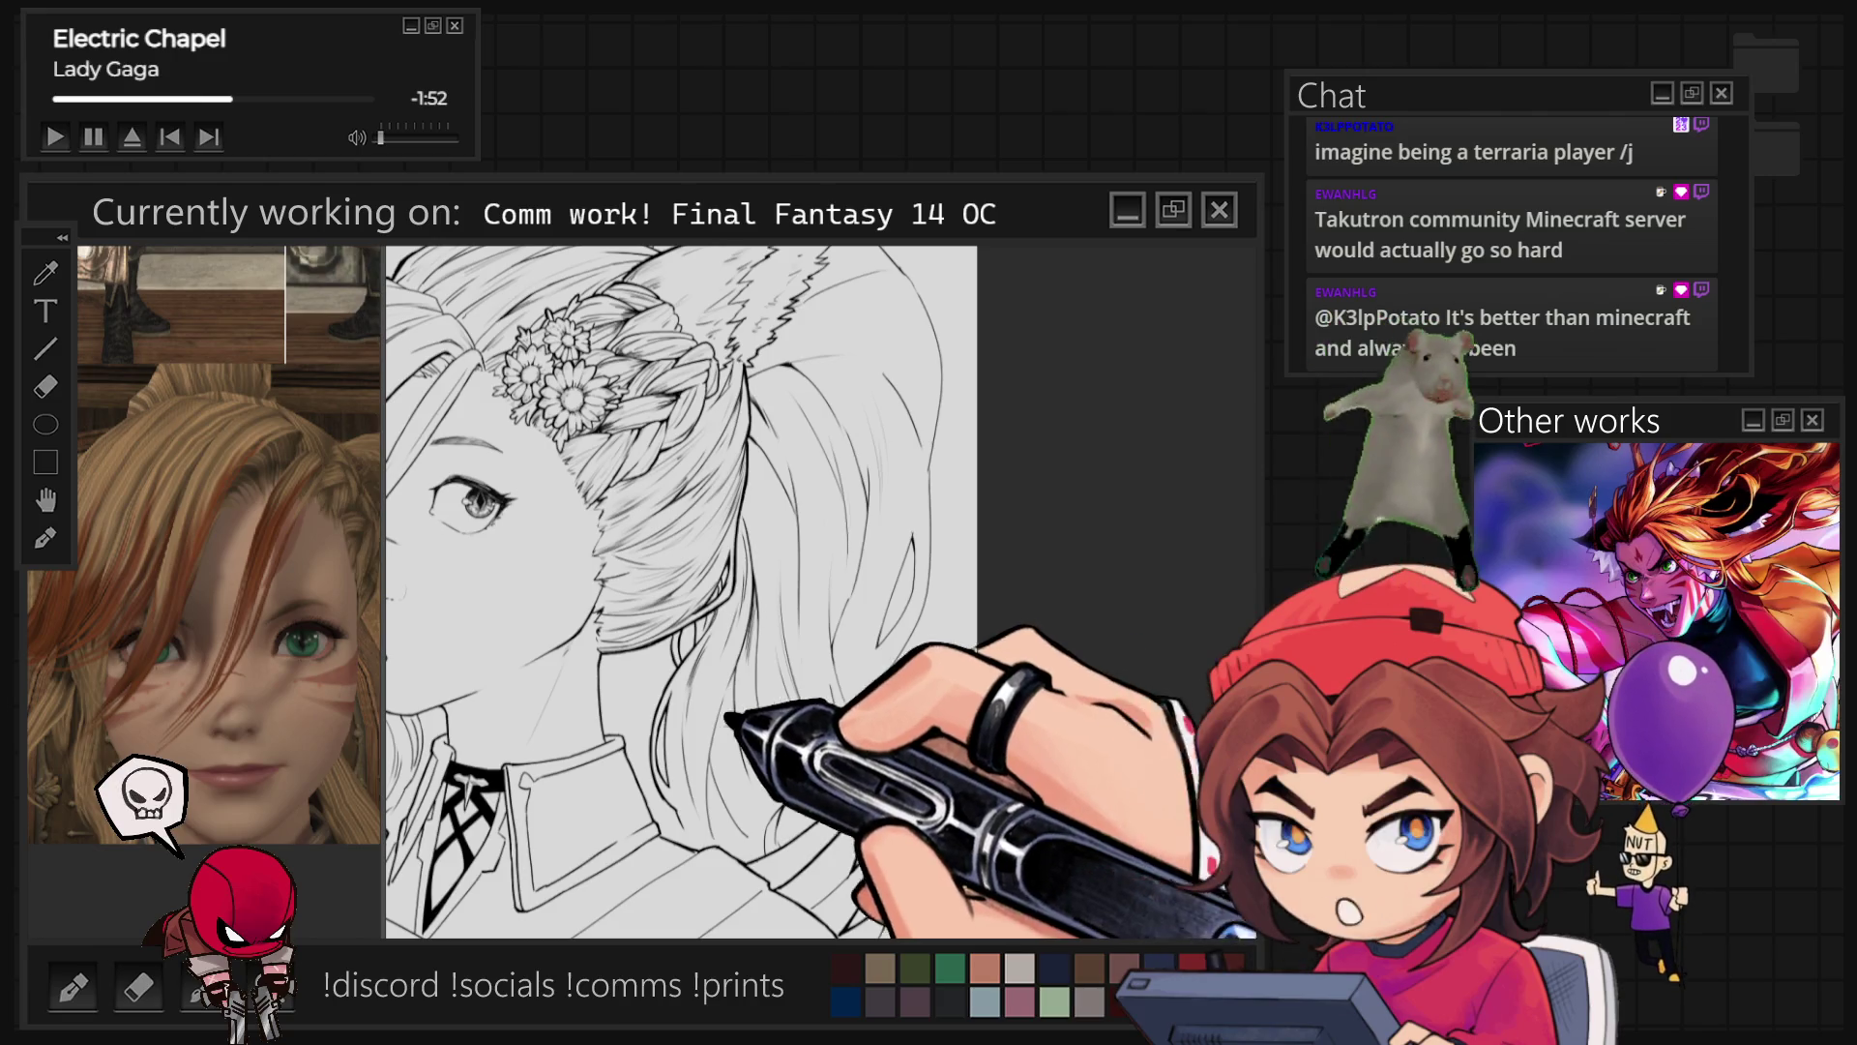
Step: Ink a flowing hair strand ending in a small curl beside the collar
scroll(574, 656, "up", 2)
scroll(574, 656, "up", 2)
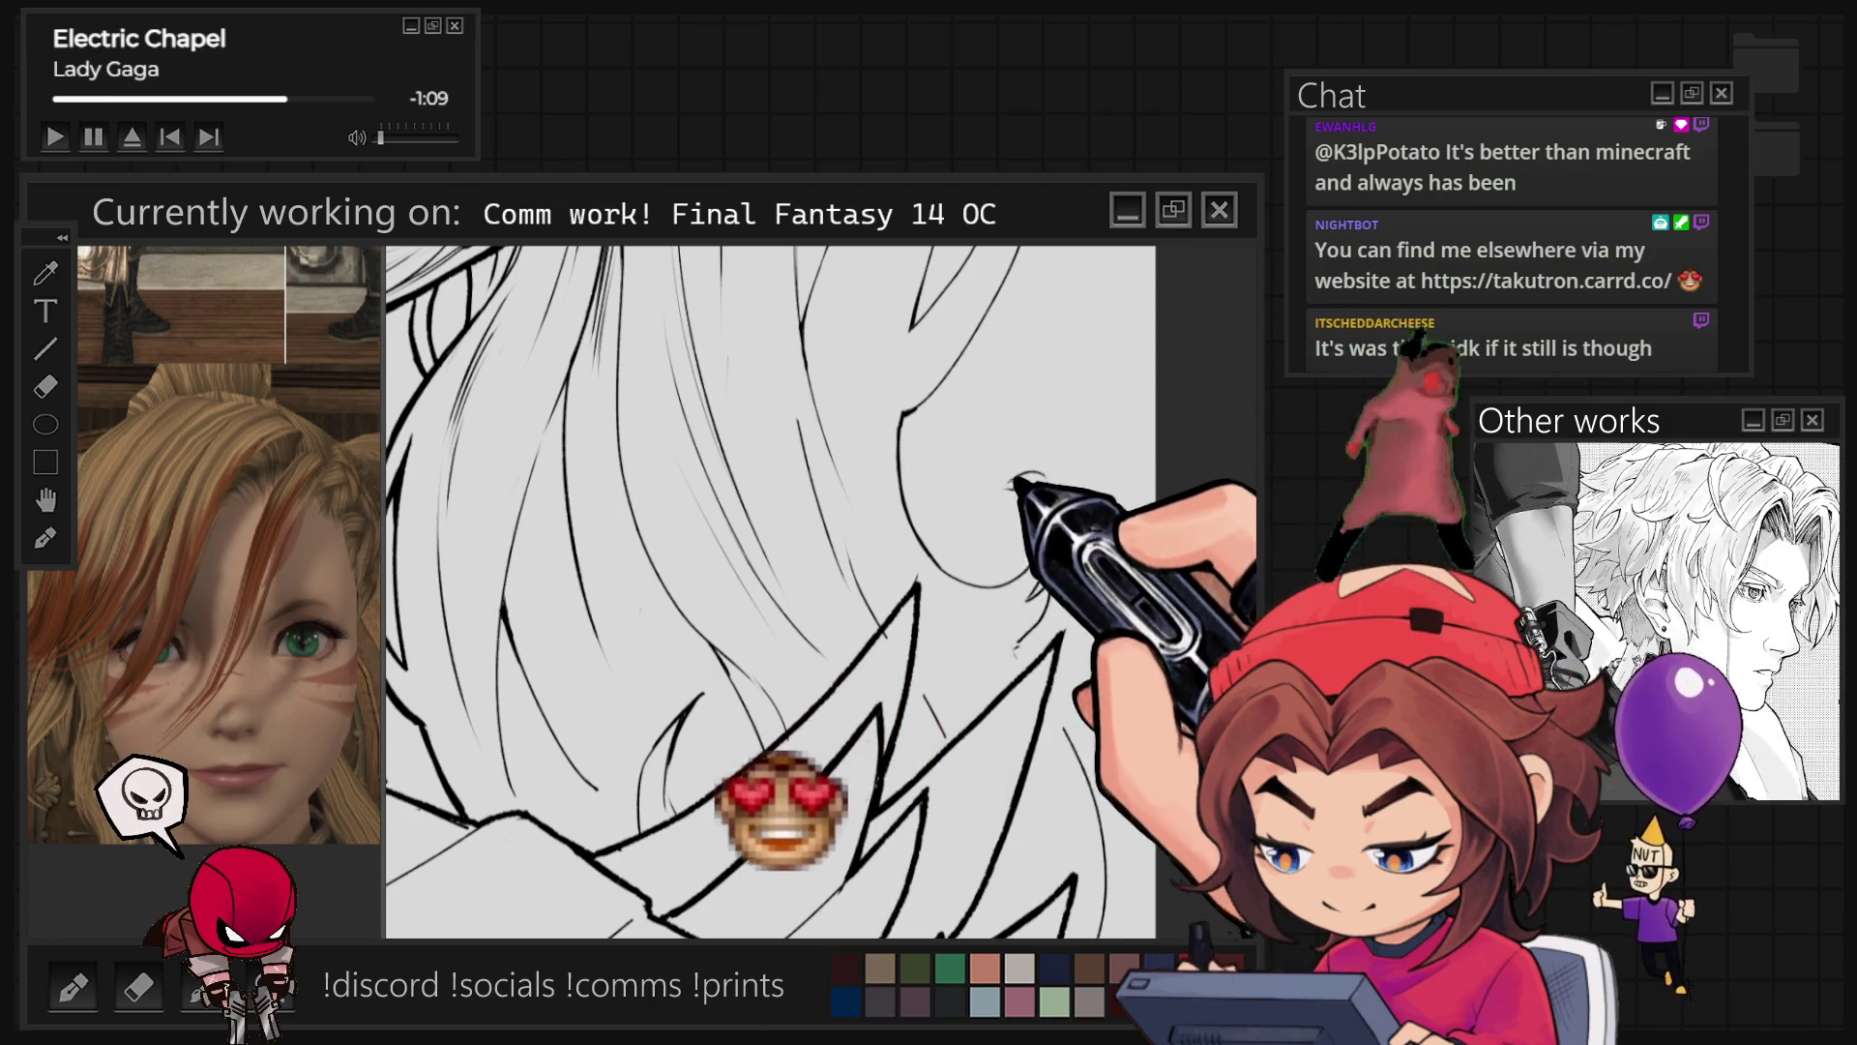
left_click_drag(987, 511, 1049, 566)
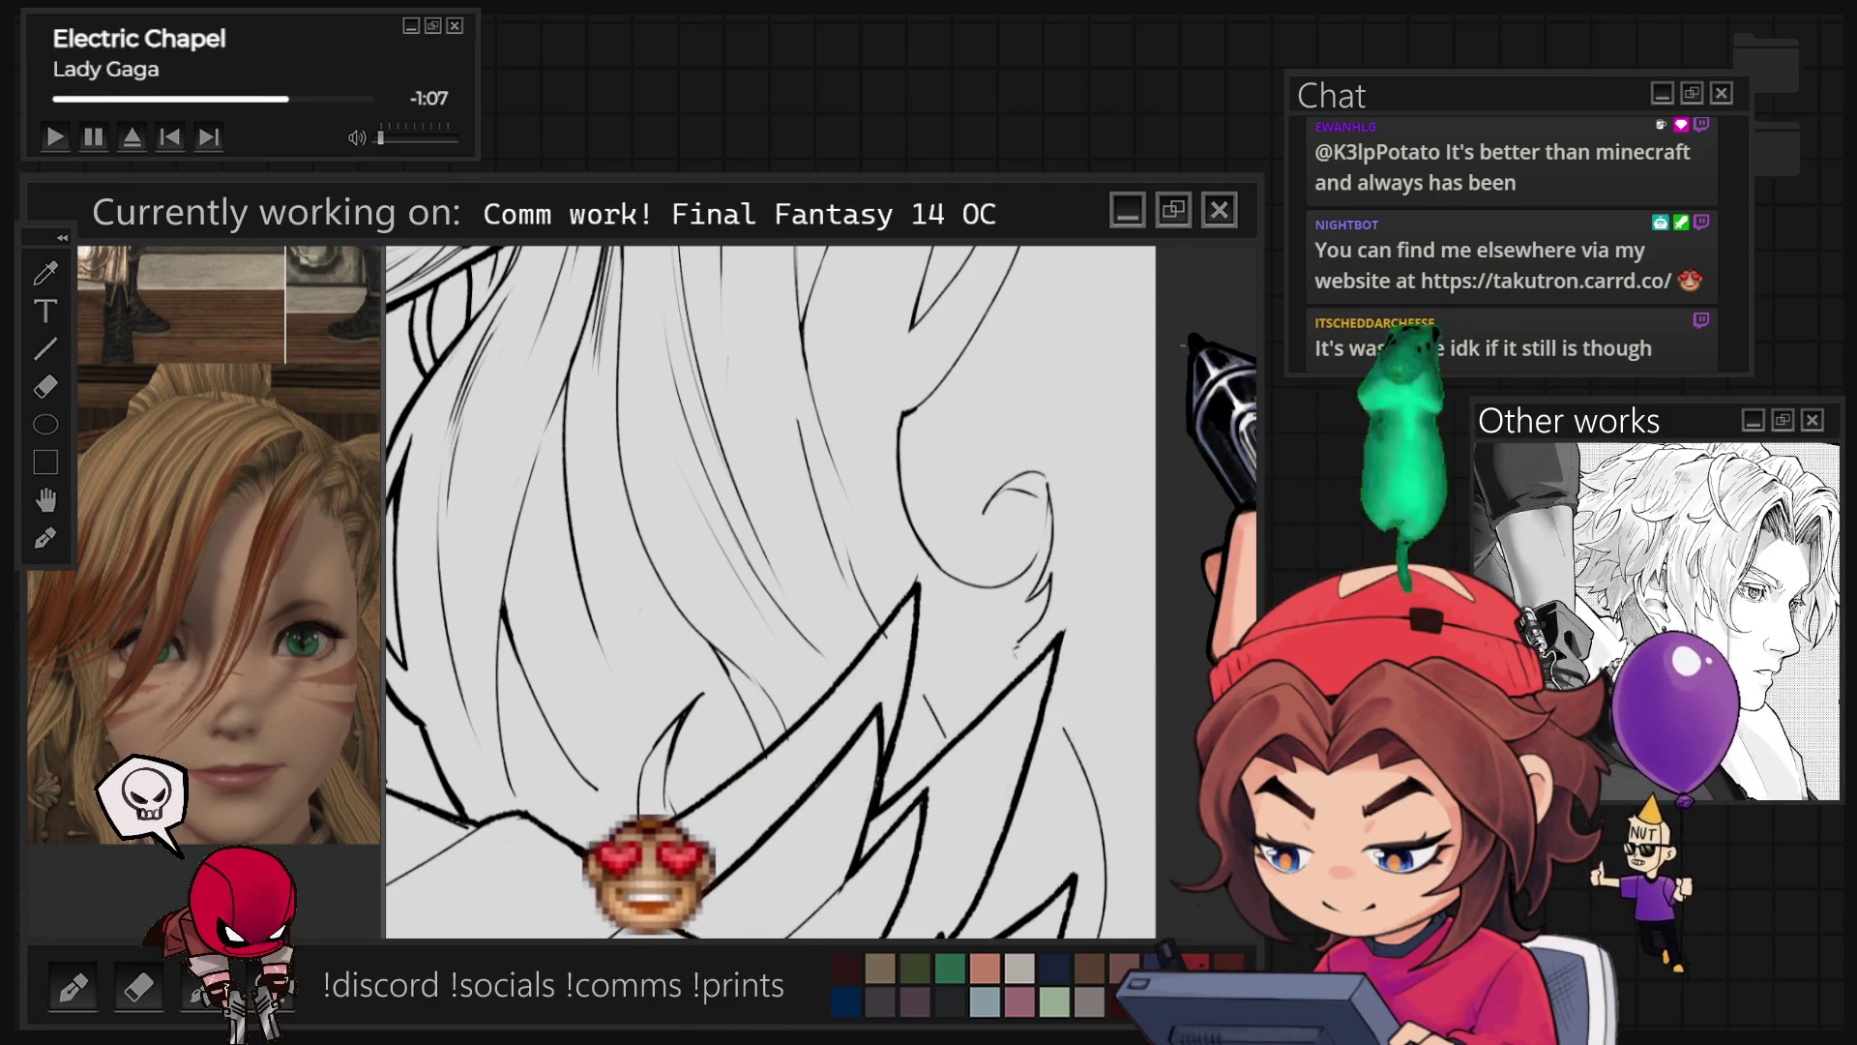
Step: Lasso the strand at the right edge of the hair and free-transform it into a new shape
key("ctrl+0")
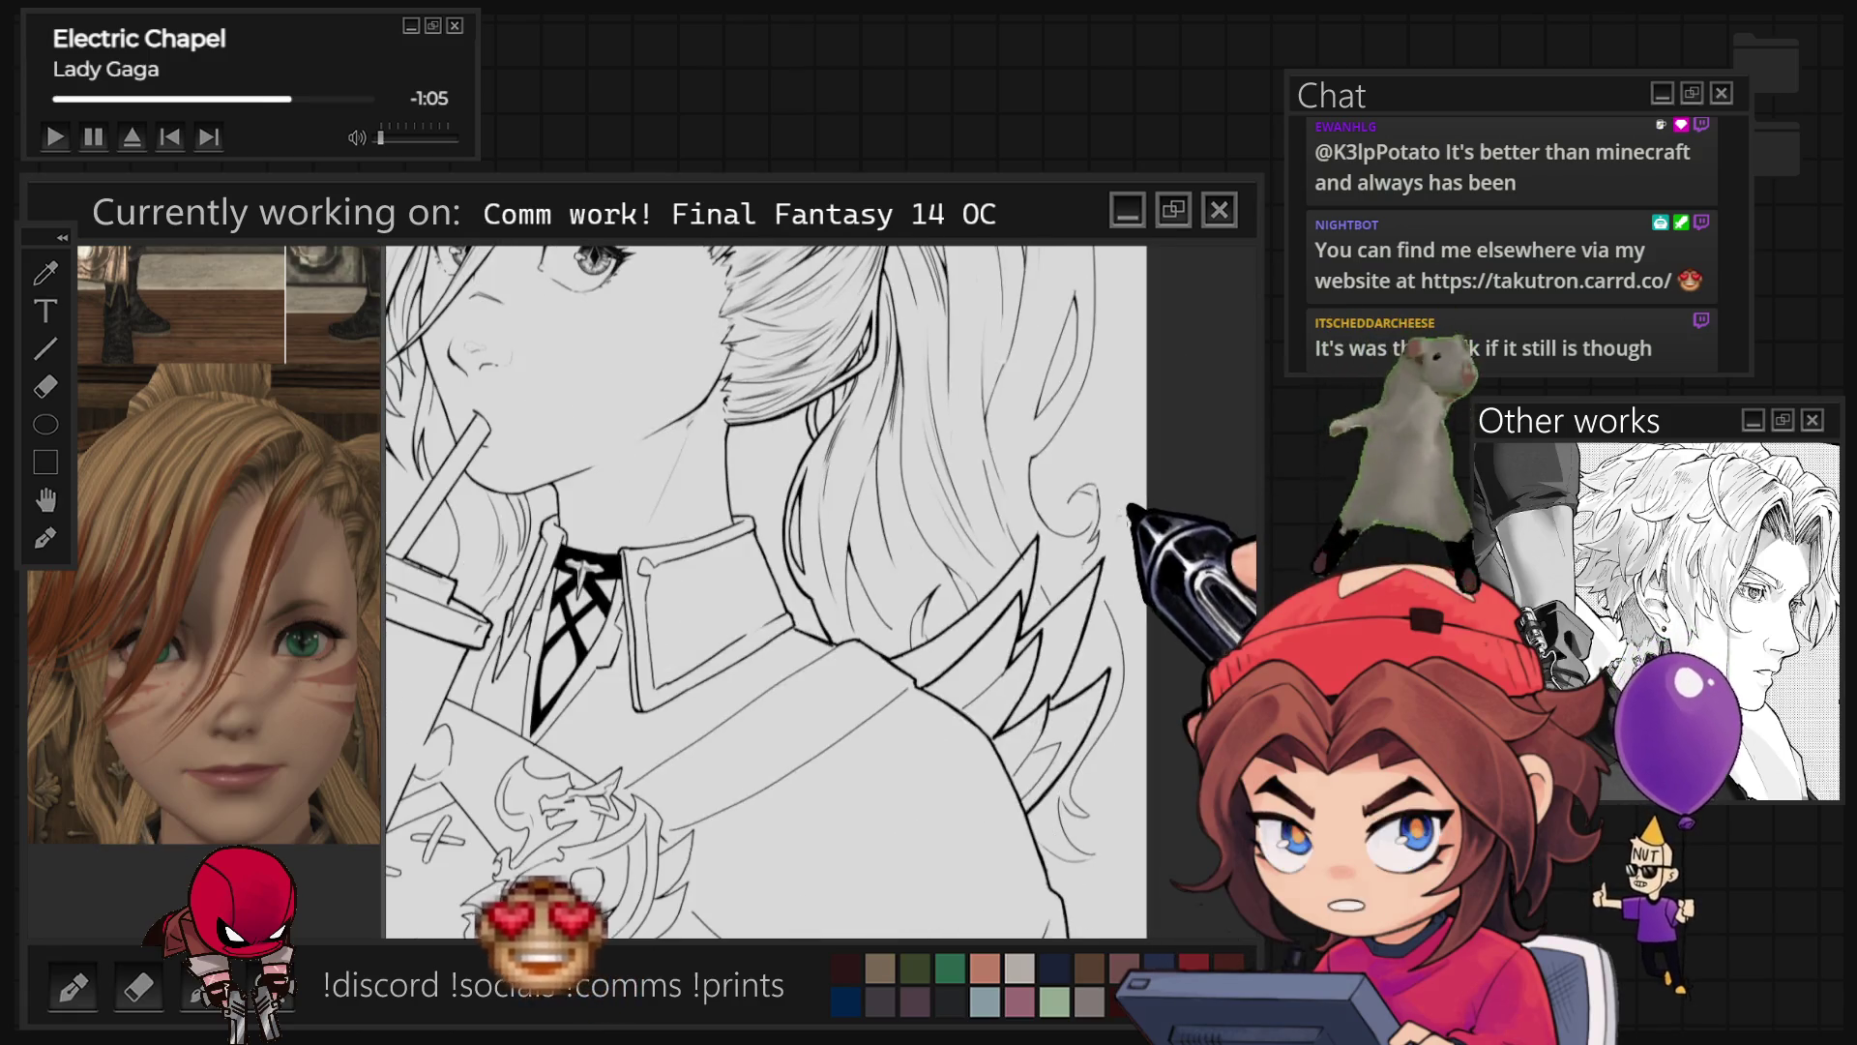
scroll(755, 590, "down", 2)
scroll(919, 436, "up", 5)
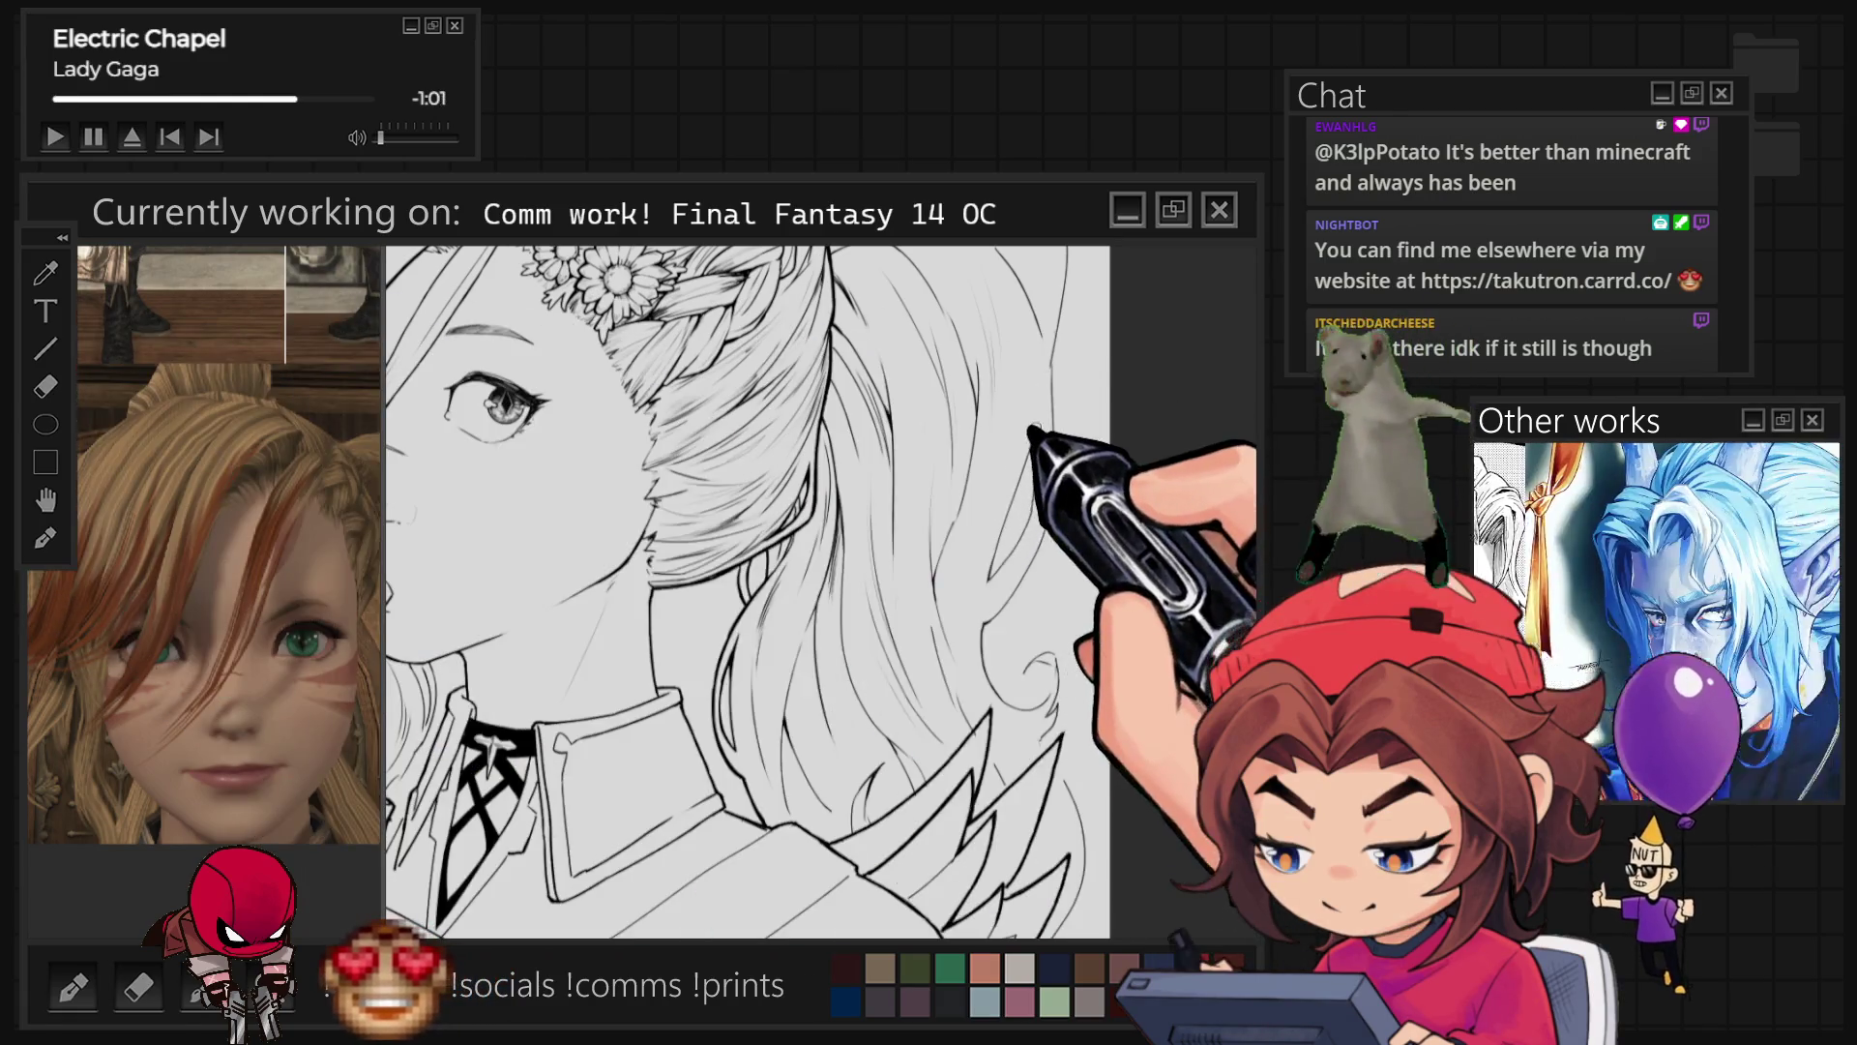
left_click_drag(1035, 414, 979, 611)
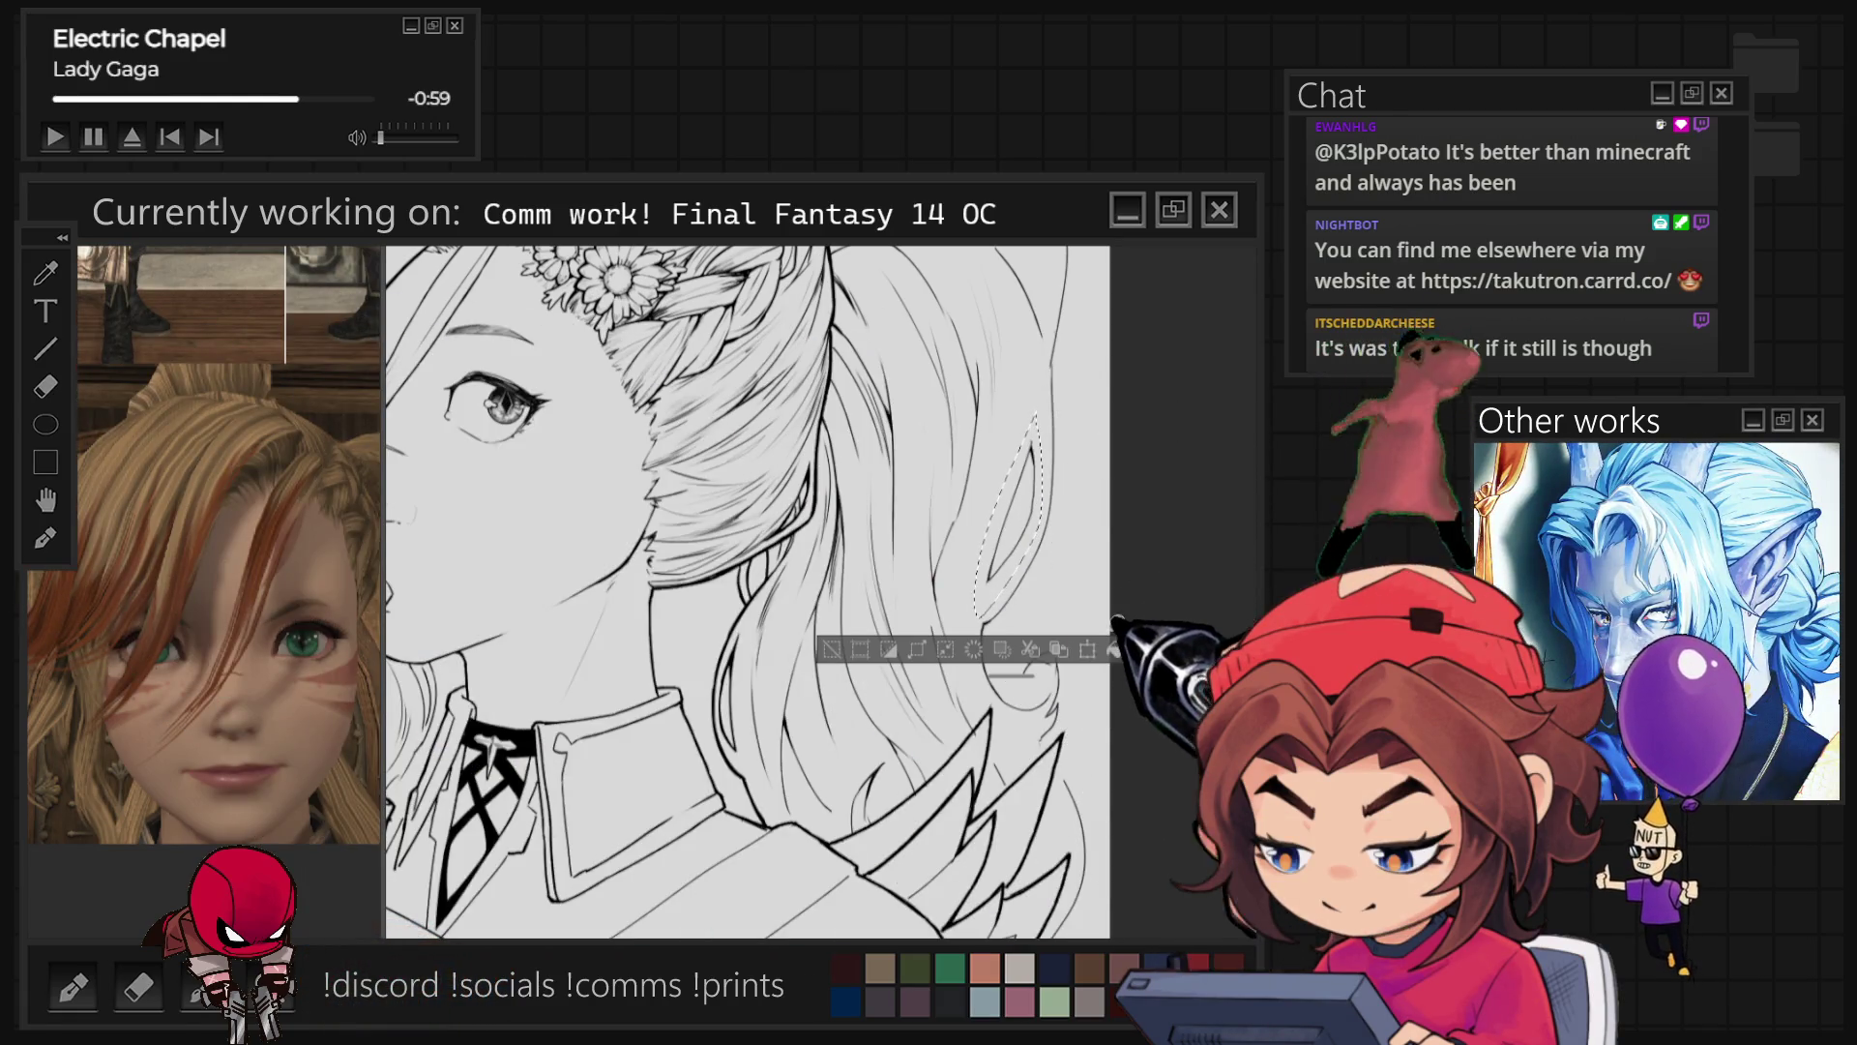
key("ctrl+t")
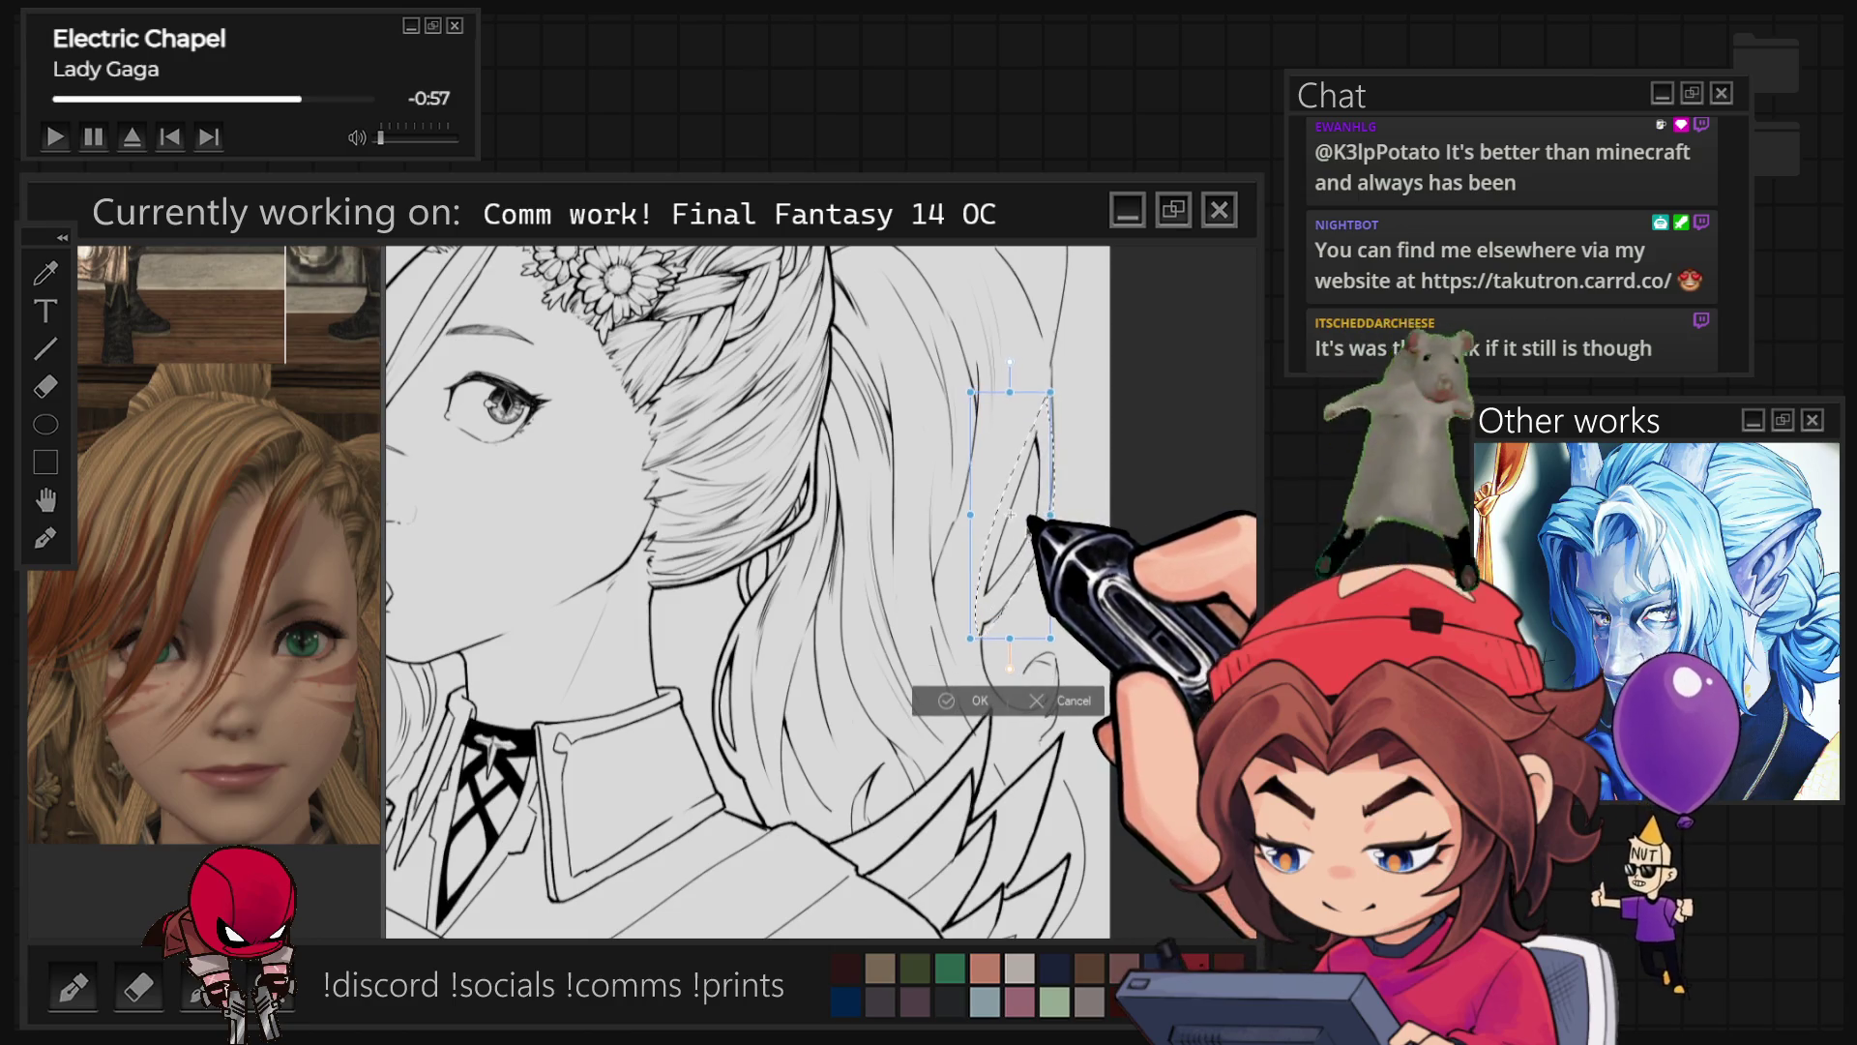
left_click(963, 701)
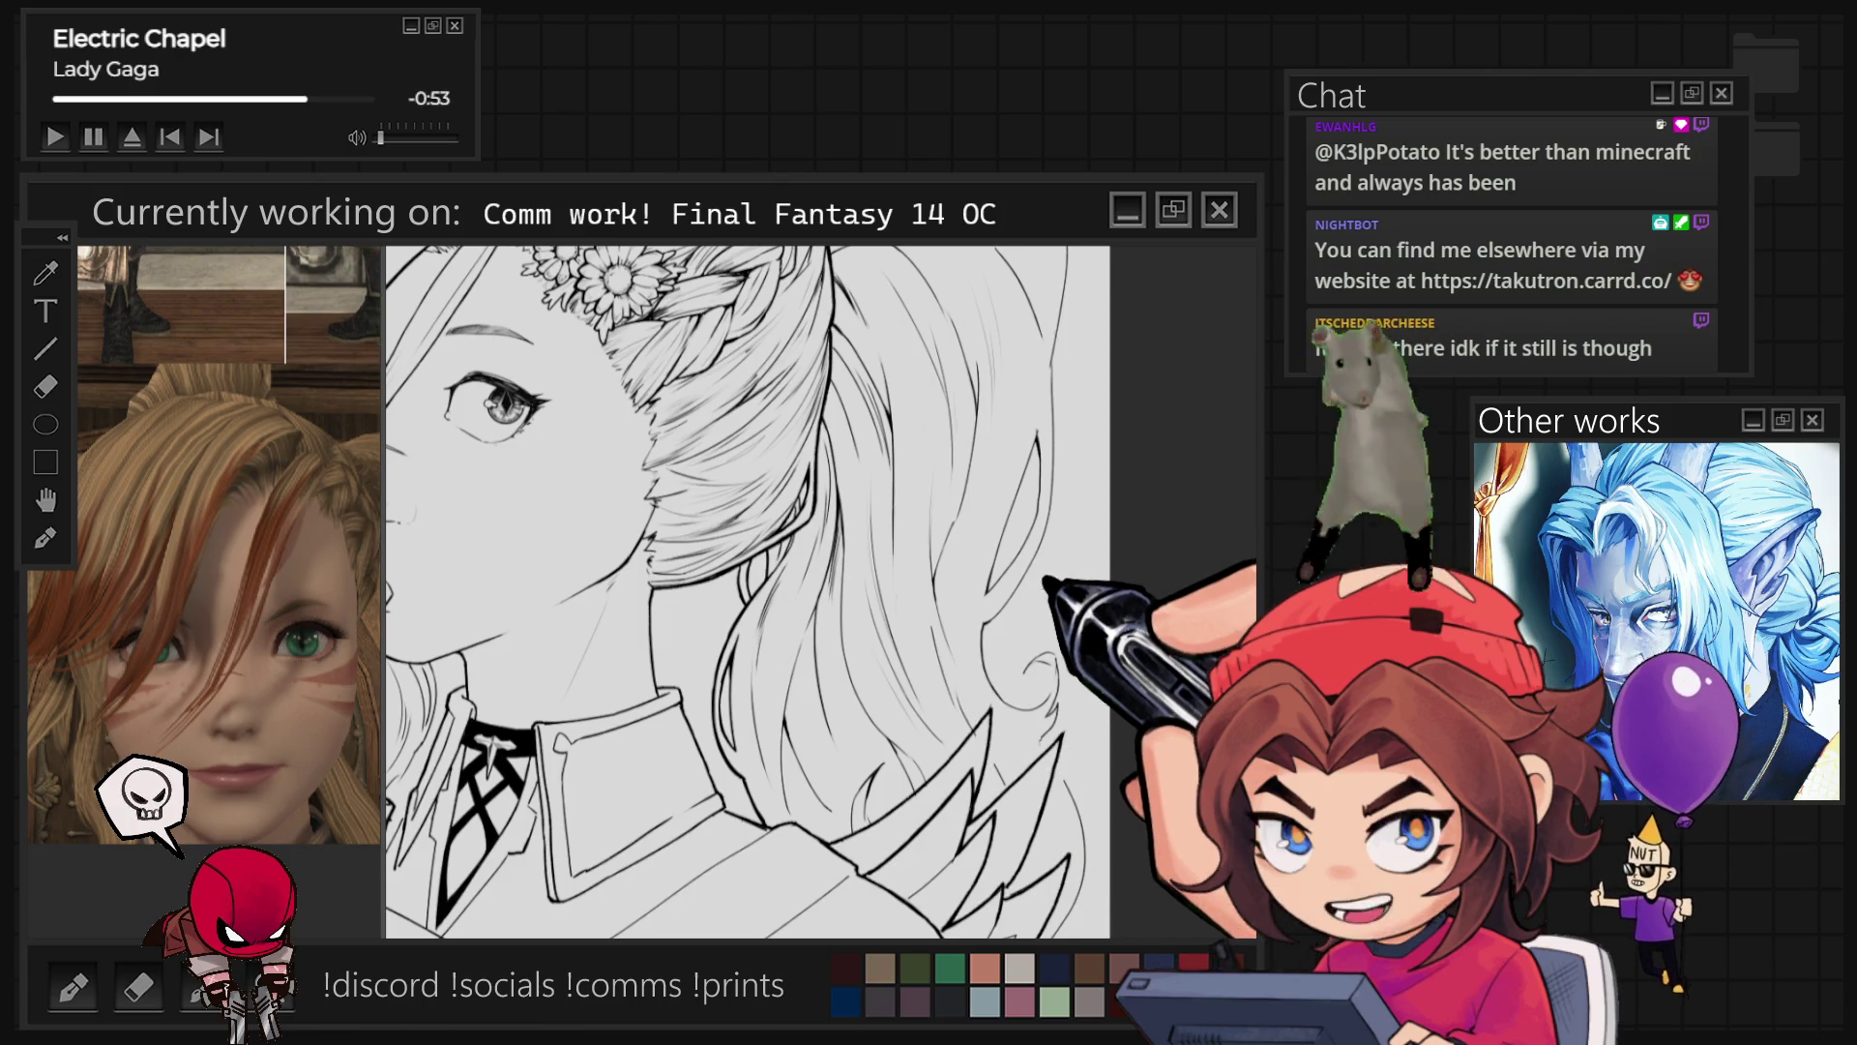
scroll(1005, 658, "down", 3)
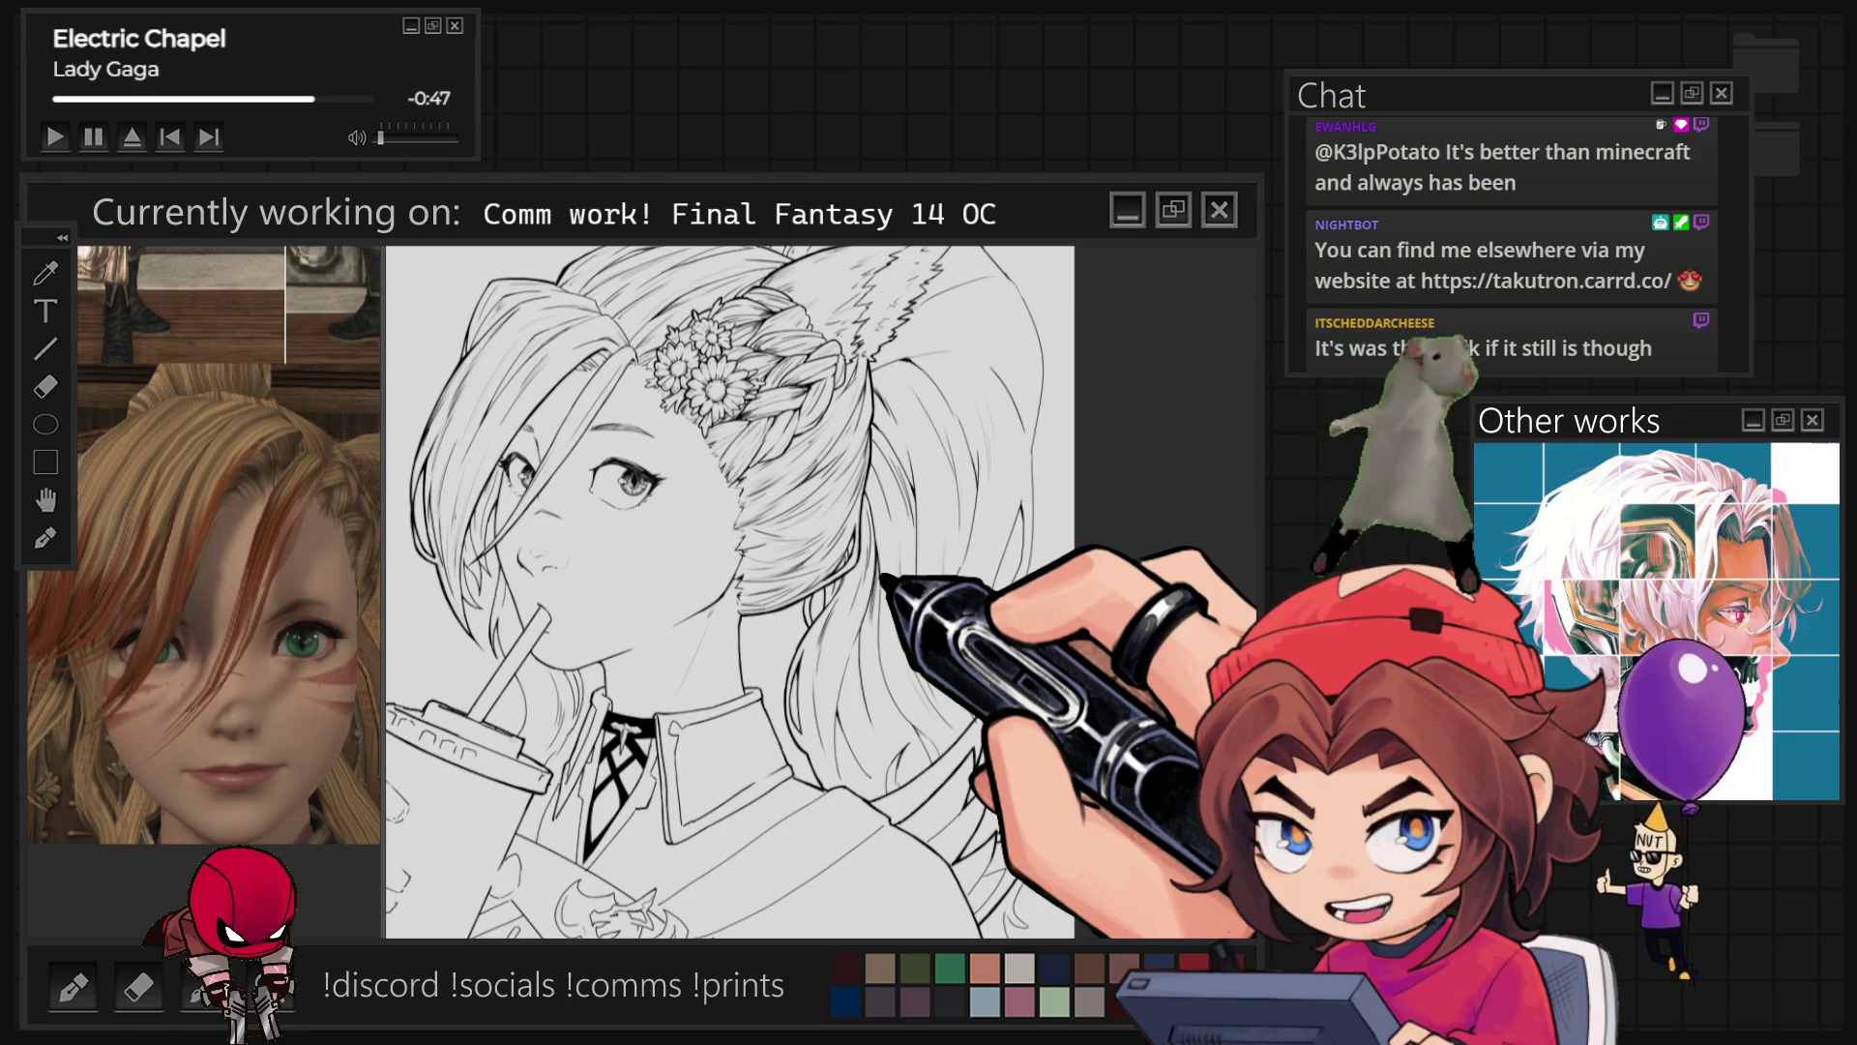
Step: Zoom in on the ear to ink feather lines and a spiky tuft of strands below the braid
scroll(1017, 329, "up", 3)
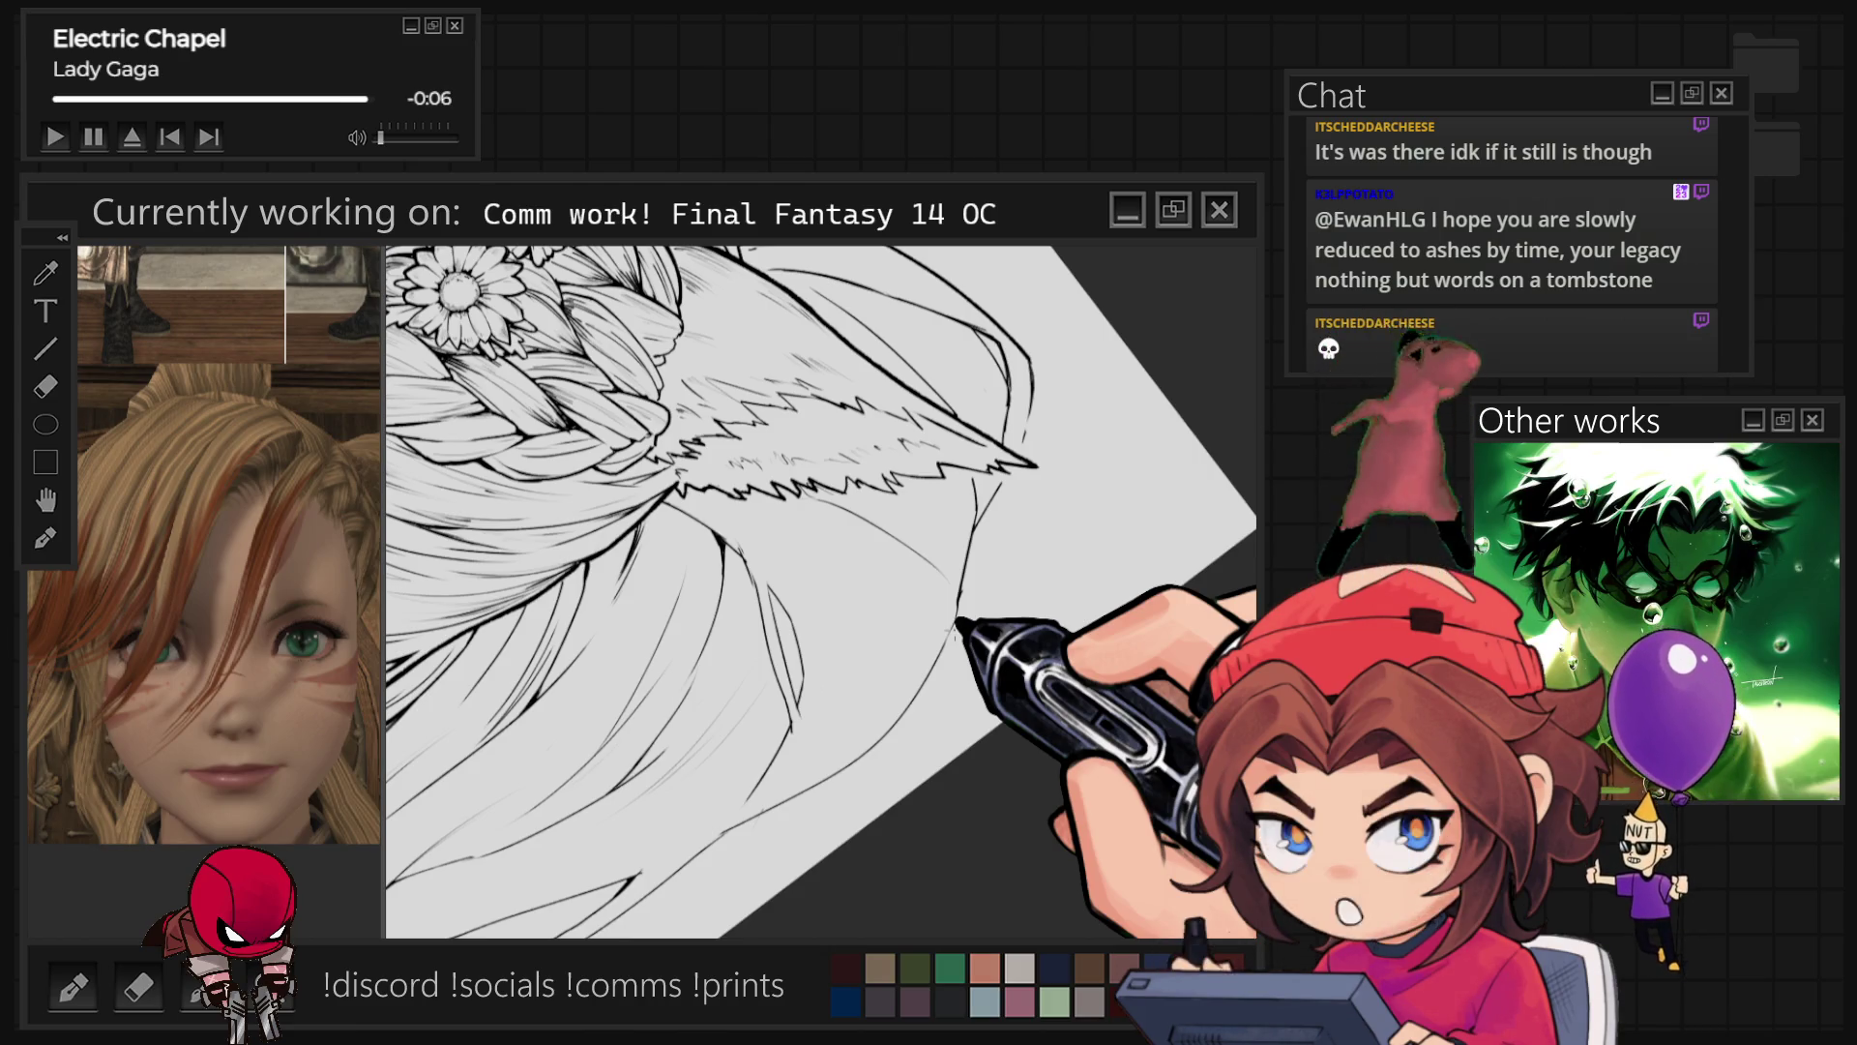
Step: Ink a long strand down the hair's outer right edge on a tilted canvas, then fit the drawing to the window
key("ctrl+0")
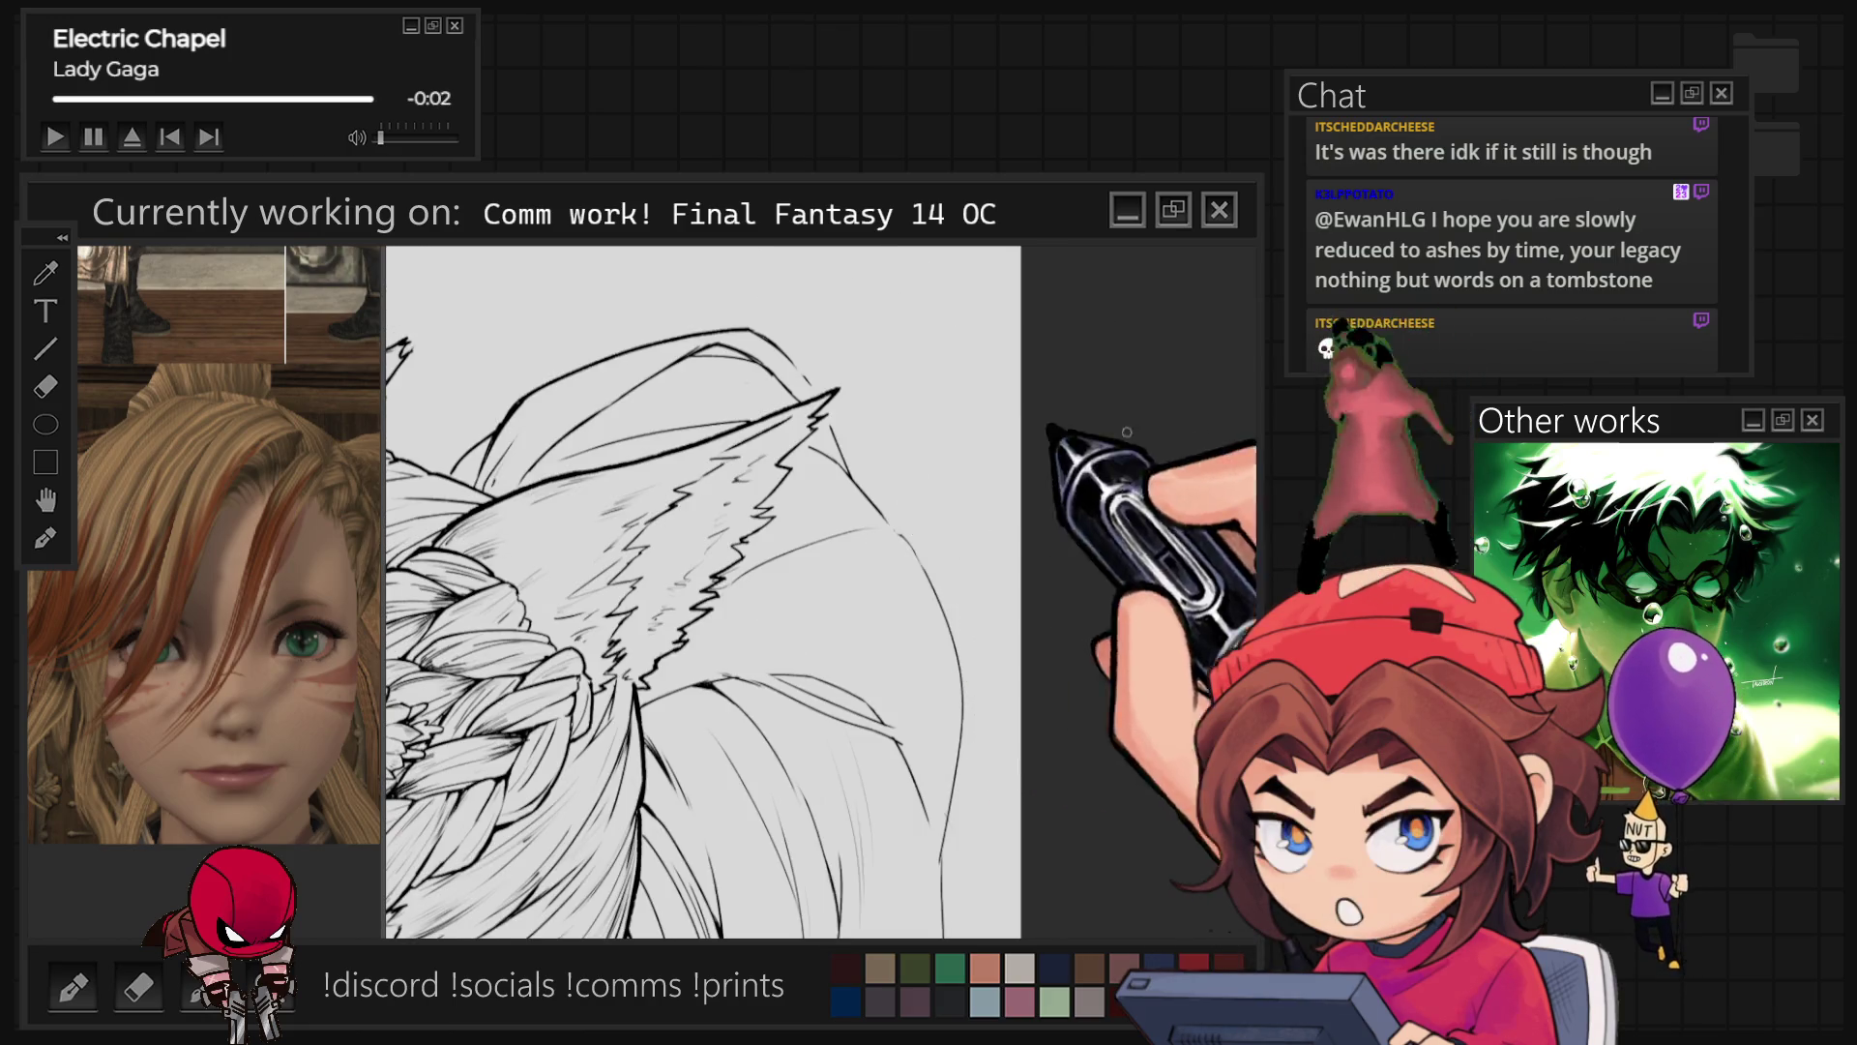
key("r")
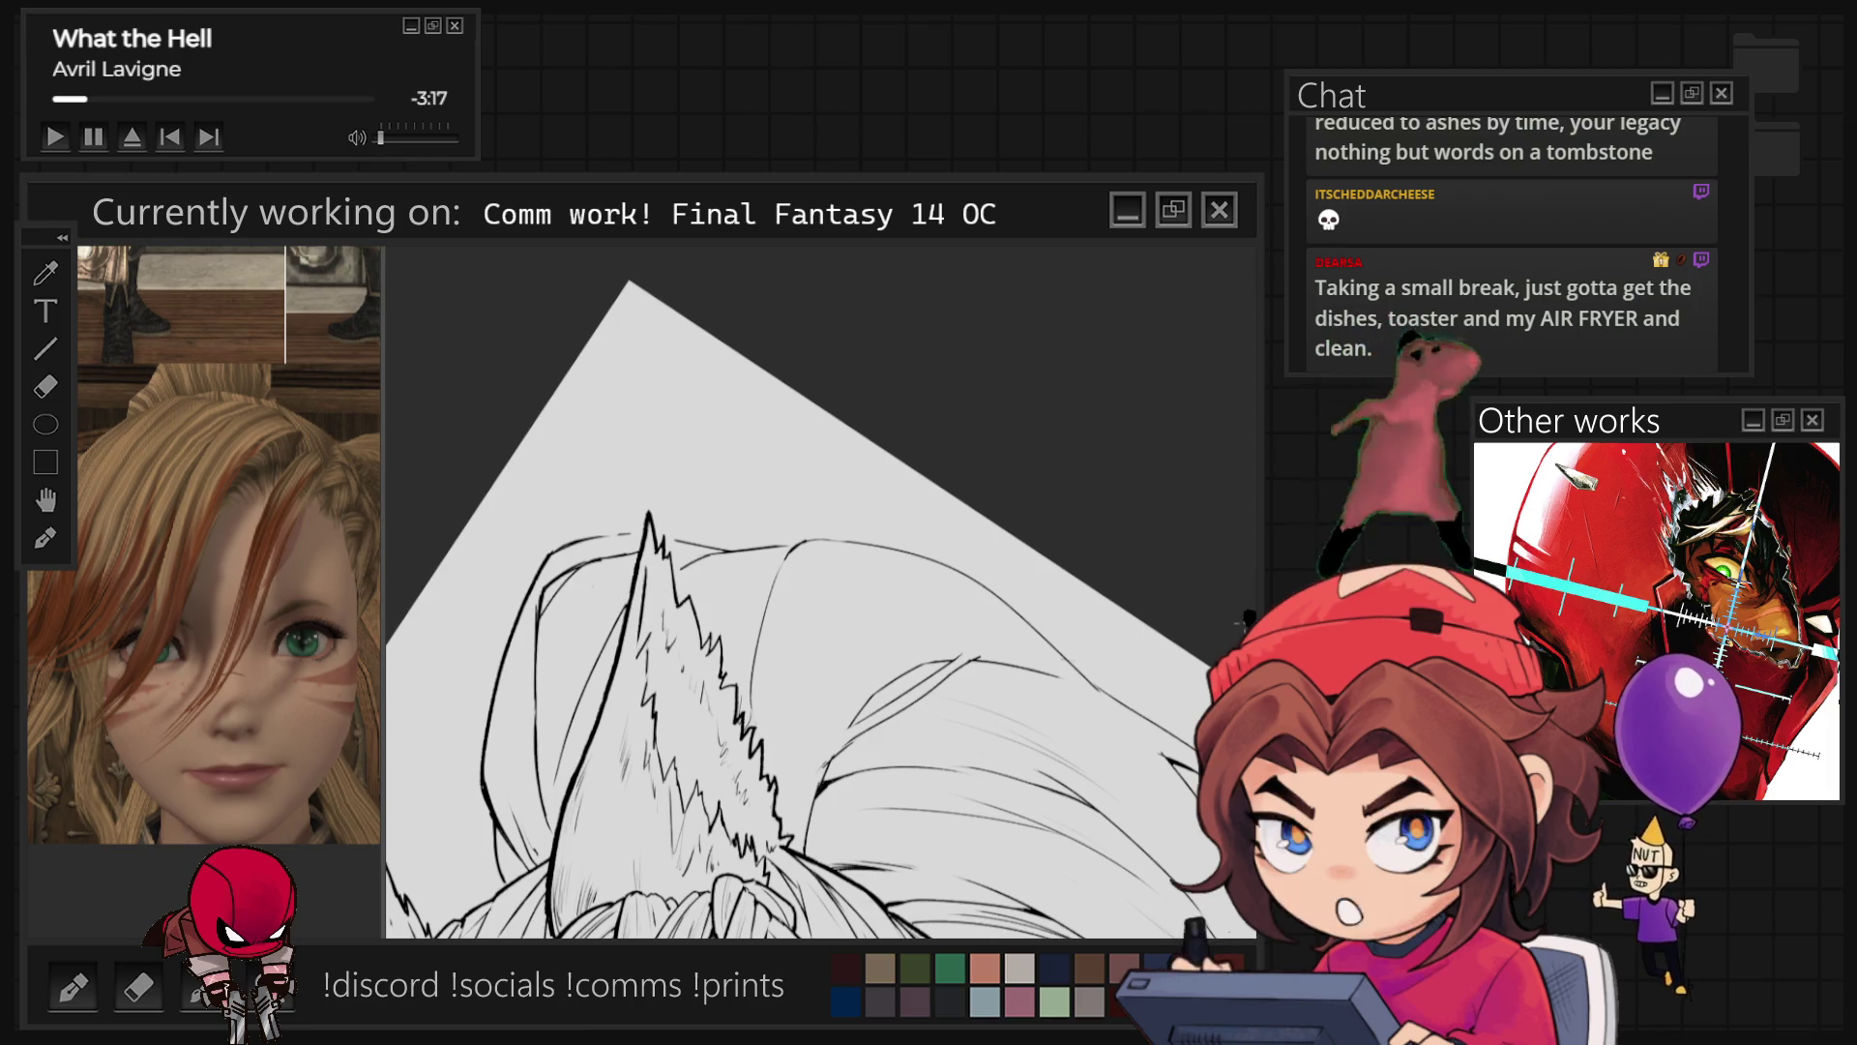
key("Escape")
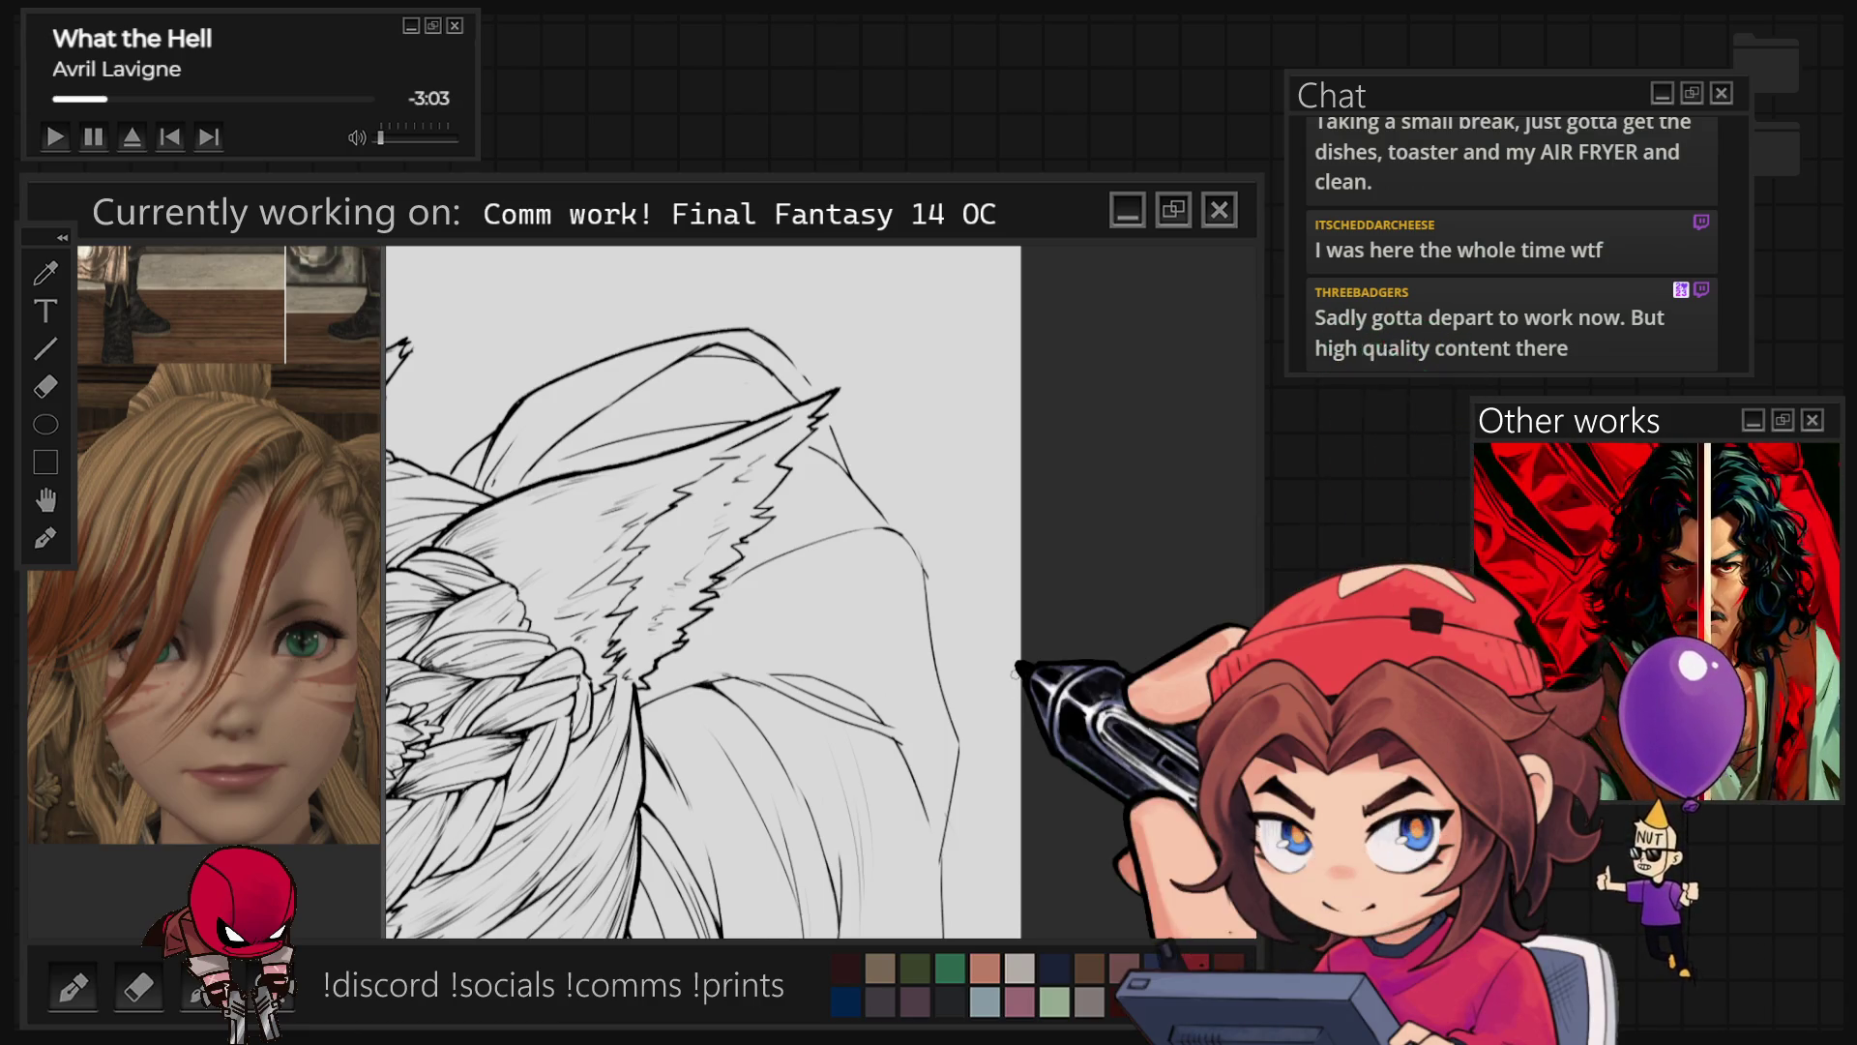
key("ctrl+0")
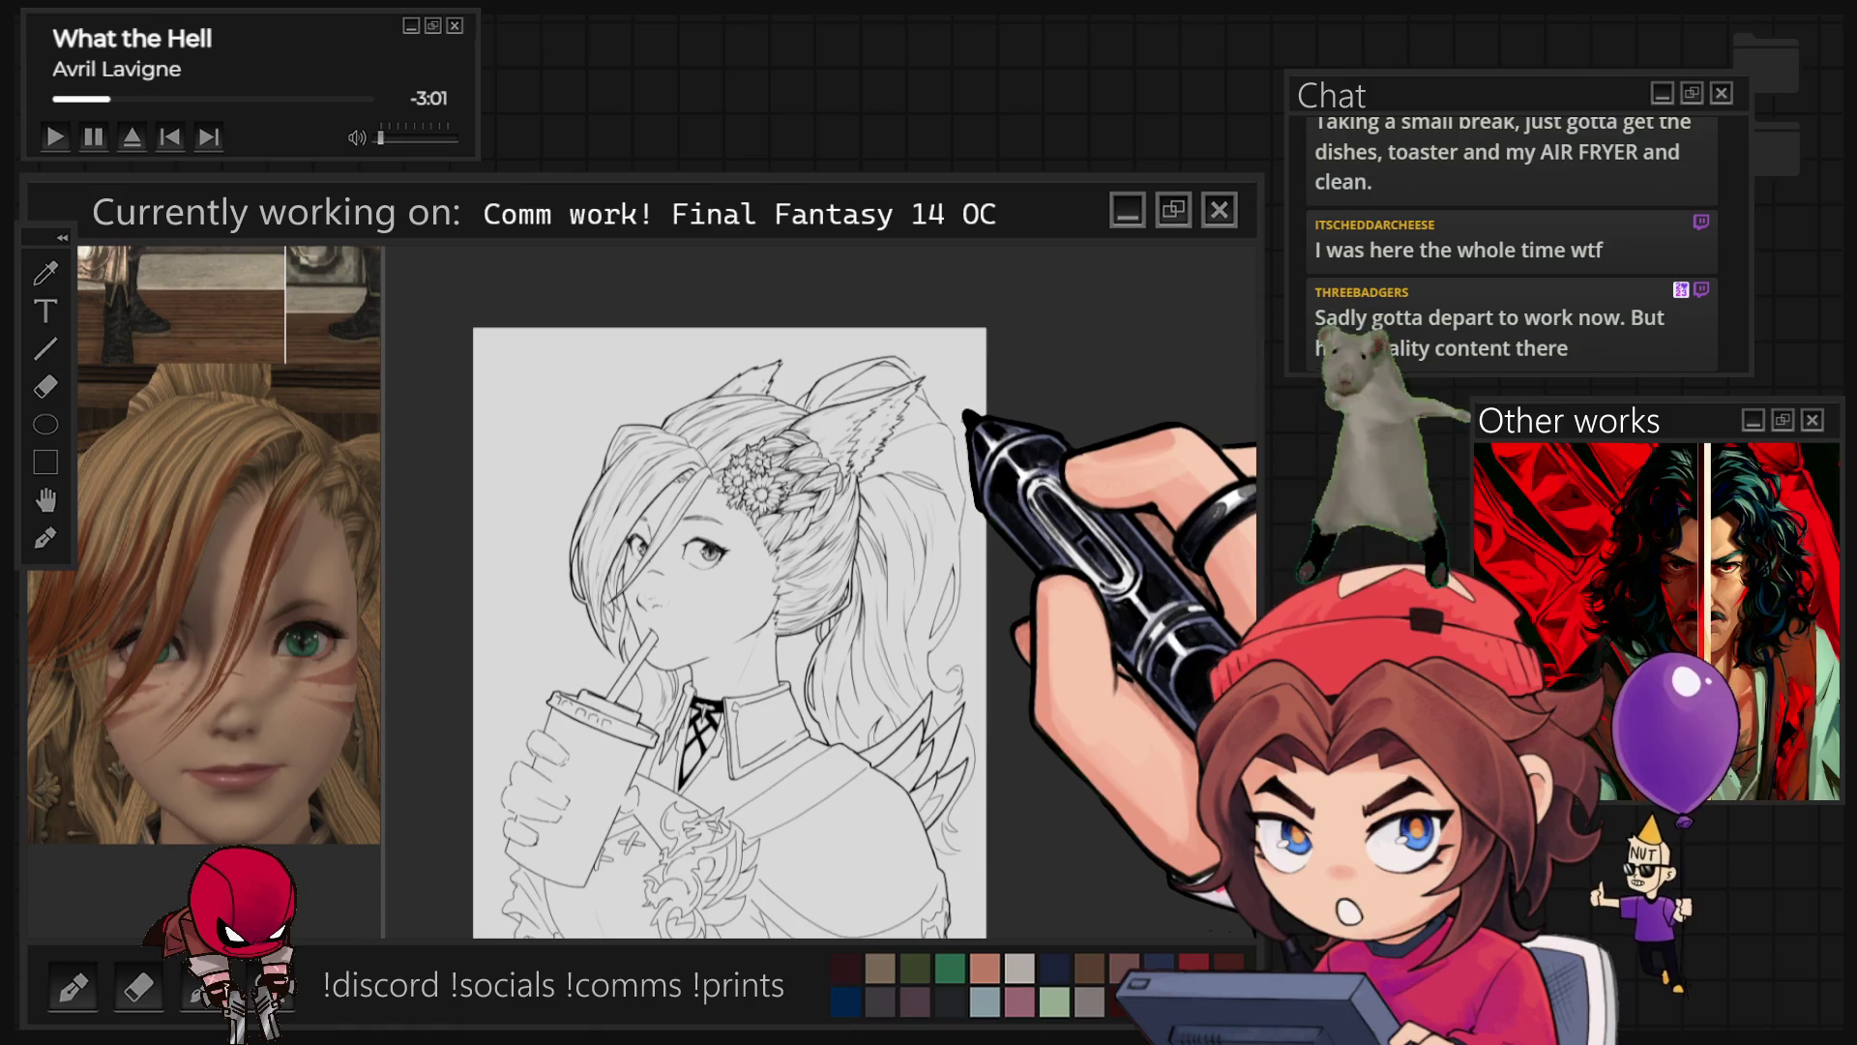
Step: Zoom in on the head, feathered ears and braid, then straighten, refit and re-tilt the canvas
scroll(843, 416, "up", 5)
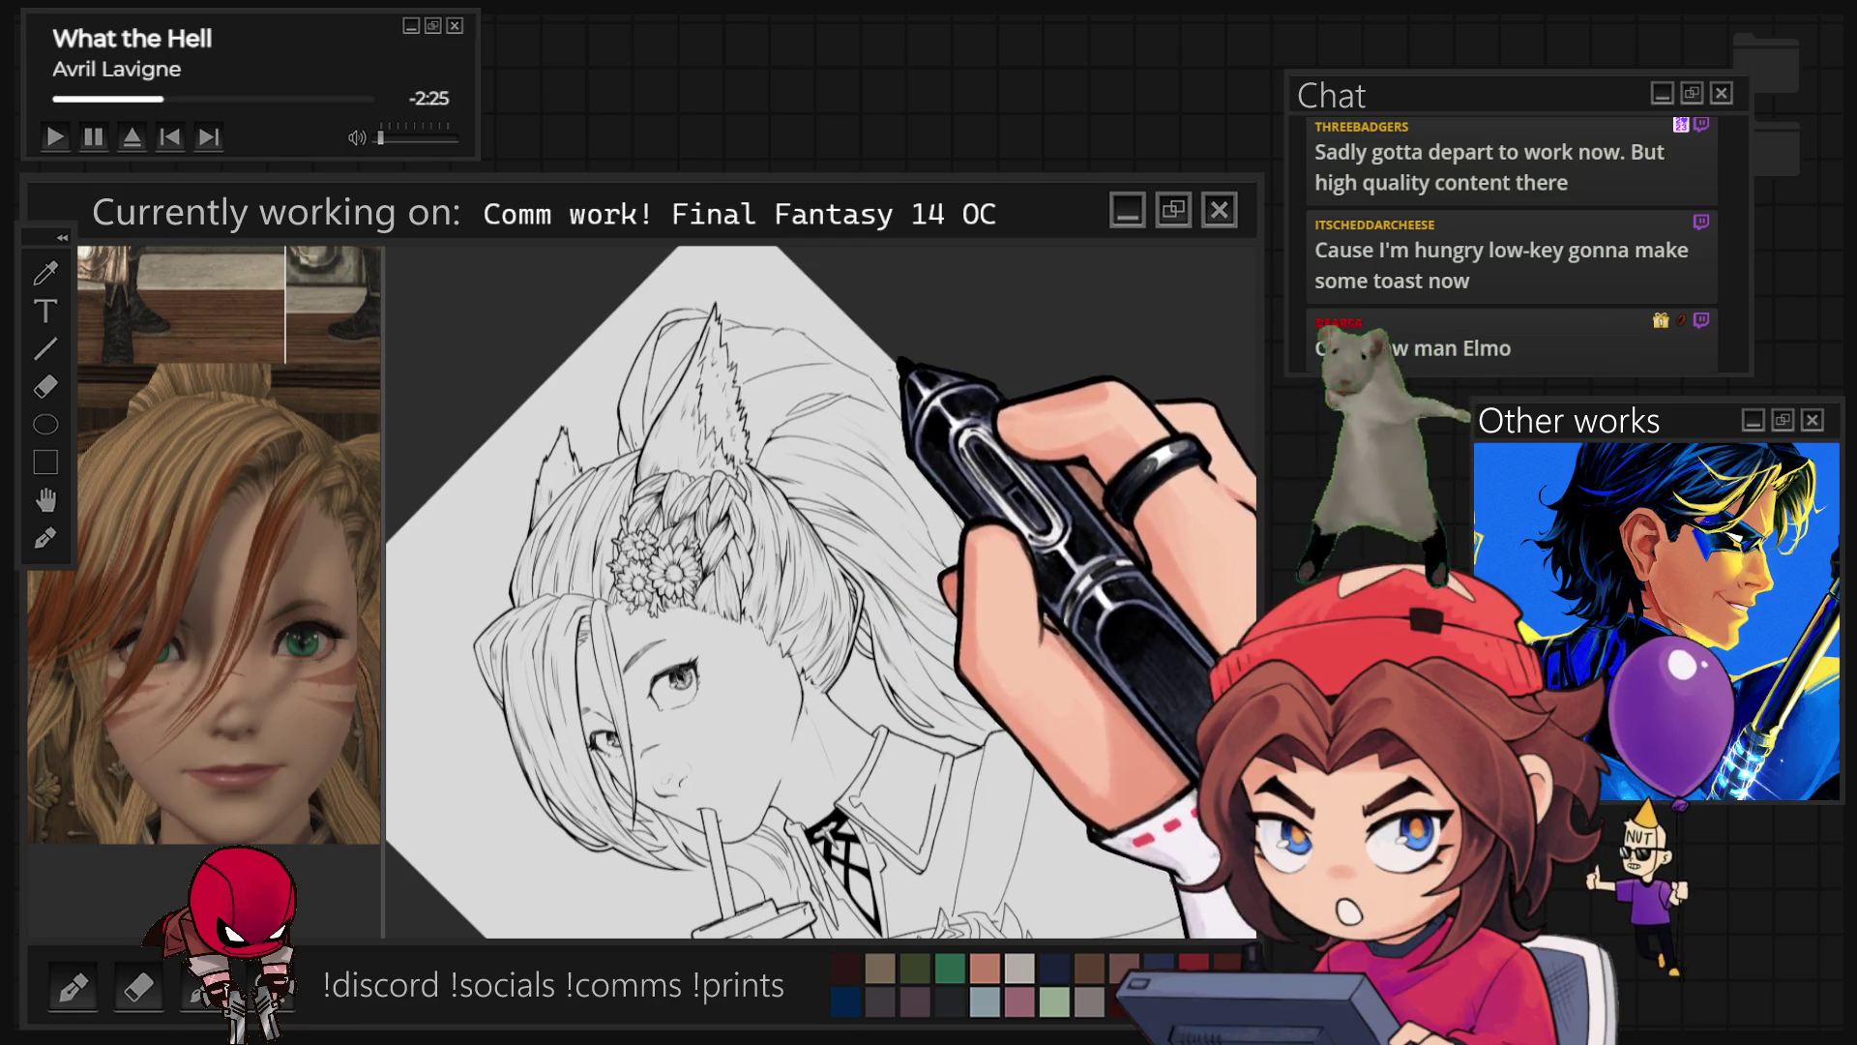
key("ctrl+0")
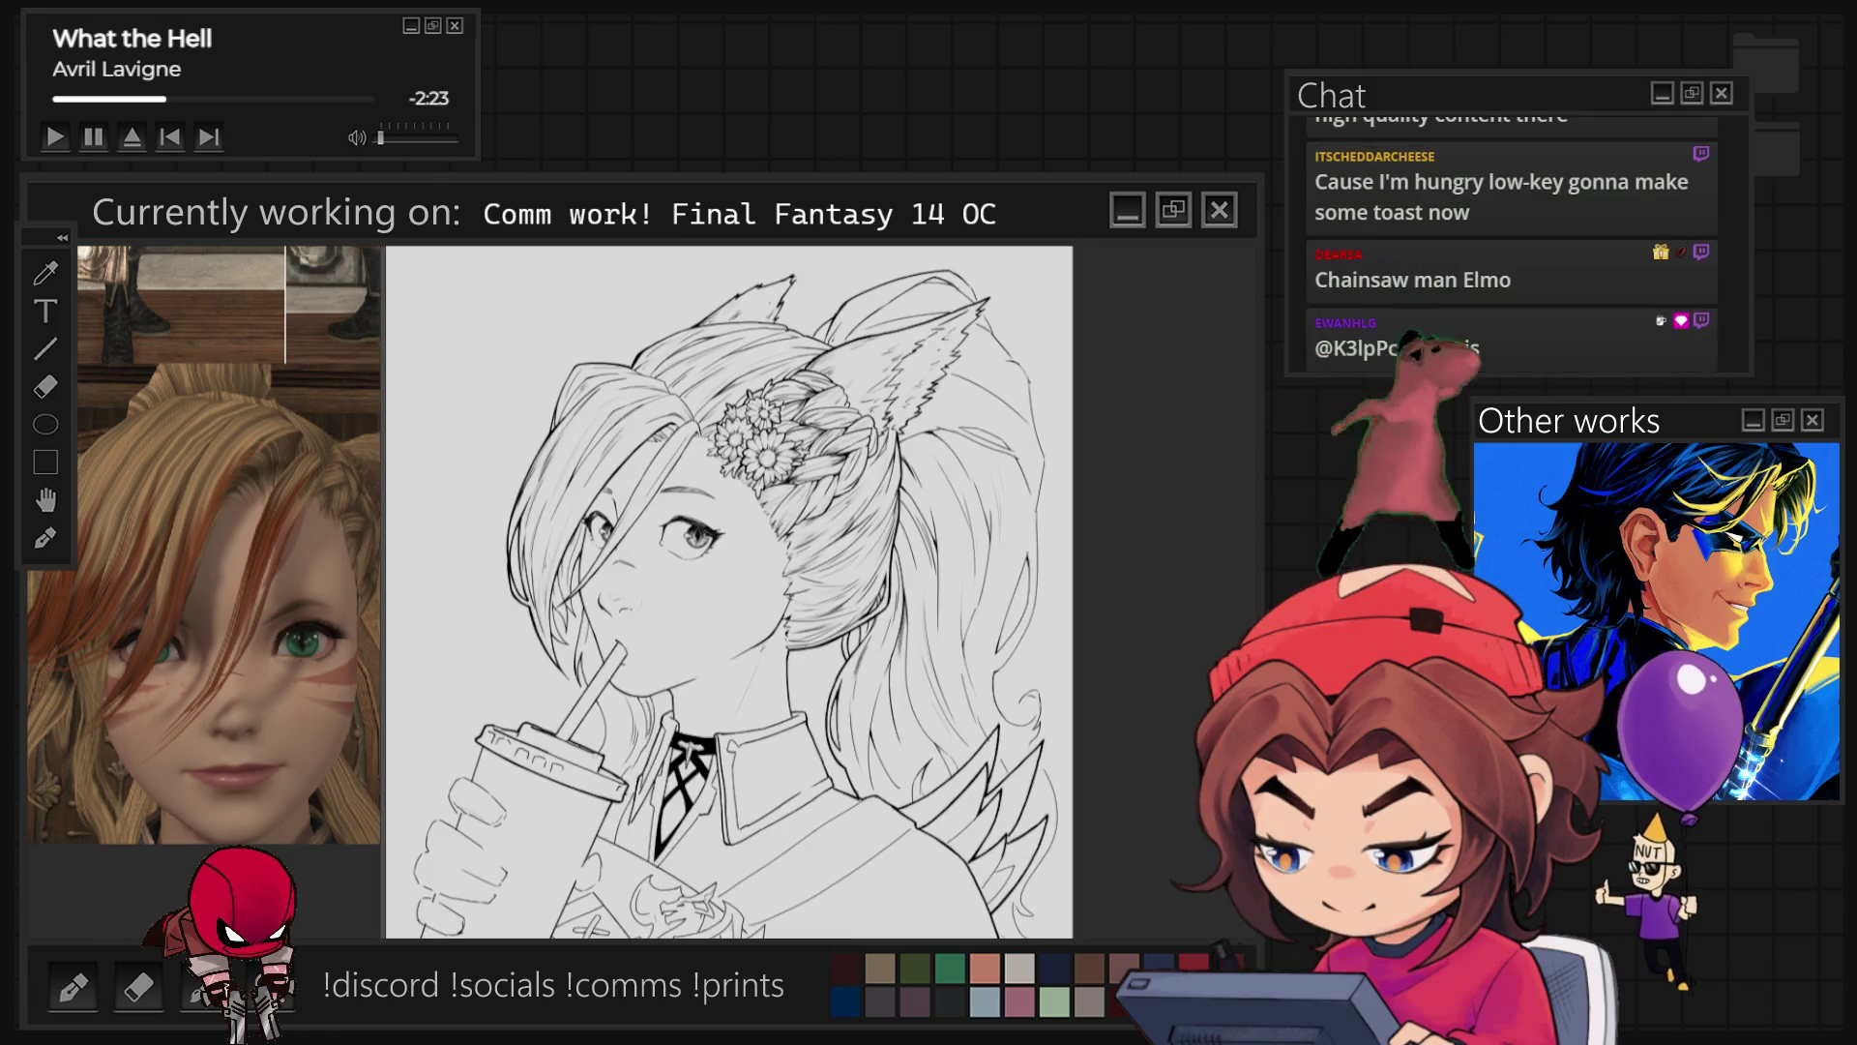
key("r")
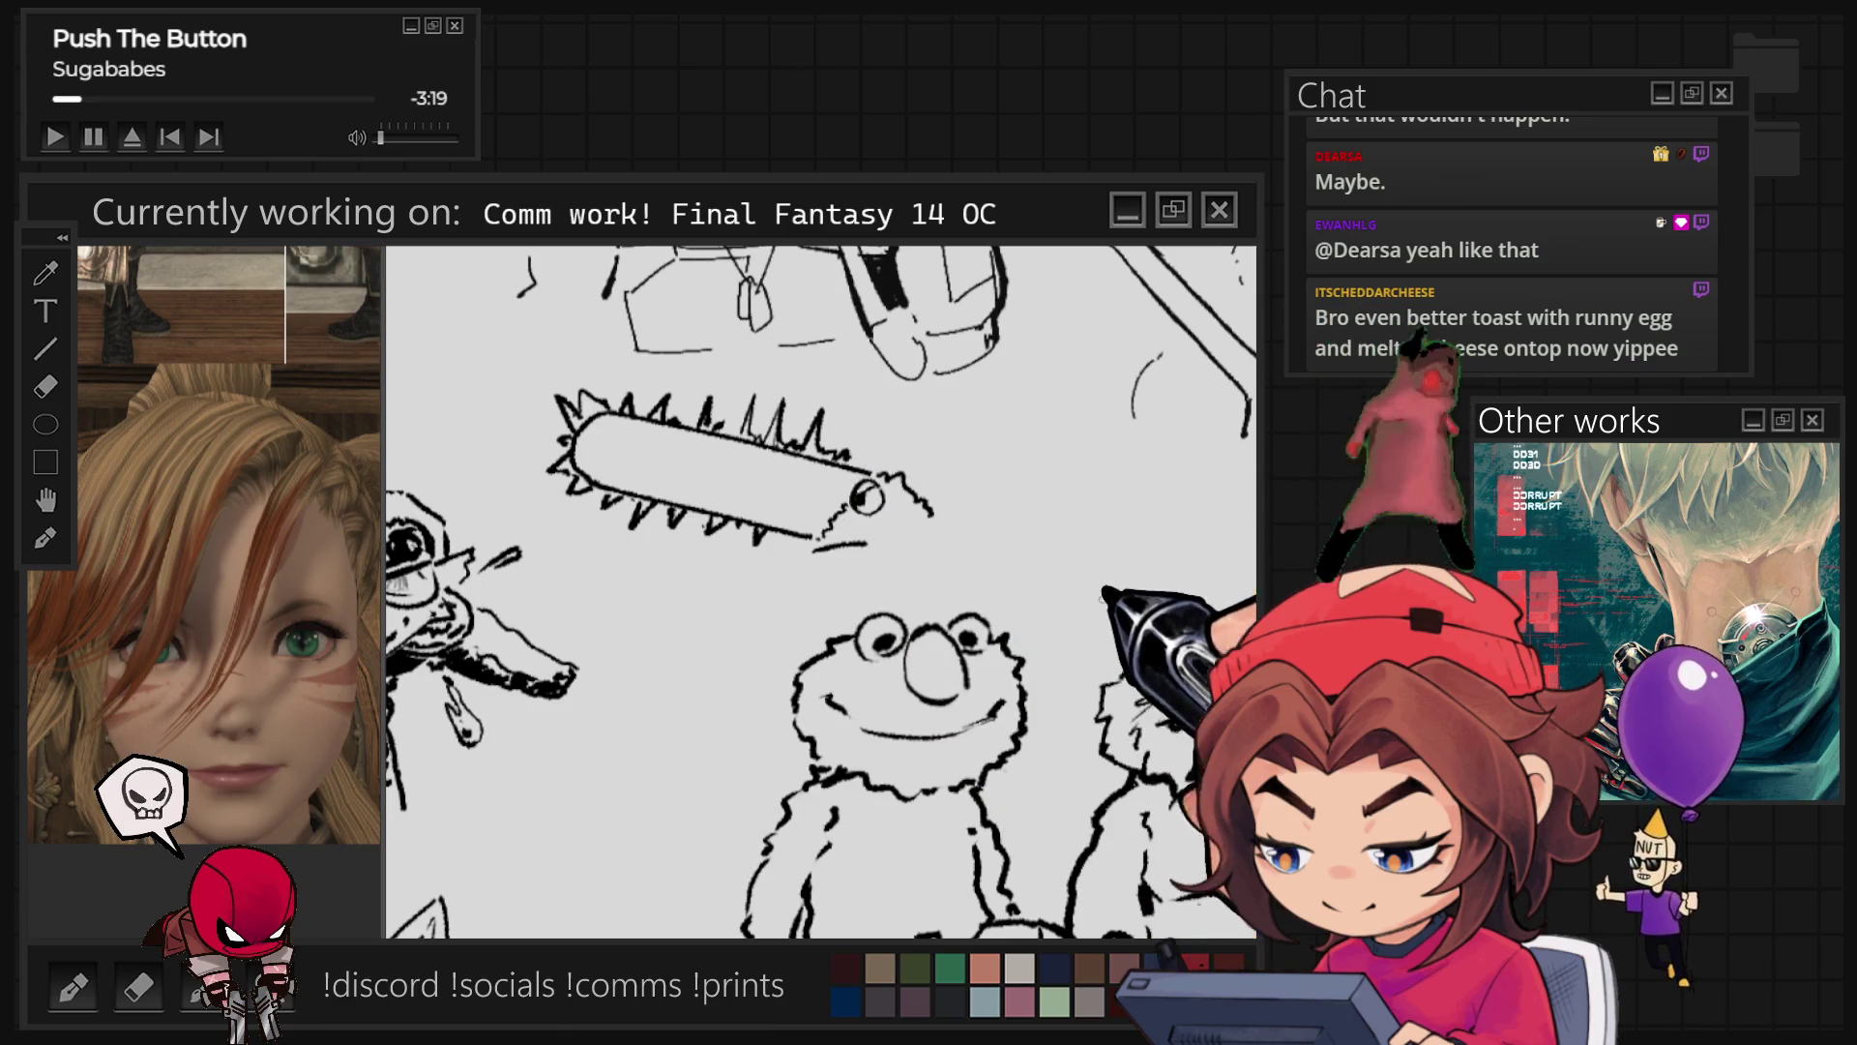
Step: Add two short strokes at the chainsaw tip and zigzag teeth beneath it
left_click_drag(974, 454, 928, 501)
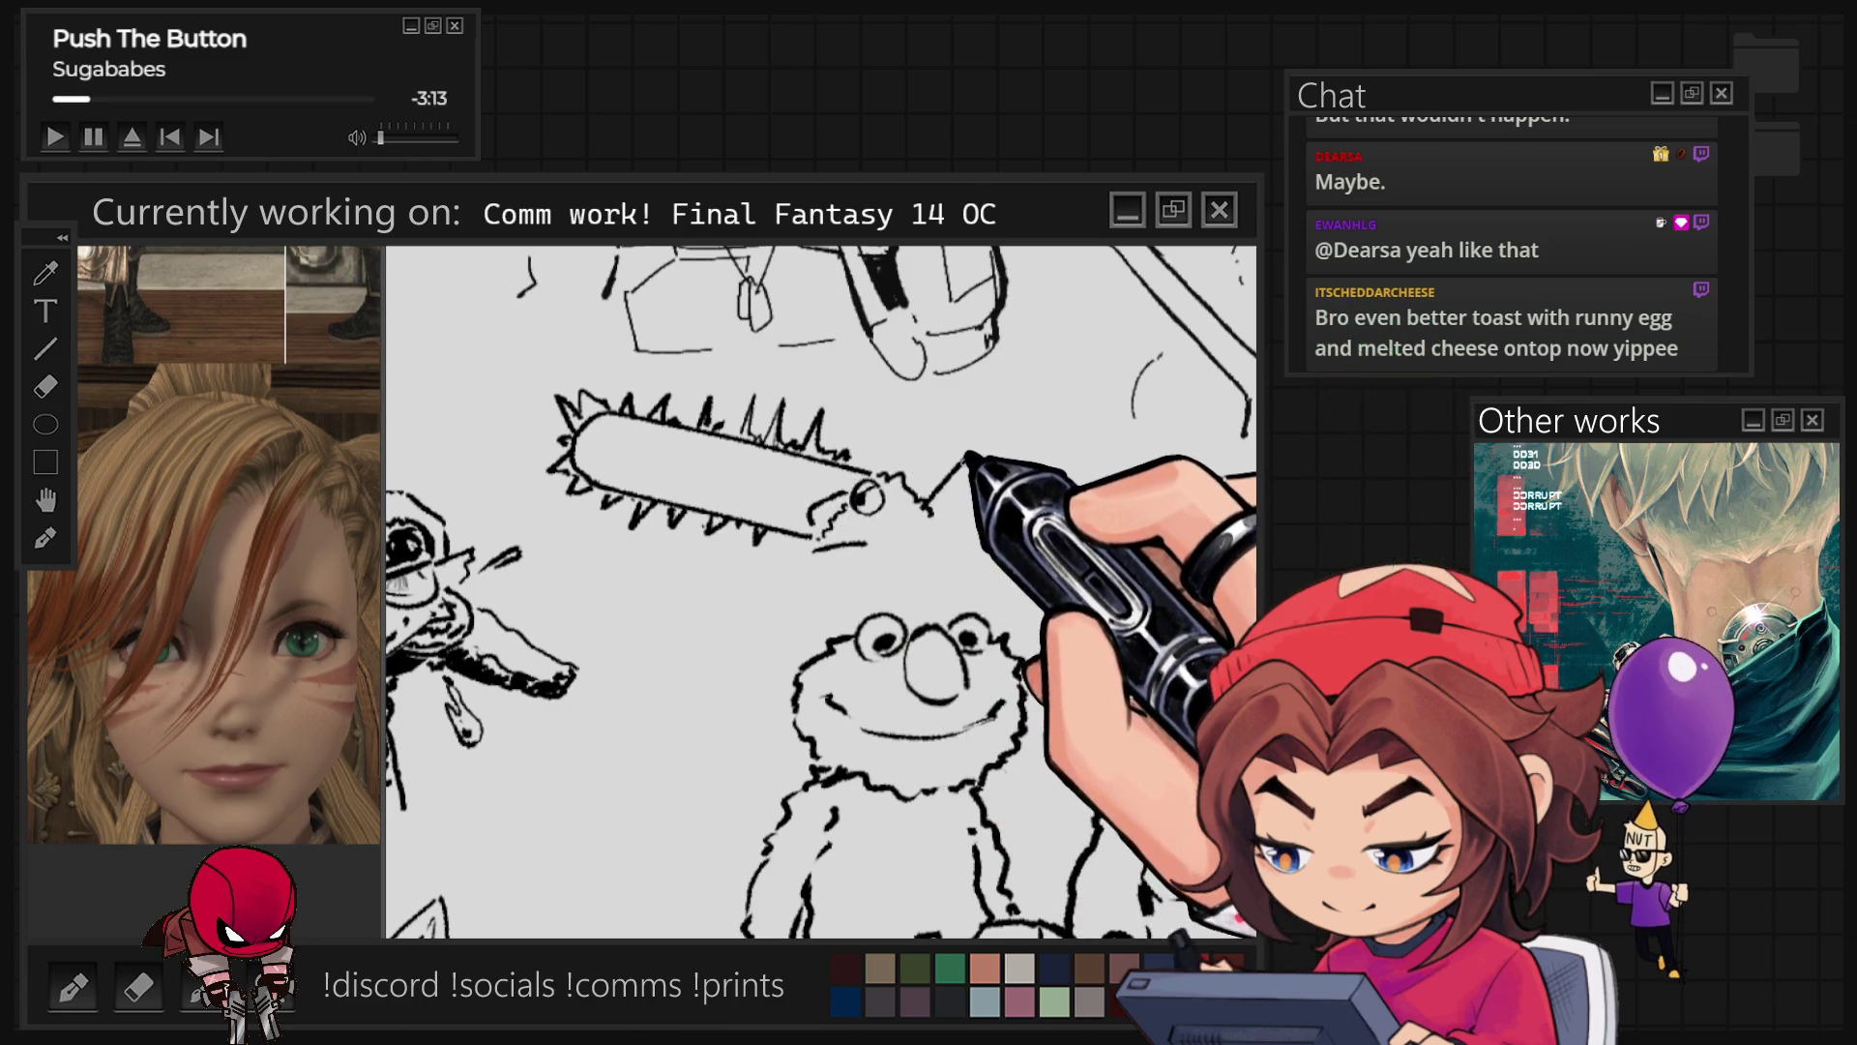
left_click_drag(976, 457, 919, 511)
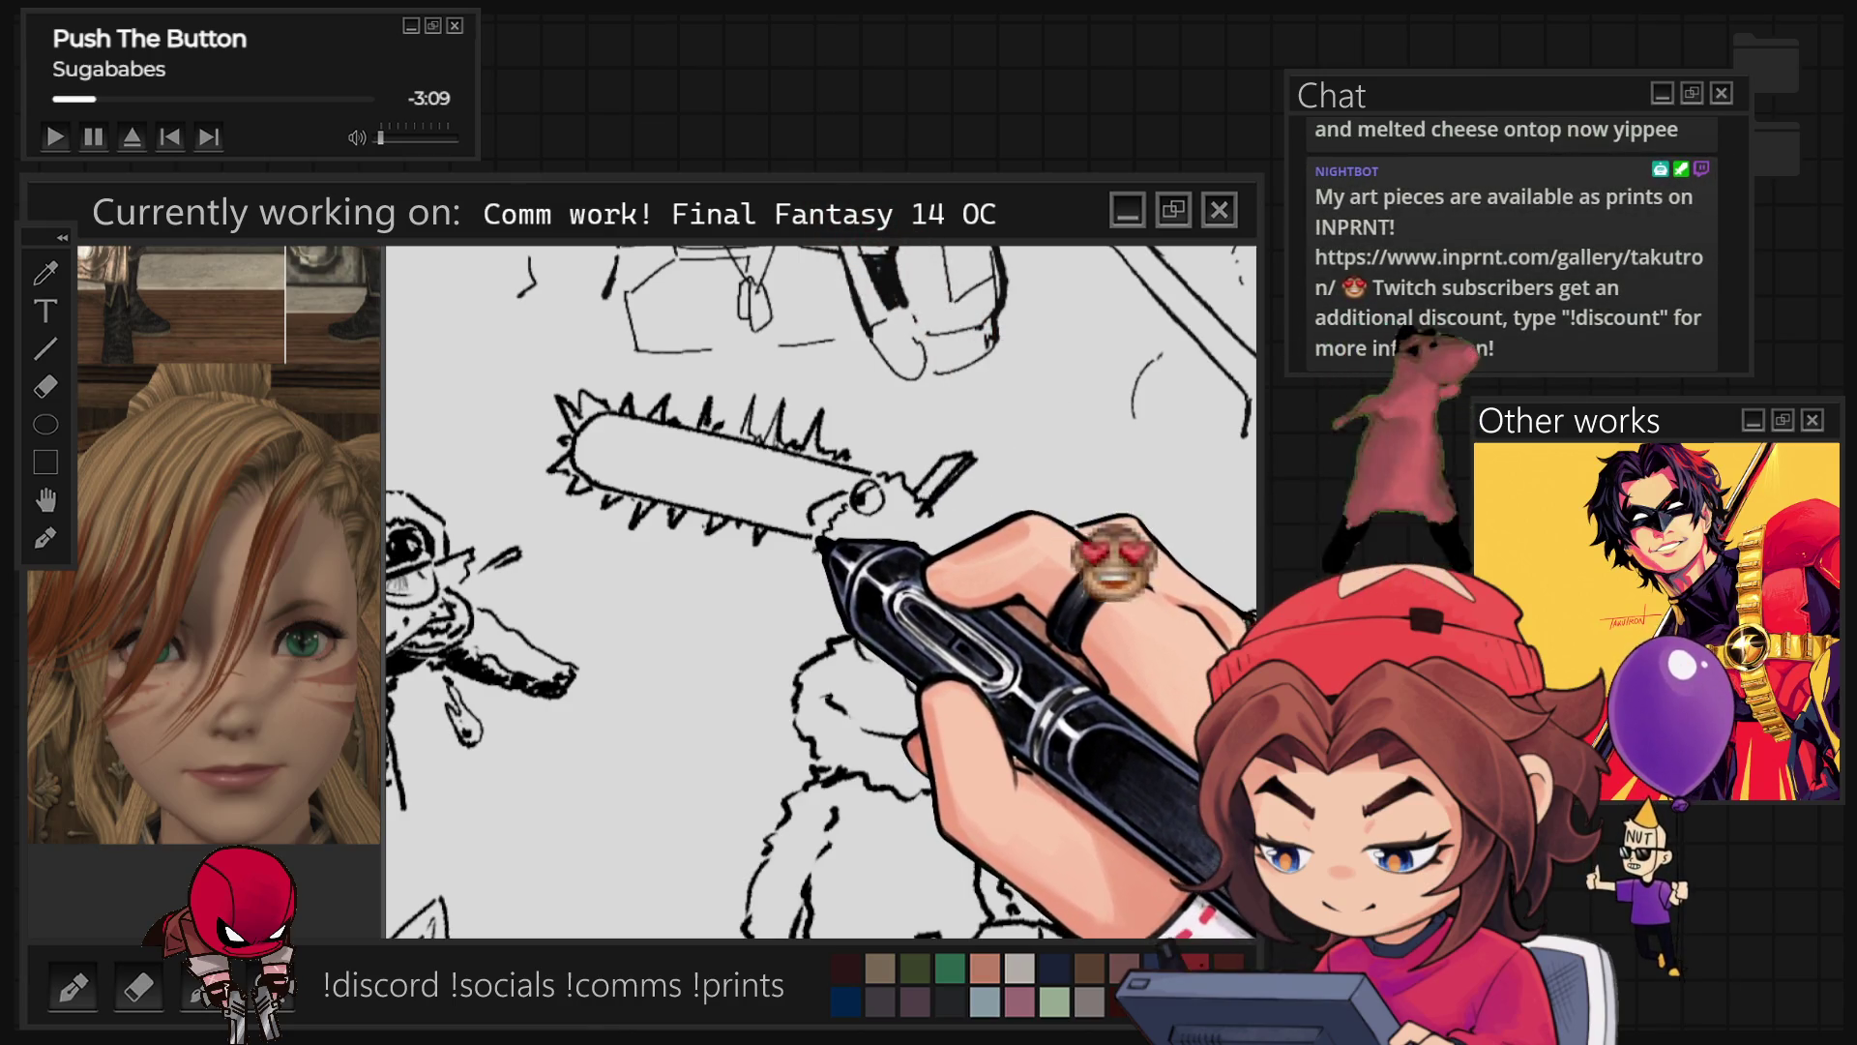
left_click_drag(816, 551, 844, 555)
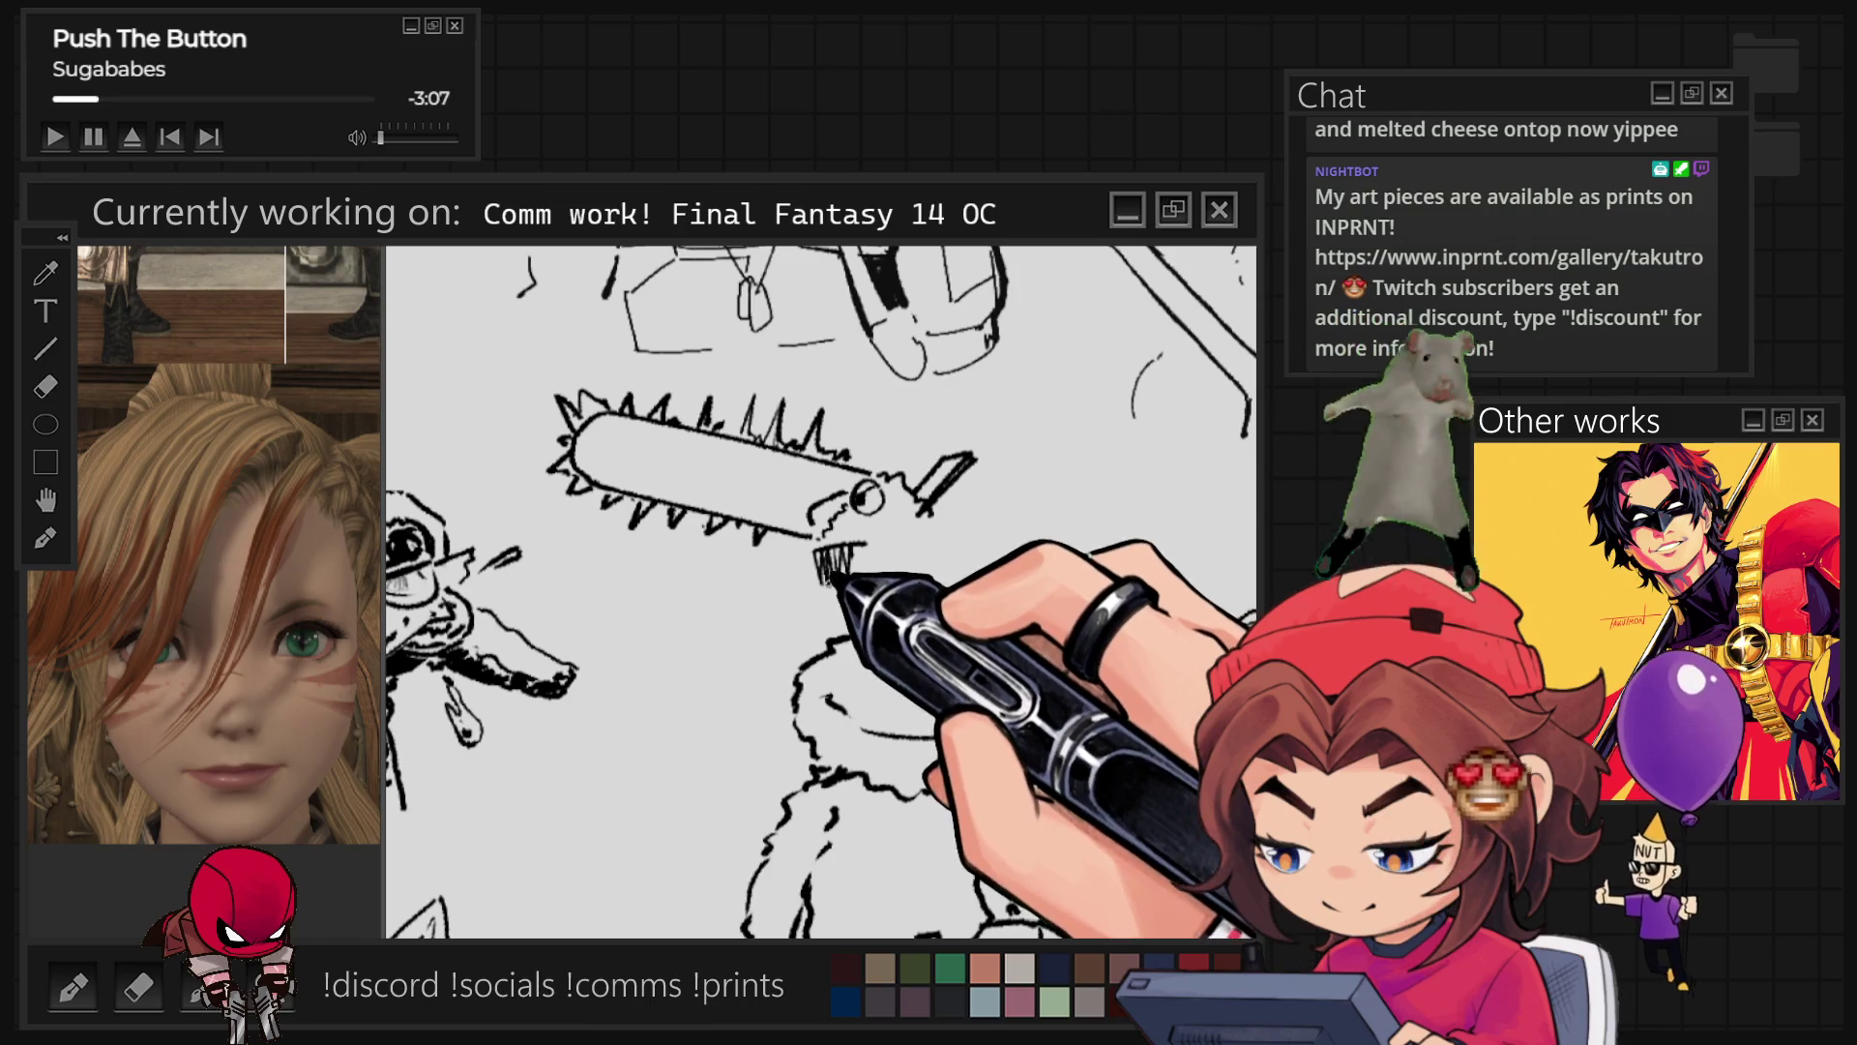
Step: Undo repeatedly until the chainsaw doodle and its new strokes are gone
key("ctrl+z")
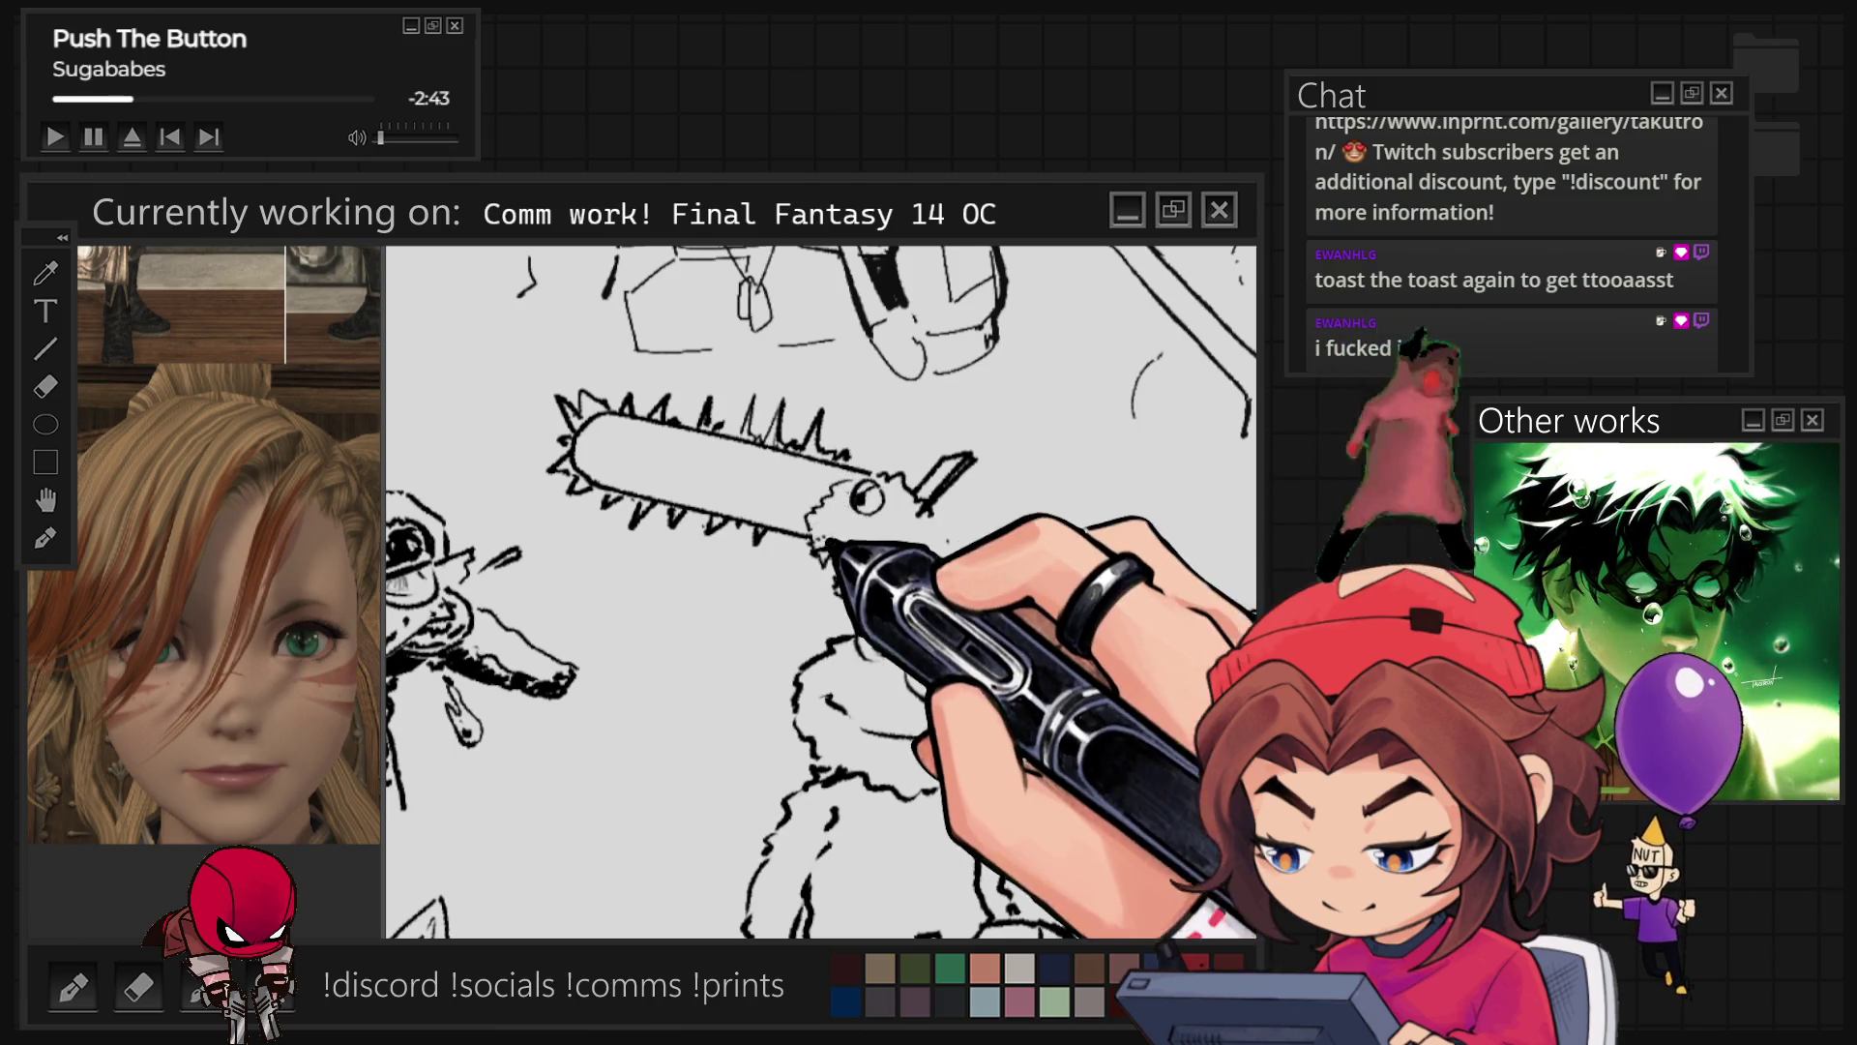
key("ctrl+z")
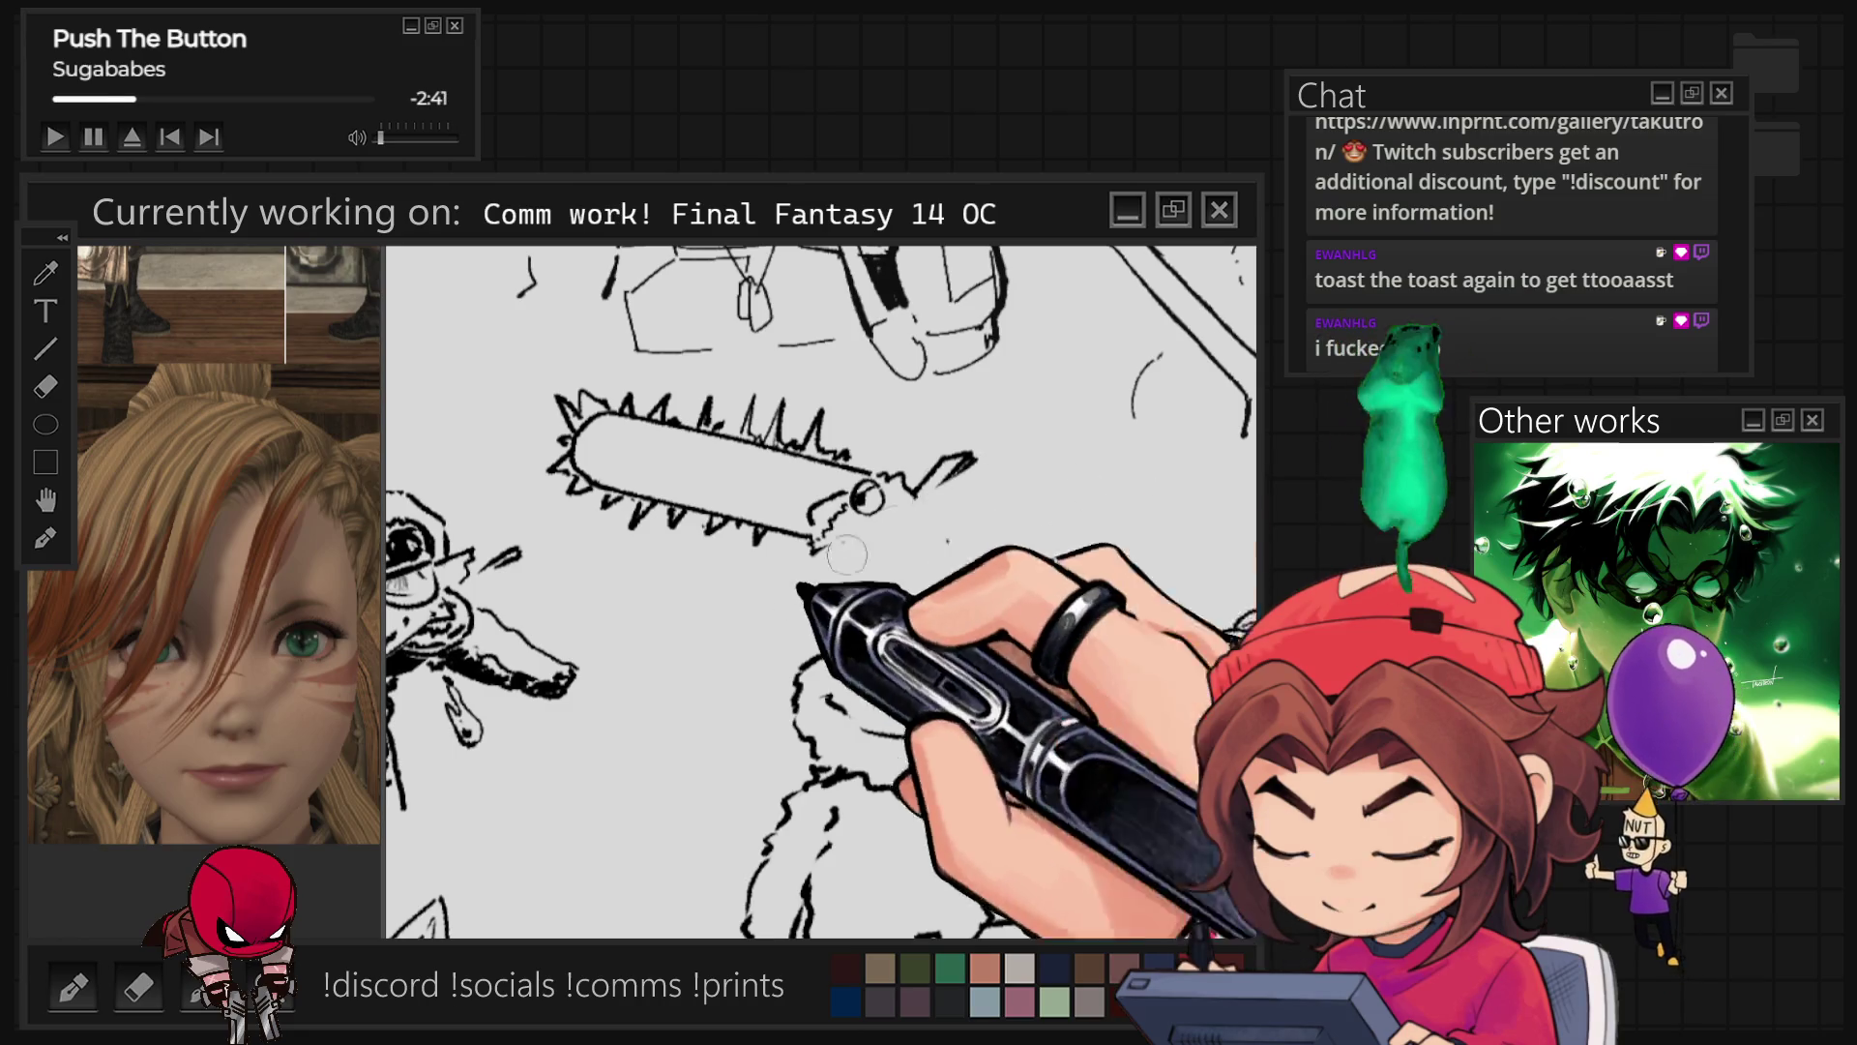
key("ctrl+z")
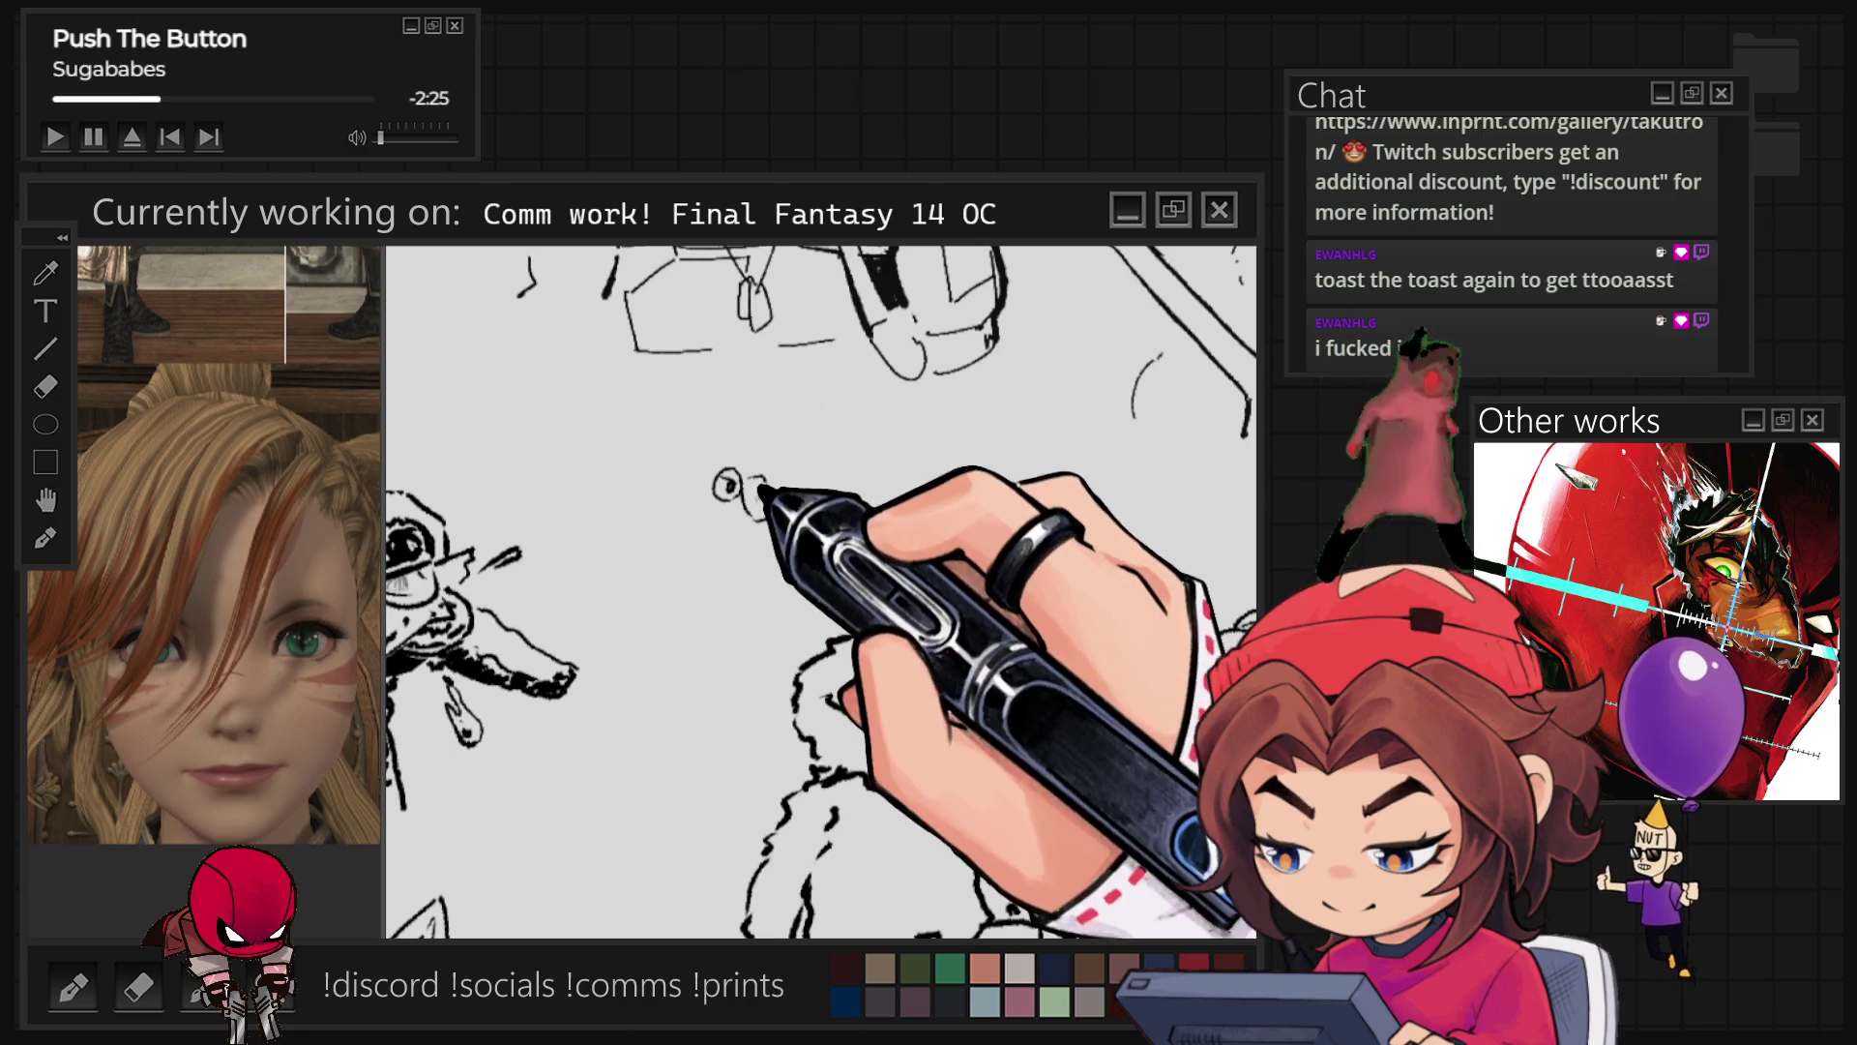
Step: Sketch a rounded blade beside the small circle, face strokes around it, then spikes and the head outline
mouse_move(764, 477)
left_mouse_down()
mouse_move(883, 402)
mouse_move(933, 423)
mouse_move(774, 533)
left_mouse_up()
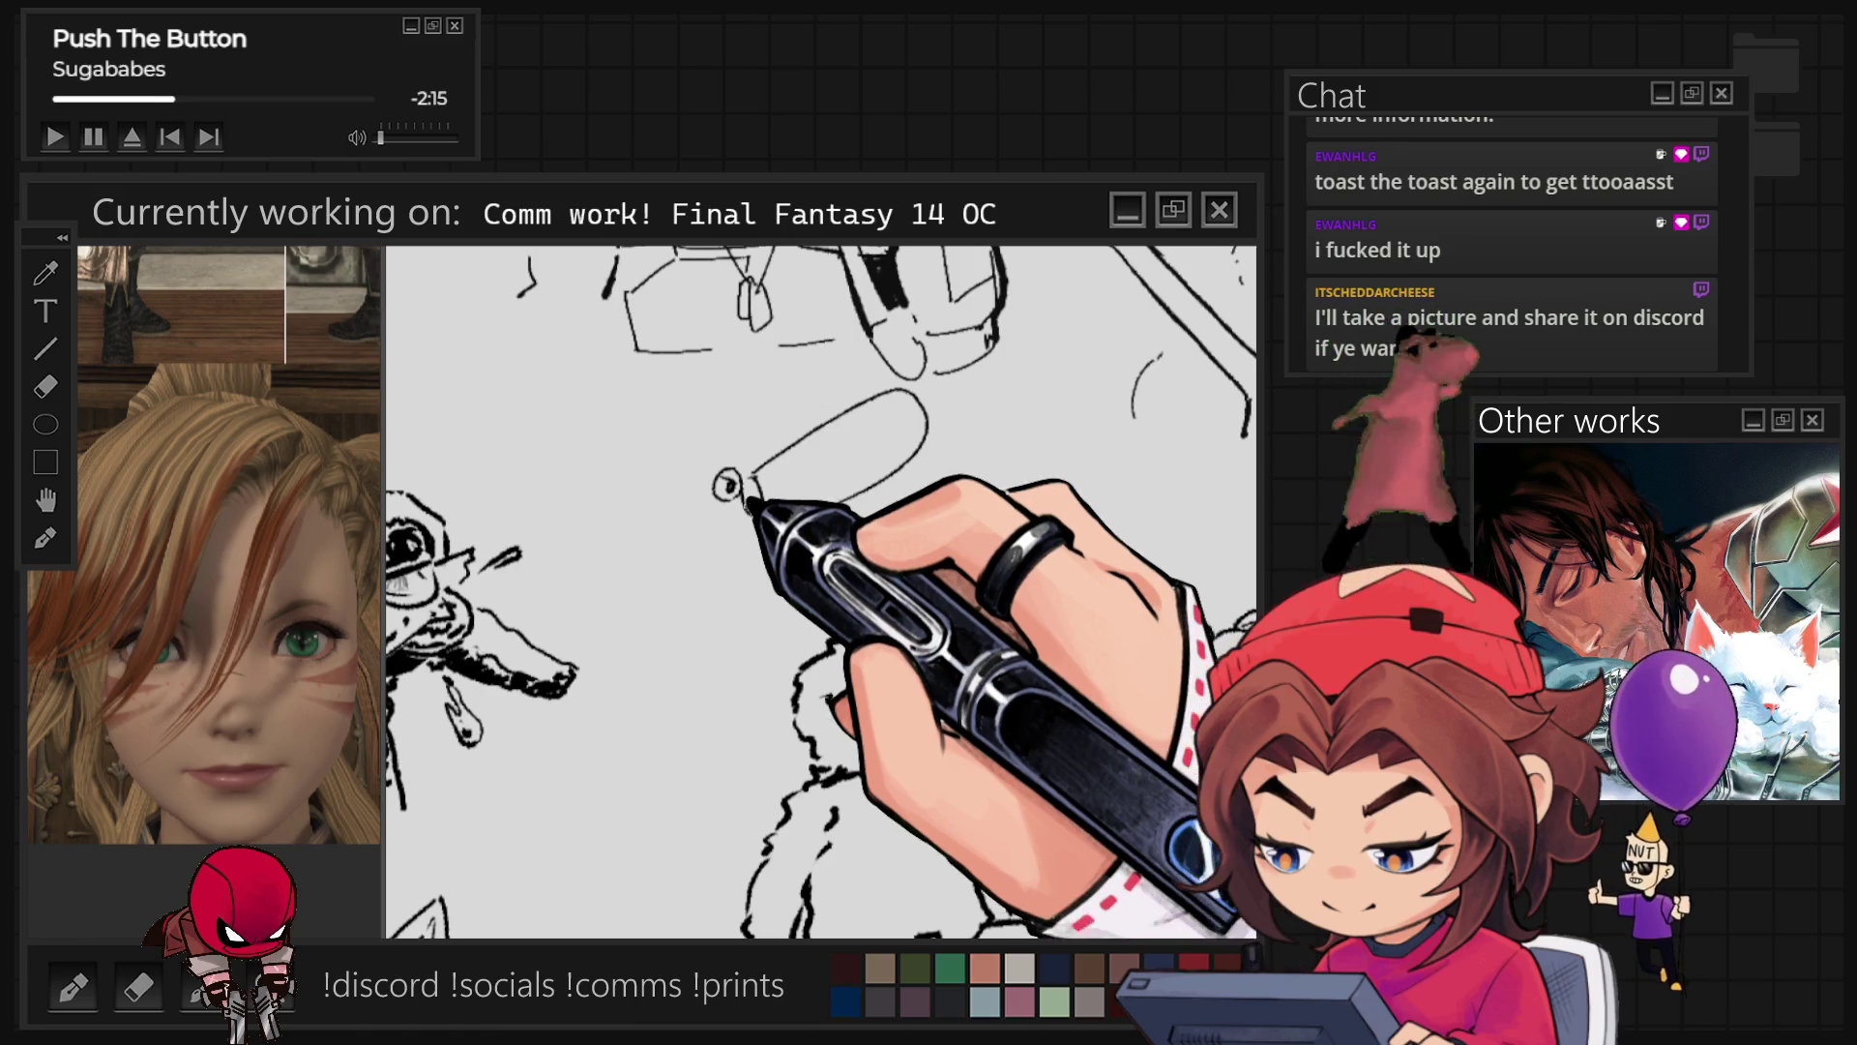
left_click_drag(704, 527, 770, 547)
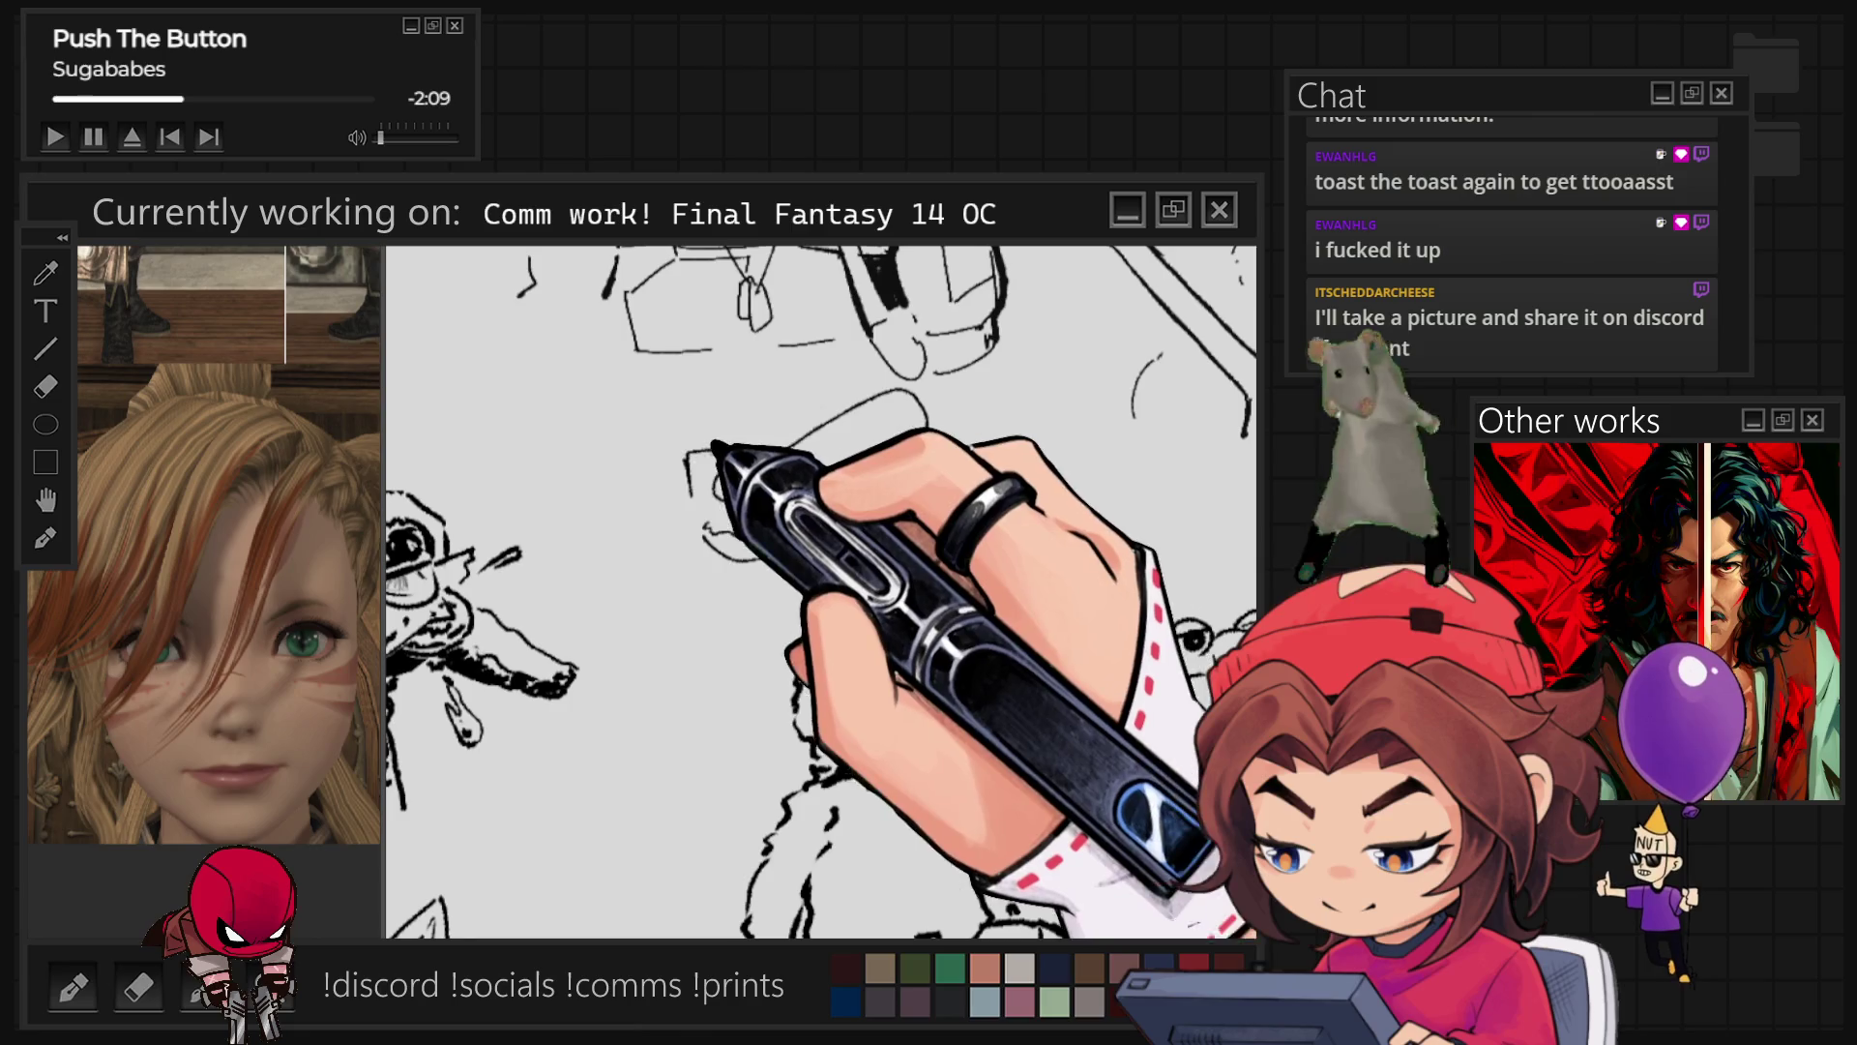
left_click_drag(689, 454, 760, 450)
mouse_move(668, 491)
left_mouse_down()
mouse_move(698, 479)
mouse_move(678, 523)
mouse_move(729, 541)
mouse_move(760, 527)
left_mouse_up()
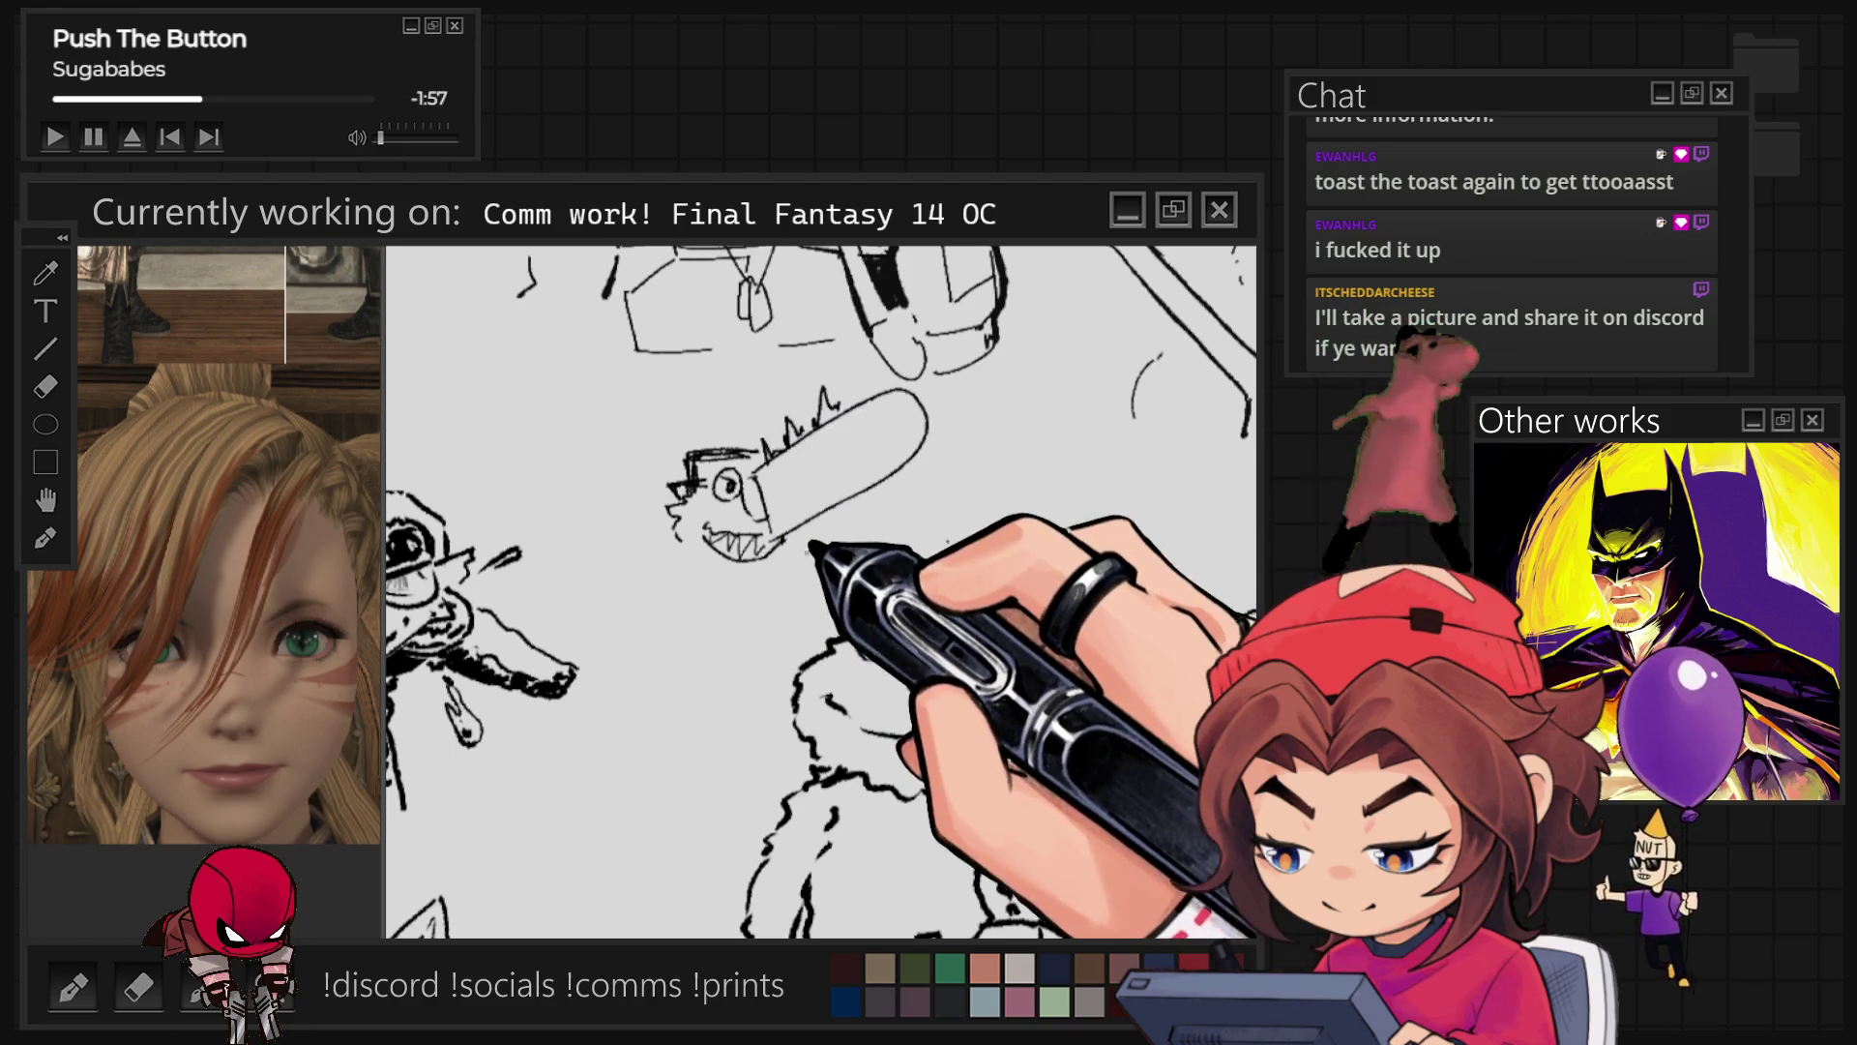
mouse_move(786, 410)
left_mouse_down()
mouse_move(799, 469)
mouse_move(758, 511)
mouse_move(818, 533)
mouse_move(835, 505)
left_mouse_up()
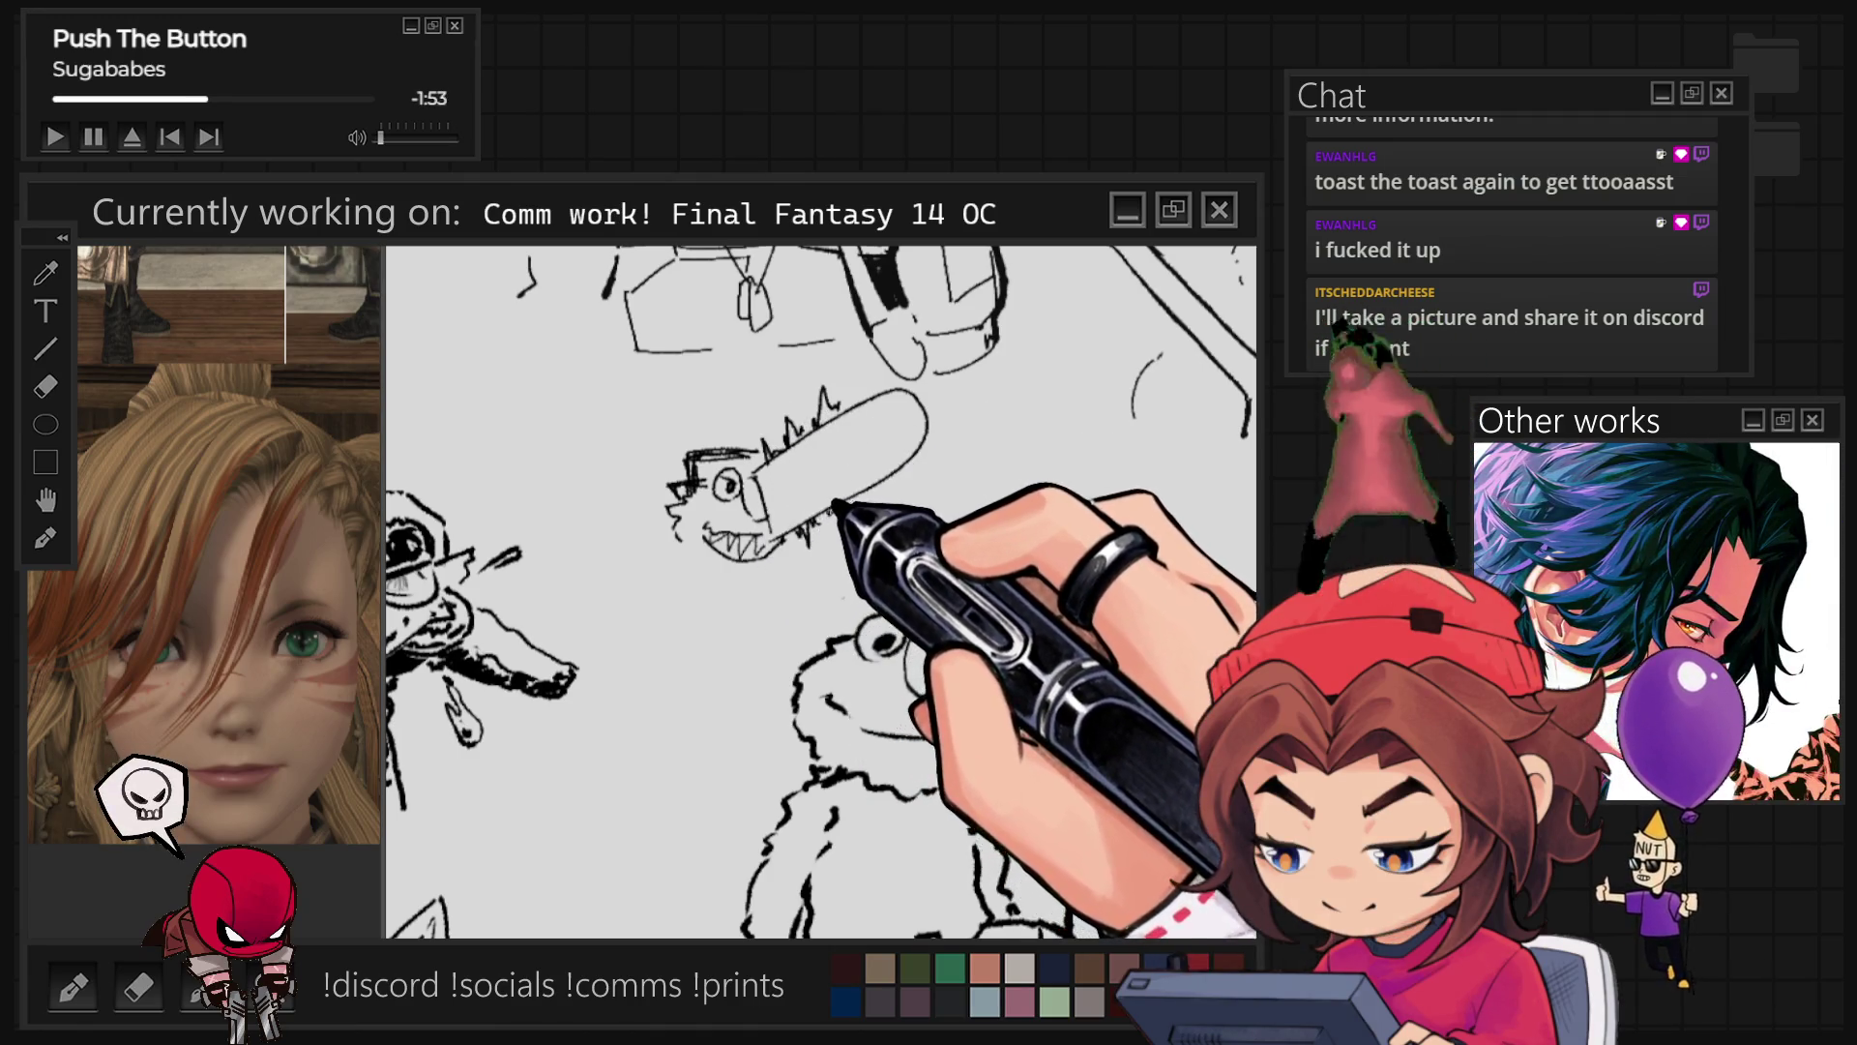